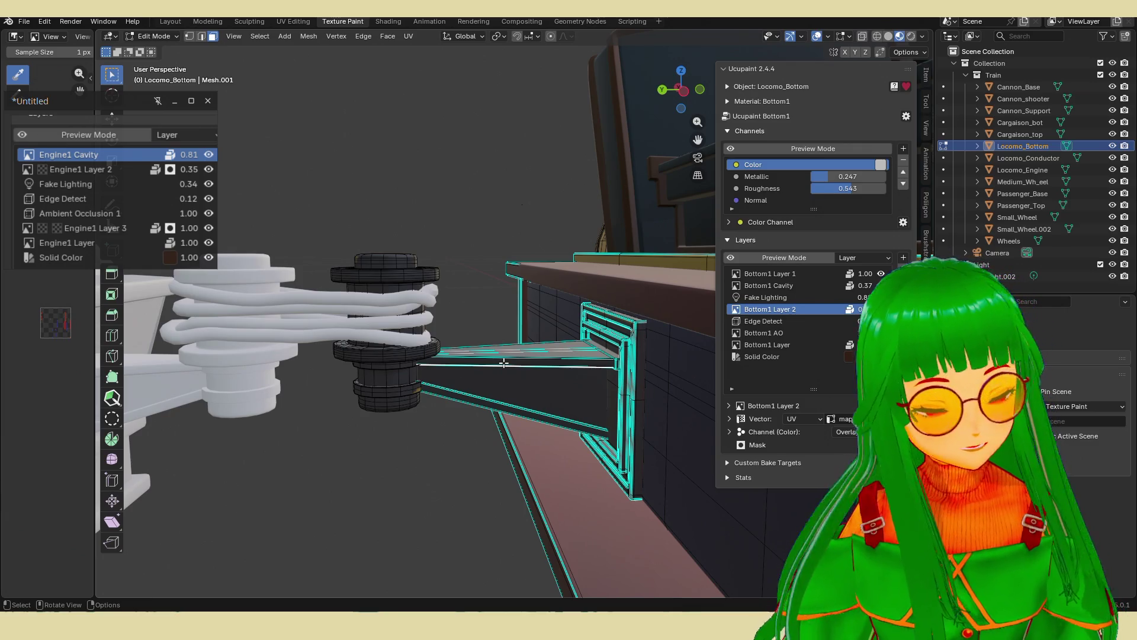
In Edit Mode, select the beam and buffer cylinder faces and extend to all connected geometry.
middle_click_drag(510, 367, 518, 389)
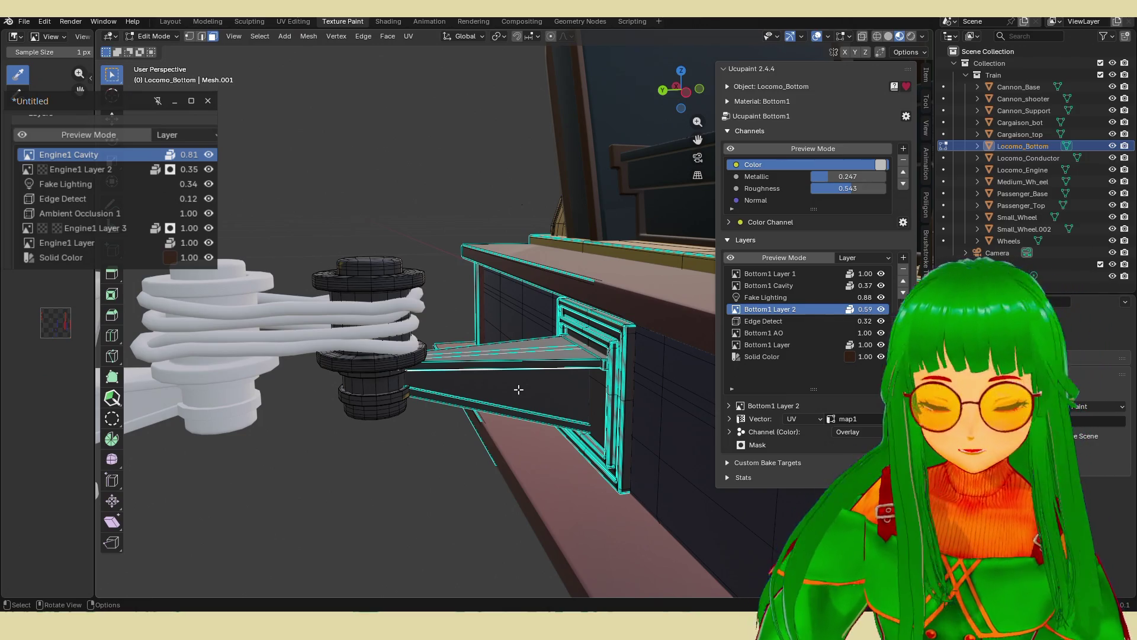
mouse_move(519, 389)
middle_mouse_down()
mouse_move(521, 399)
mouse_move(690, 391)
middle_mouse_up()
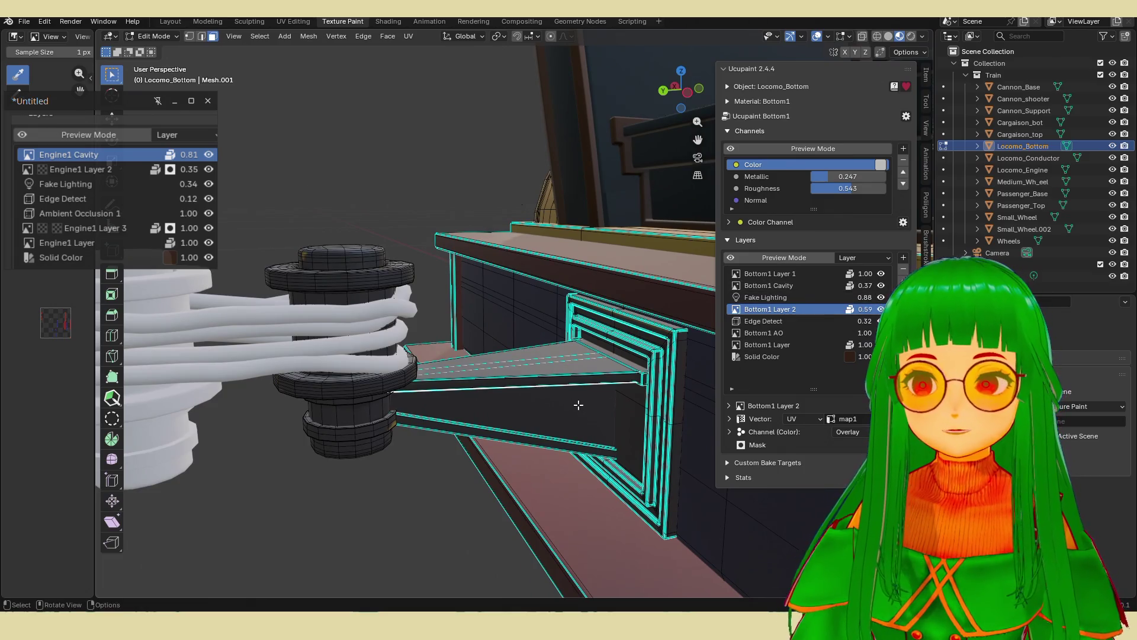
key("Tab")
key("Tab")
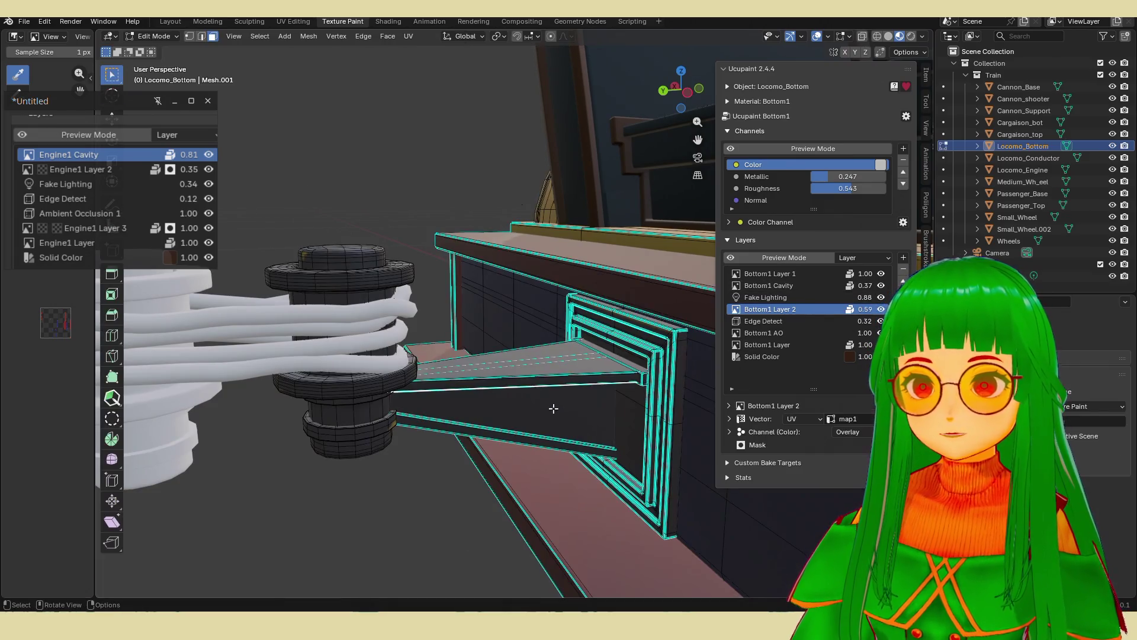
left_click(483, 396)
left_click(384, 417, "shift")
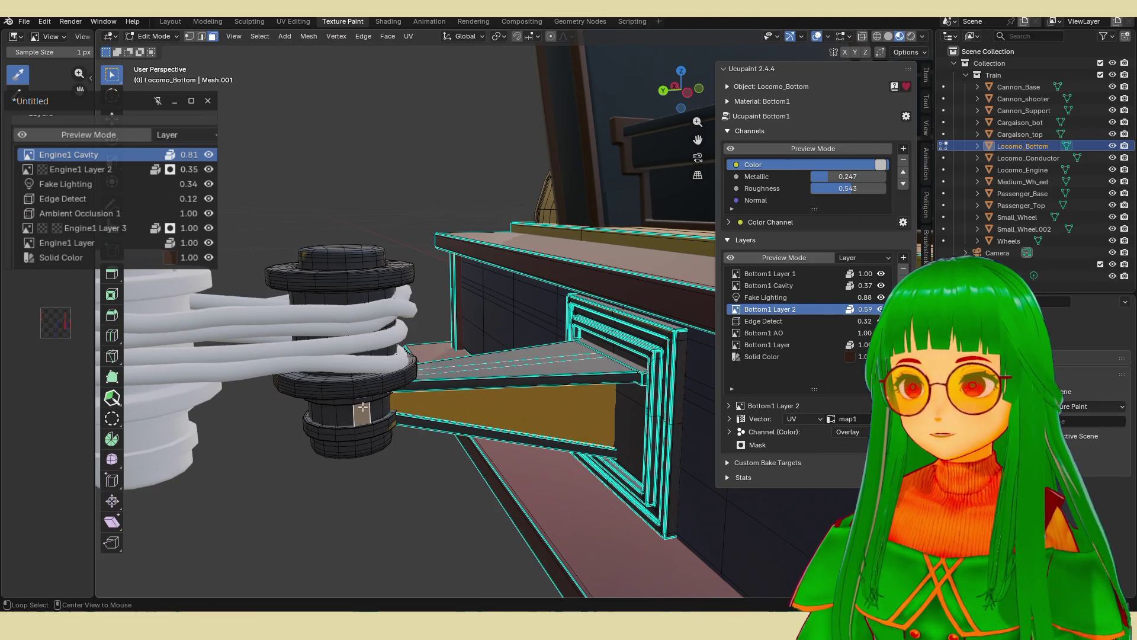
left_click(362, 406)
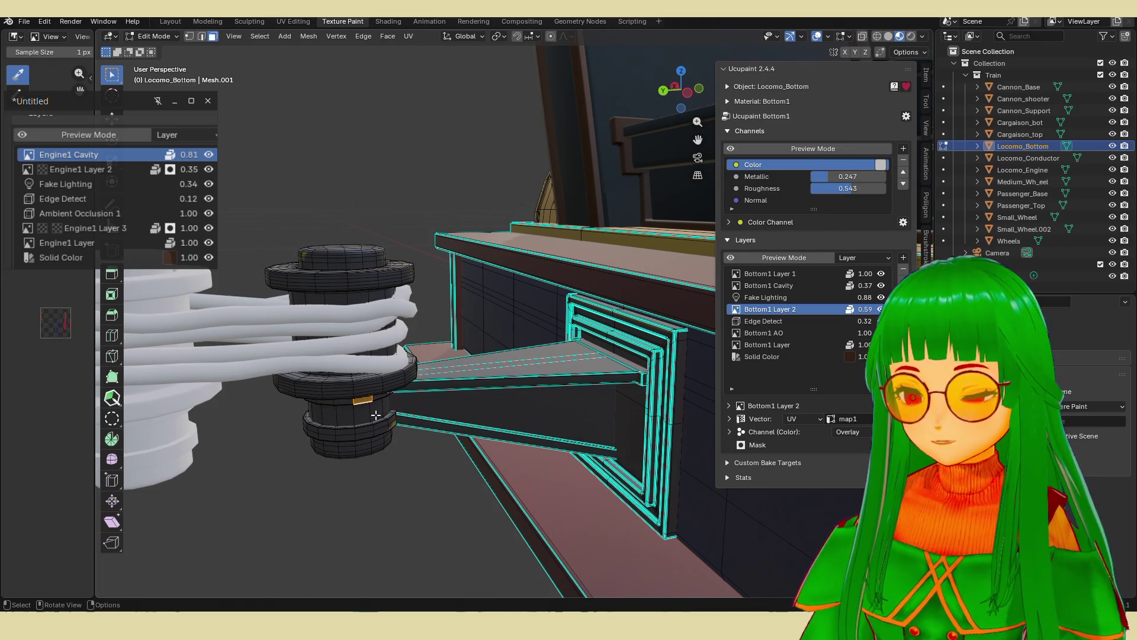
middle_click_drag(388, 405, 388, 406)
left_click_drag(261, 203, 404, 419)
key("ctrl+l")
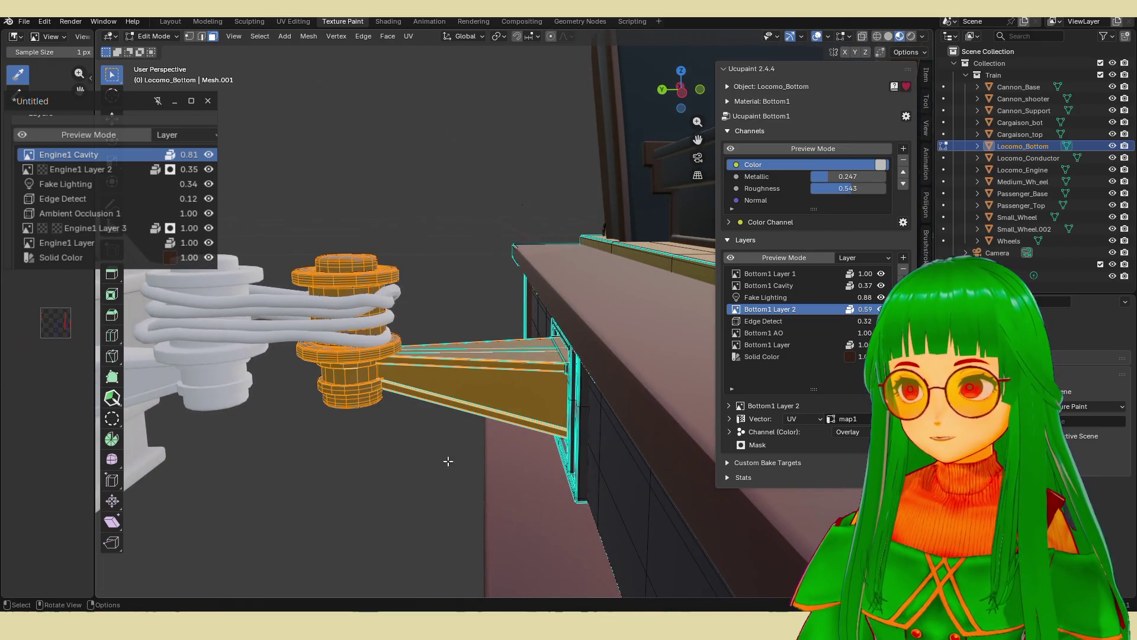
Box-select the spring parts to add them to the buffer selection.
mouse_move(449, 460)
middle_mouse_down()
mouse_move(460, 432)
mouse_move(610, 404)
middle_mouse_up()
scroll(609, 404, "up", 4)
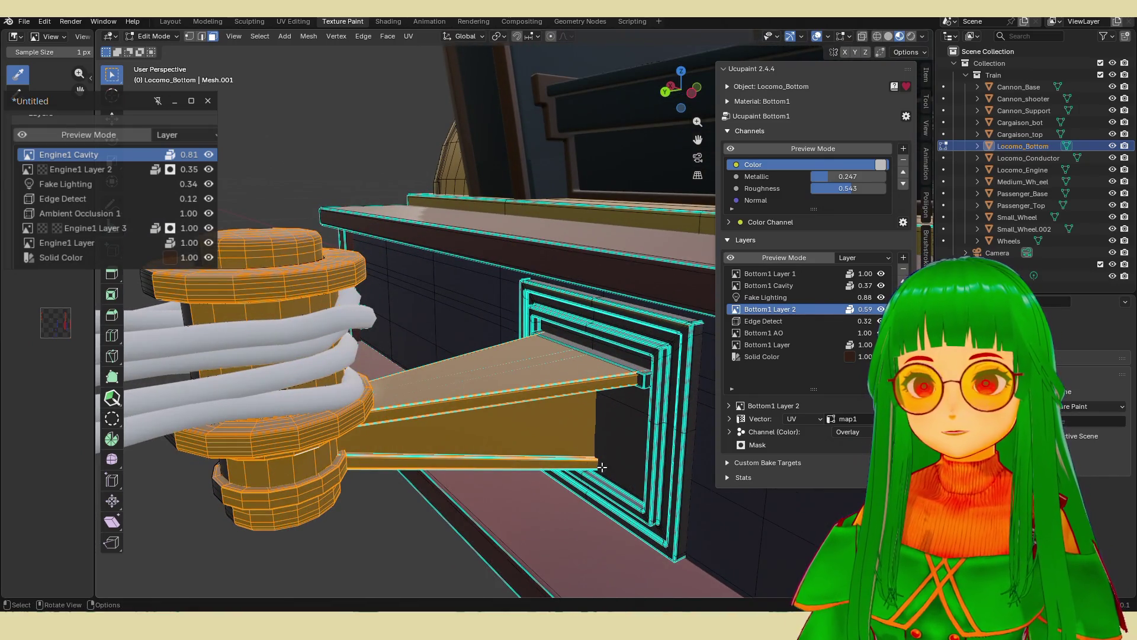
scroll(614, 451, "down", 3)
mouse_move(614, 451)
middle_mouse_down()
mouse_move(685, 432)
mouse_move(665, 399)
mouse_move(525, 448)
middle_mouse_up()
scroll(525, 448, "up", 1)
left_click_drag(414, 304, 545, 362)
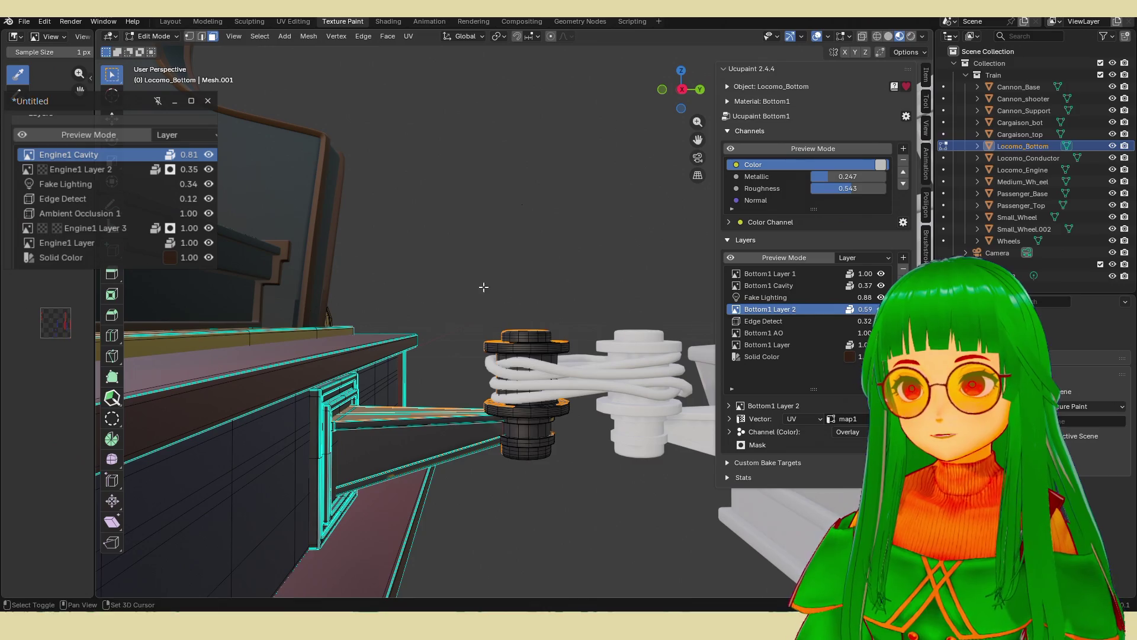
left_click_drag(475, 299, 588, 536)
mouse_move(551, 482)
middle_mouse_down()
mouse_move(533, 518)
mouse_move(556, 416)
mouse_move(609, 317)
mouse_move(802, 73)
middle_mouse_up()
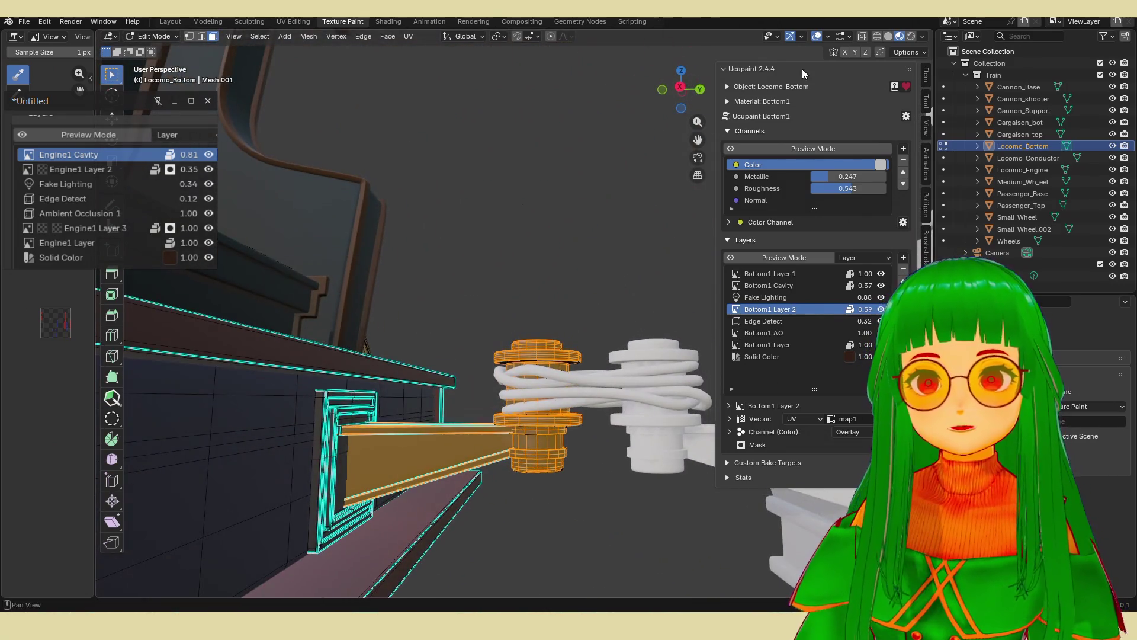
Use X-Ray to select the spring cylinder's hidden faces, then turn X-Ray off.
left_click(862, 36)
mouse_move(447, 318)
left_mouse_down()
mouse_move(515, 320)
mouse_move(625, 555)
left_mouse_up()
middle_click_drag(577, 428, 799, 148)
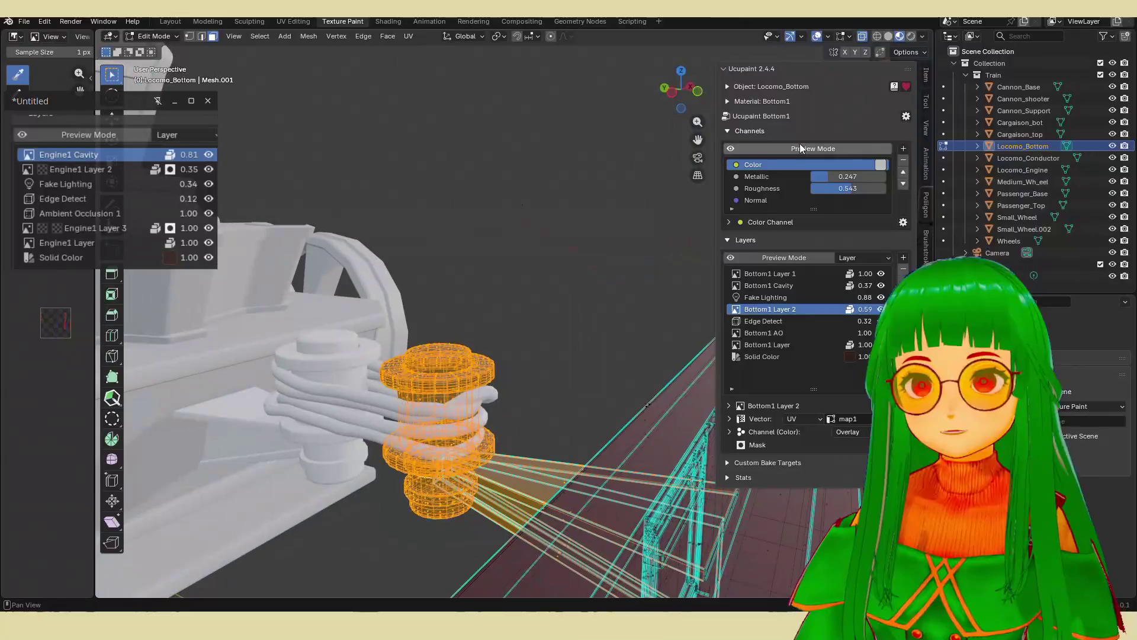
left_click(888, 36)
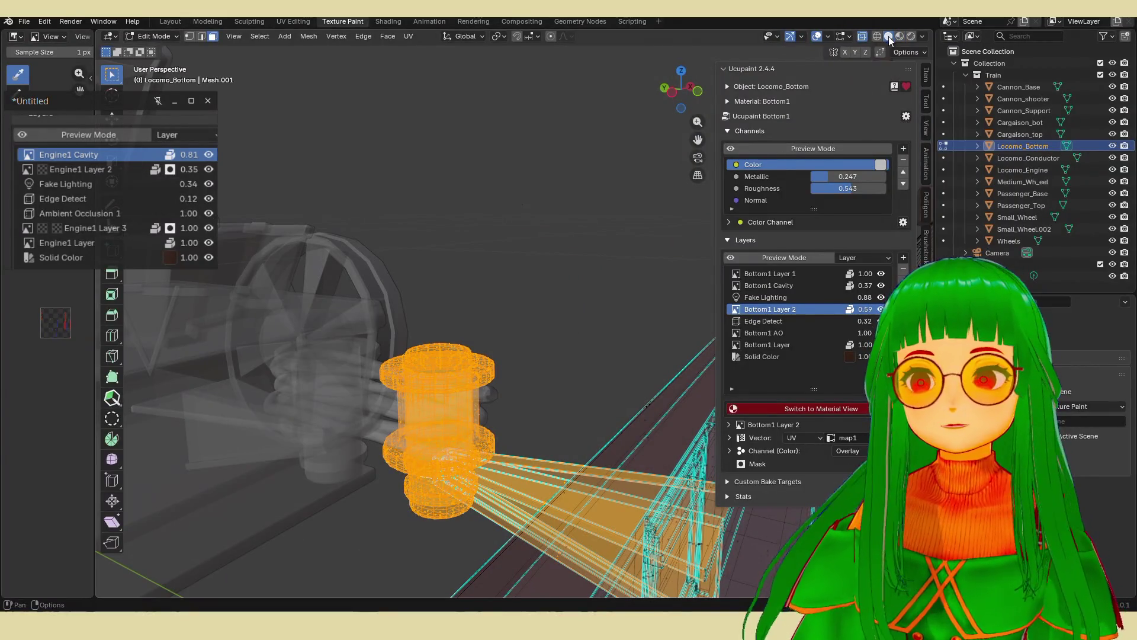
left_click(899, 36)
left_click(862, 36)
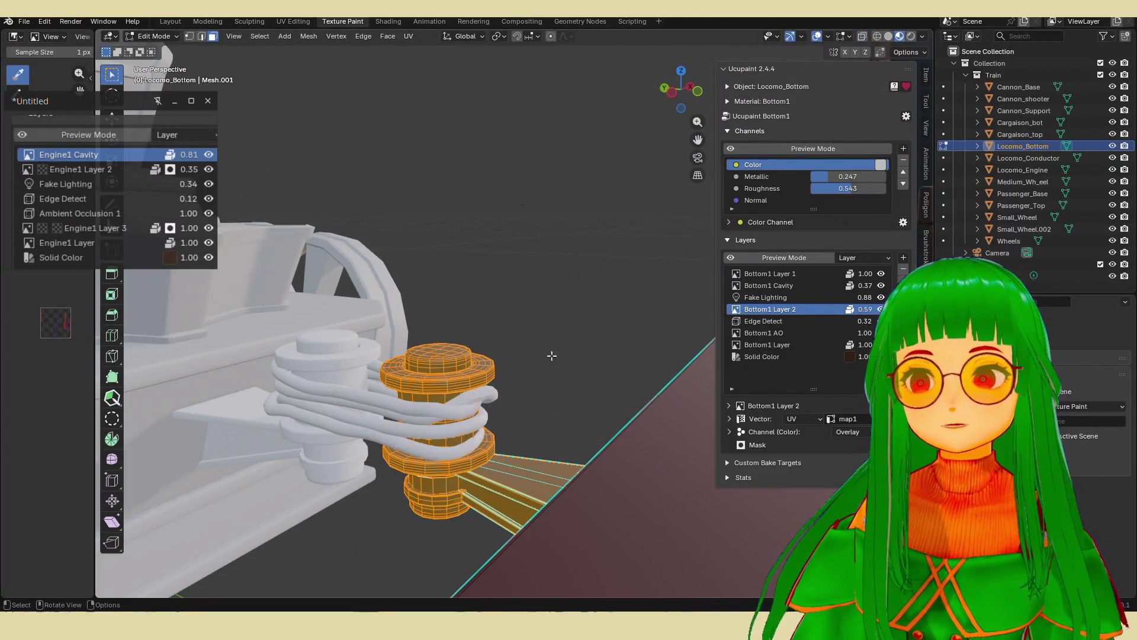
middle_click_drag(598, 249, 563, 390)
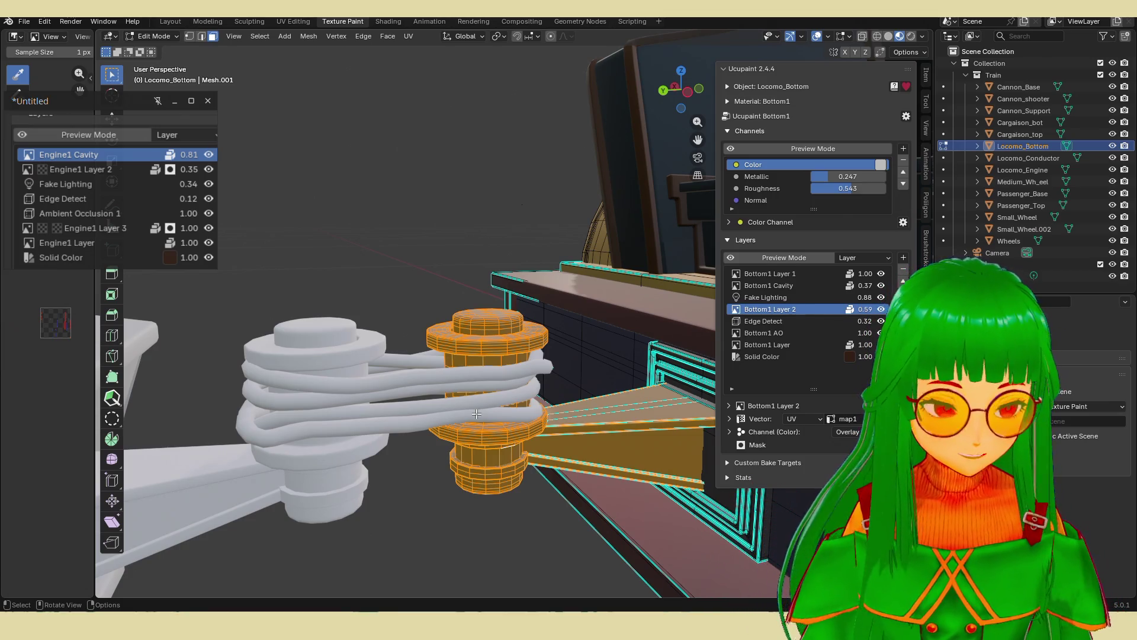
Invert the buffer selection with Ctrl+I so the rest of the base mesh is selected.
middle_click_drag(446, 453, 407, 443)
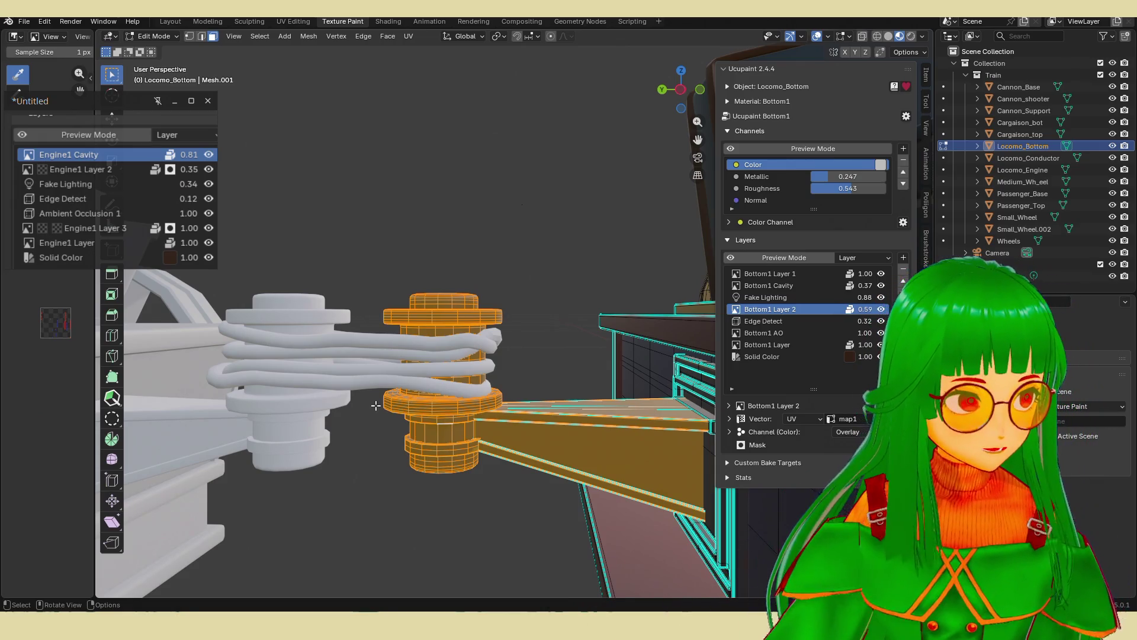
middle_click_drag(446, 450, 443, 456)
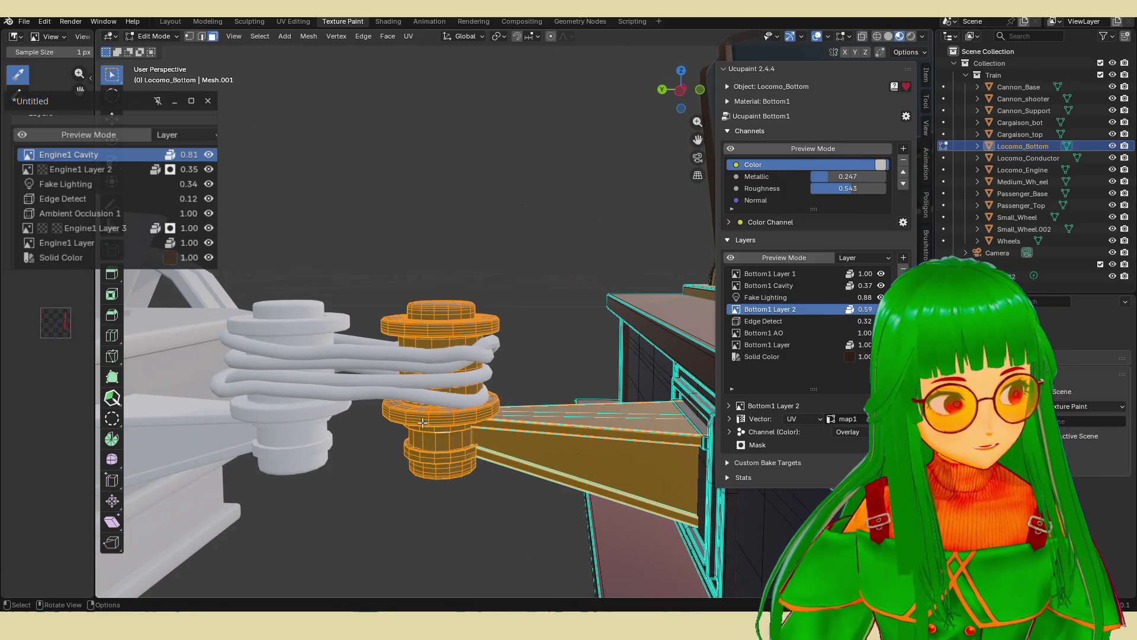
scroll(423, 422, "up", 3)
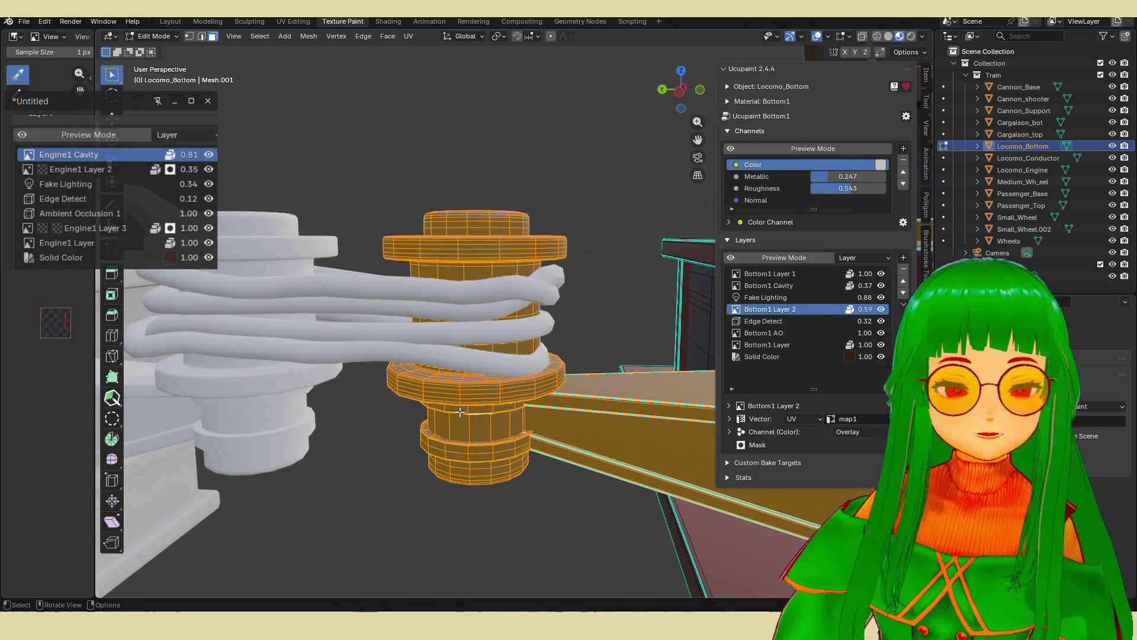
mouse_move(461, 412)
middle_mouse_down()
mouse_move(435, 419)
mouse_move(478, 461)
mouse_move(514, 463)
middle_mouse_up()
key("ctrl+i")
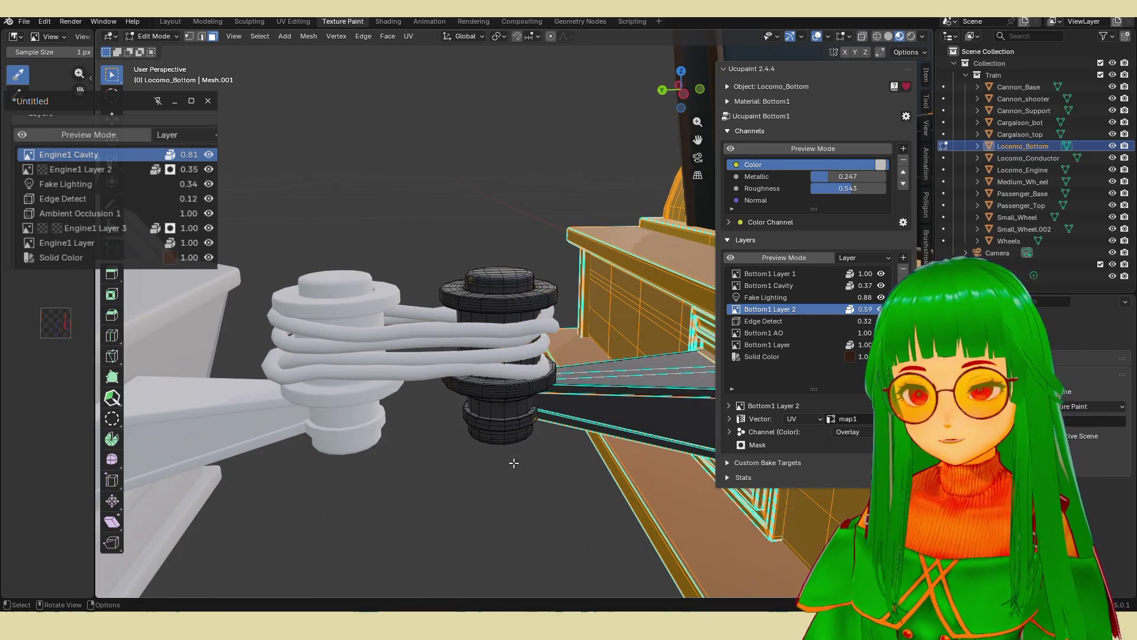
Hide the selected parts, switch to Texture Paint and choose the CR flat marker brush.
key("h")
key("Tab")
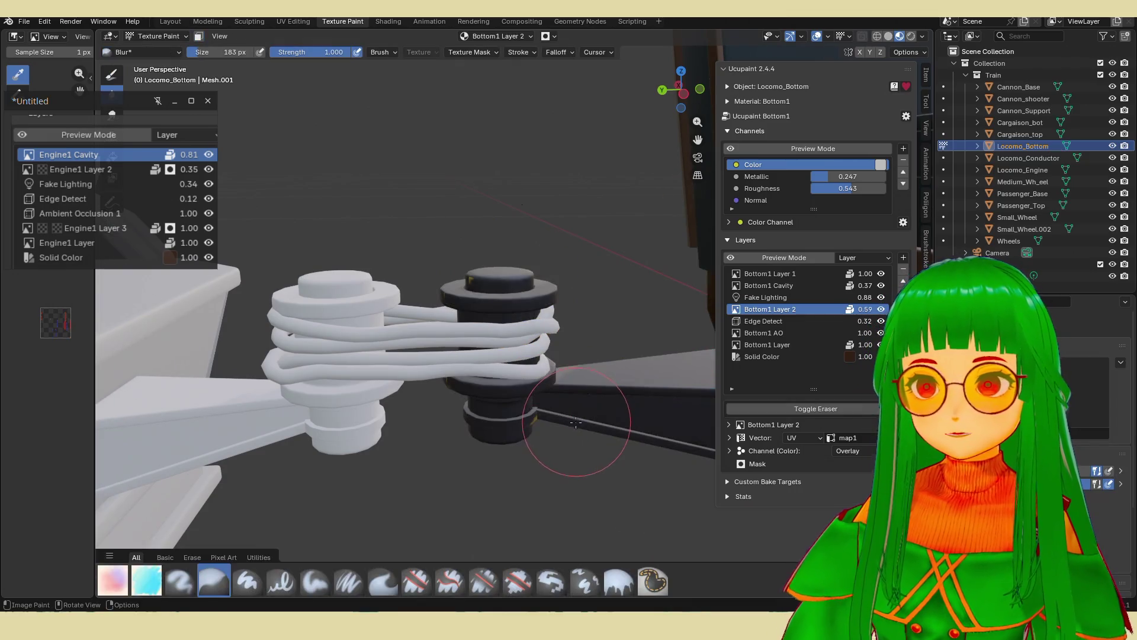
middle_click_drag(623, 415, 537, 410, "shift")
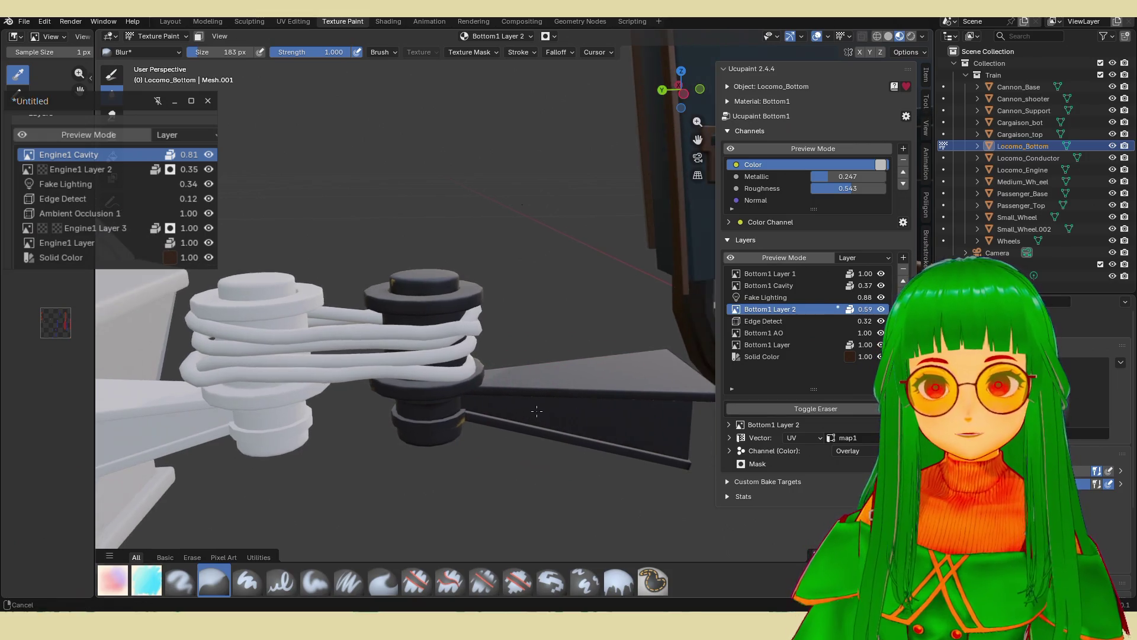
left_click(158, 575)
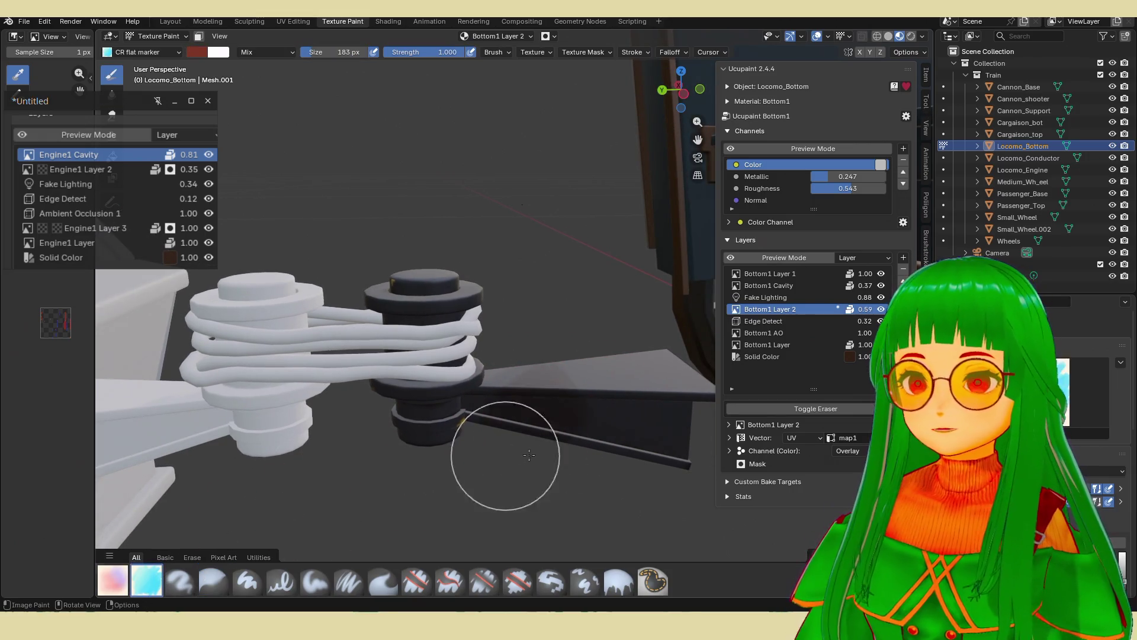
Isolate the buffer in local view, frame the upright cylinder, and keep Bottom1 Layer 2 active.
middle_click_drag(526, 397, 495, 401)
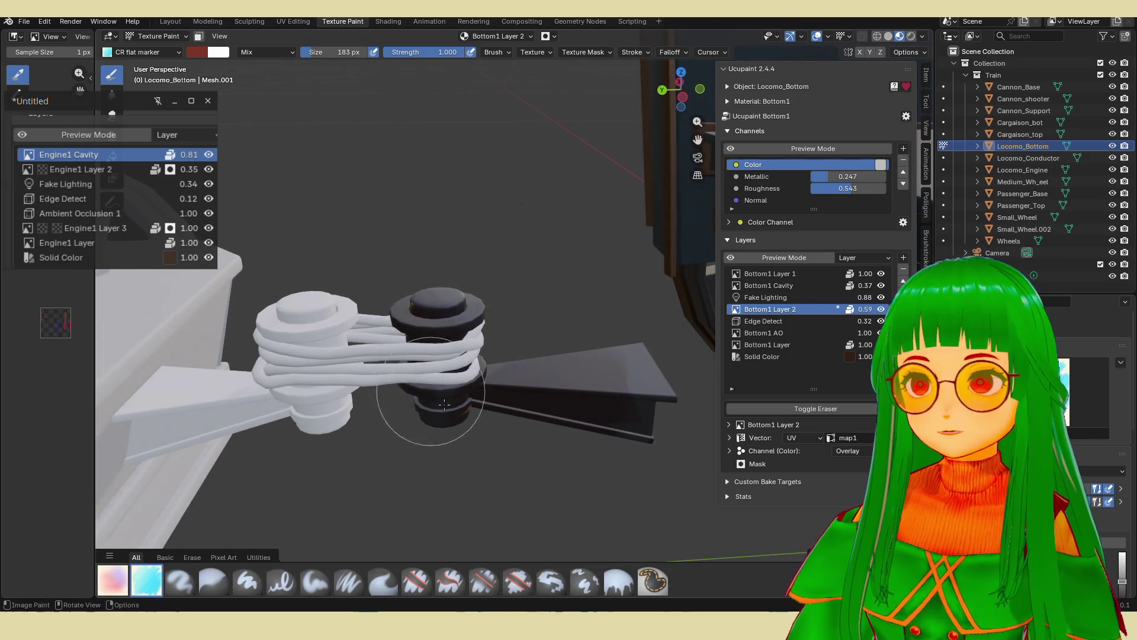
middle_click_drag(453, 301, 598, 269)
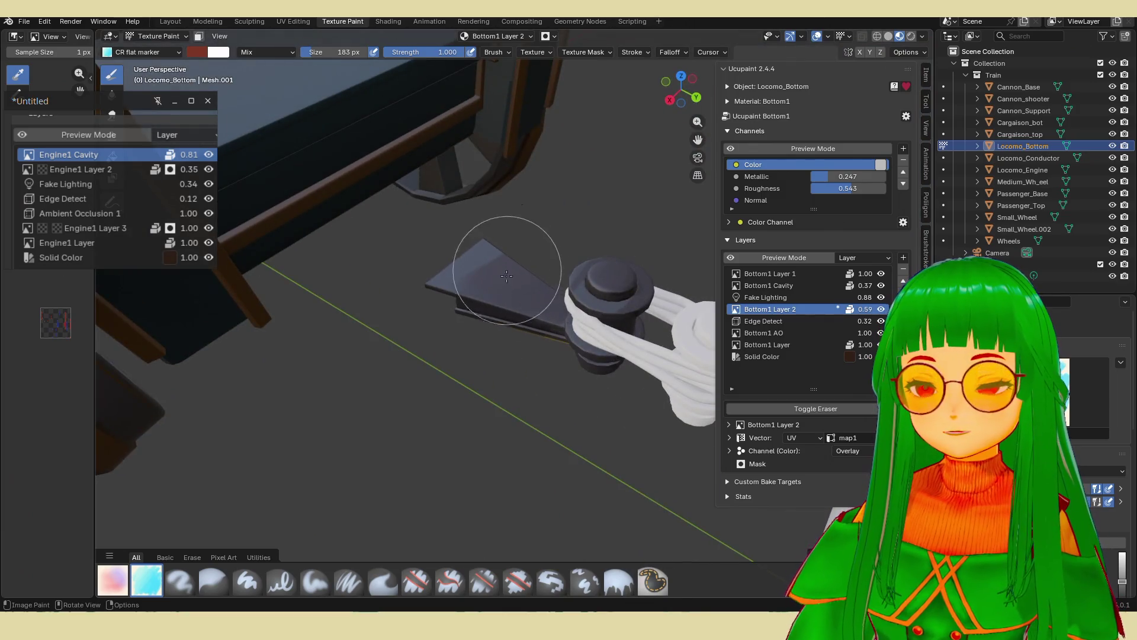
middle_click_drag(507, 254, 455, 271)
middle_click_drag(477, 348, 563, 346)
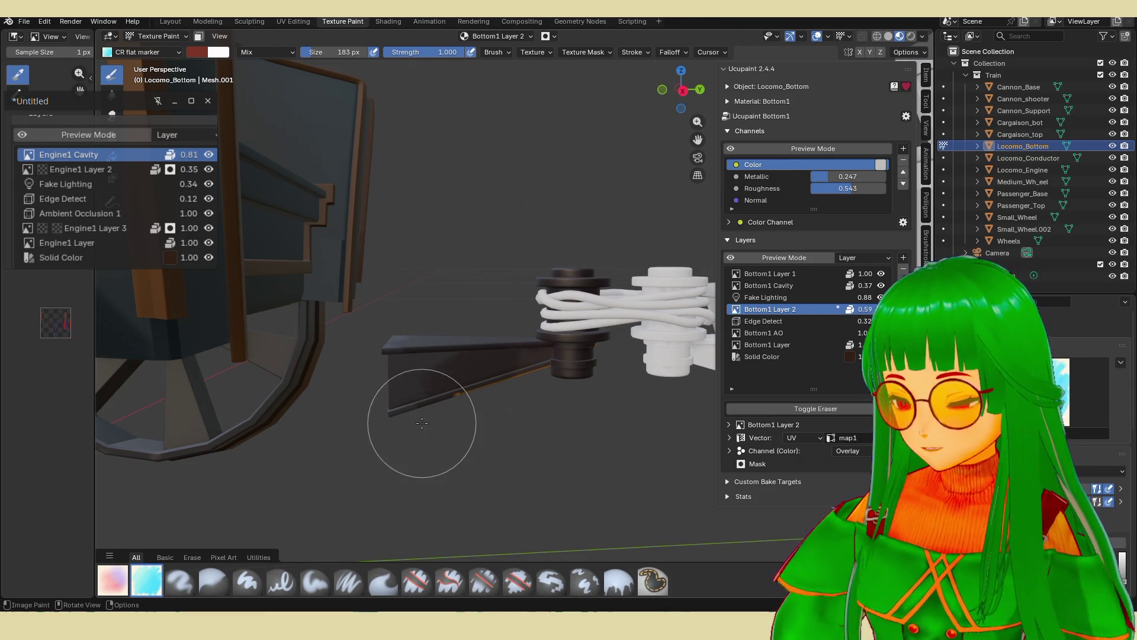
key("KP_Divide")
mouse_move(640, 390)
middle_mouse_down()
mouse_move(642, 363)
mouse_move(467, 329)
mouse_move(461, 412)
mouse_move(446, 349)
mouse_move(383, 328)
mouse_move(438, 411)
mouse_move(426, 423)
middle_mouse_up()
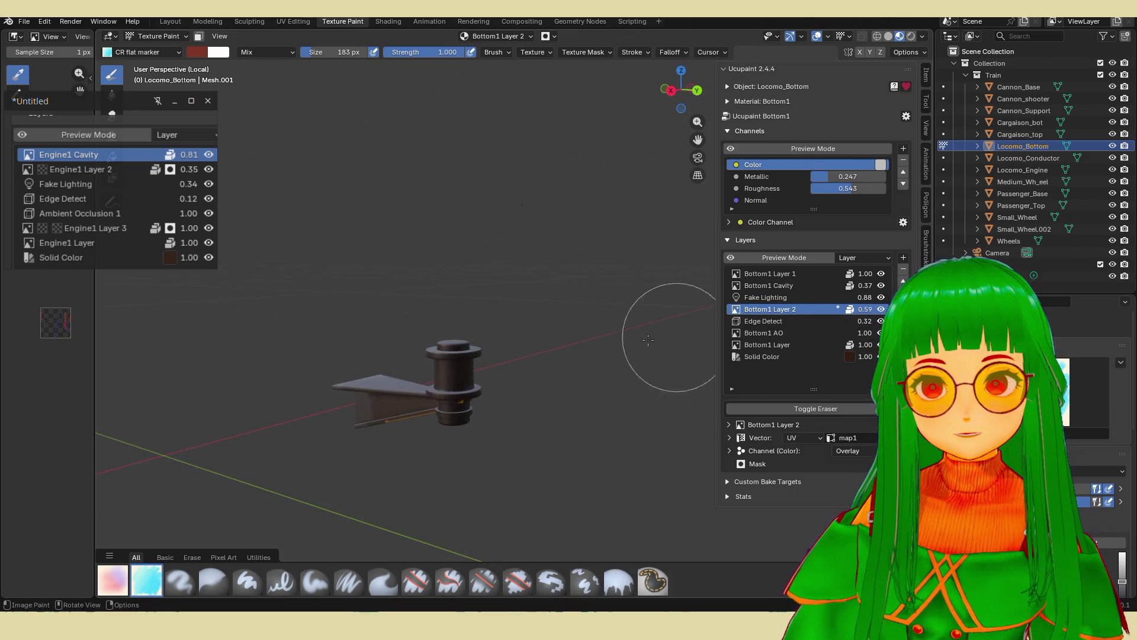
middle_click_drag(673, 343, 498, 399)
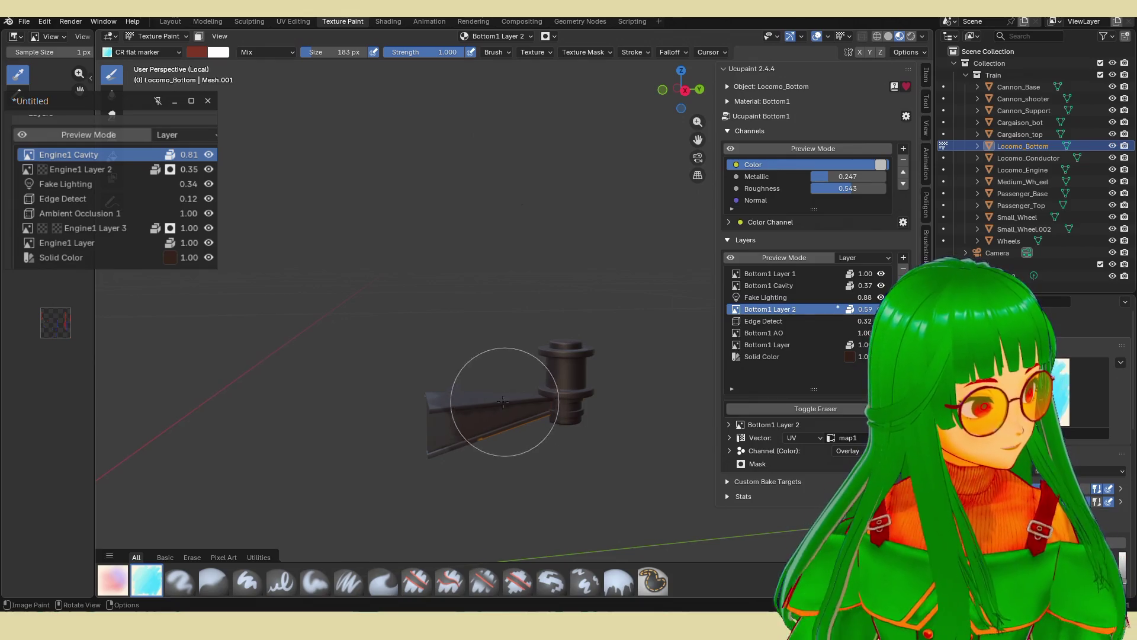
mouse_move(515, 456)
middle_mouse_down()
mouse_move(608, 372)
mouse_move(427, 503)
mouse_move(482, 456)
mouse_move(537, 354)
middle_mouse_up()
scroll(537, 354, "up", 2)
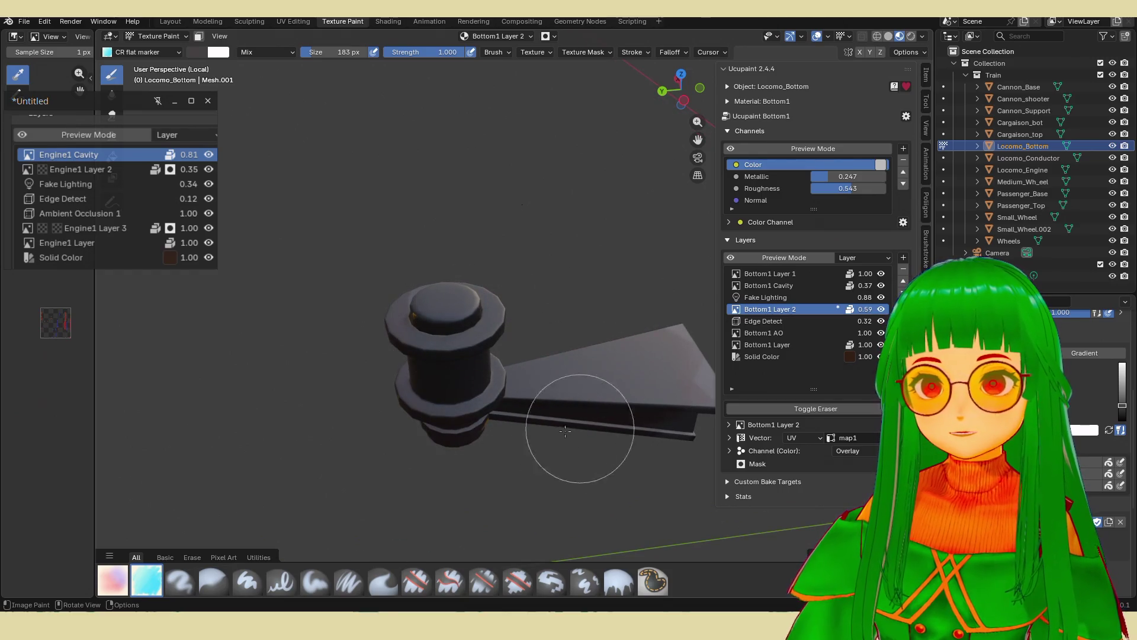
mouse_move(579, 434)
middle_mouse_down()
mouse_move(495, 381)
mouse_move(581, 440)
middle_mouse_up()
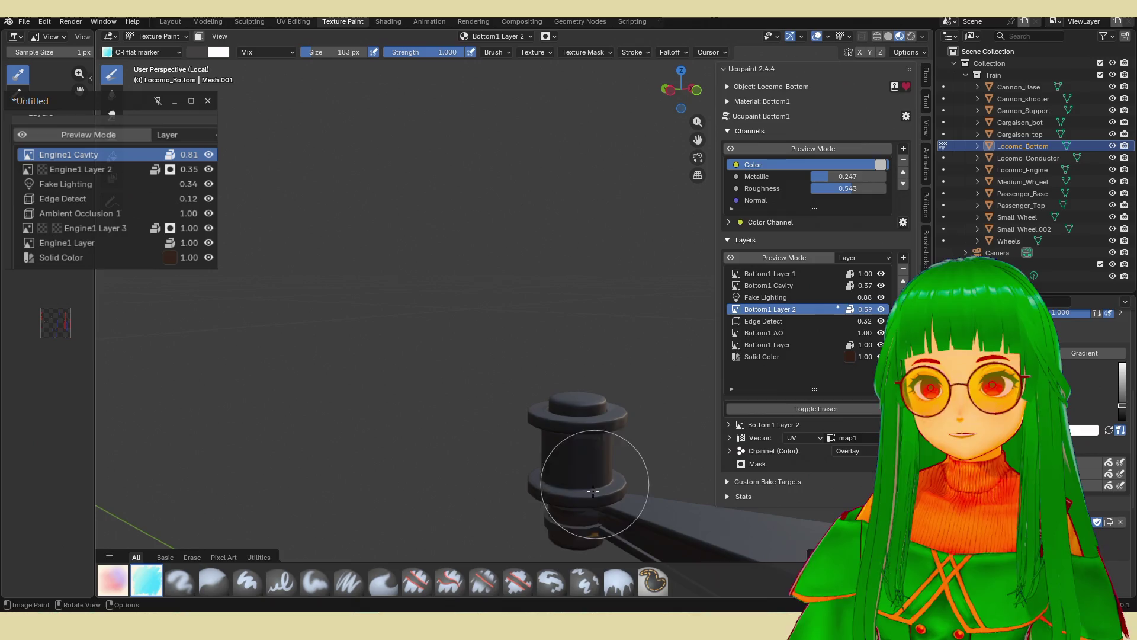
left_click(794, 344)
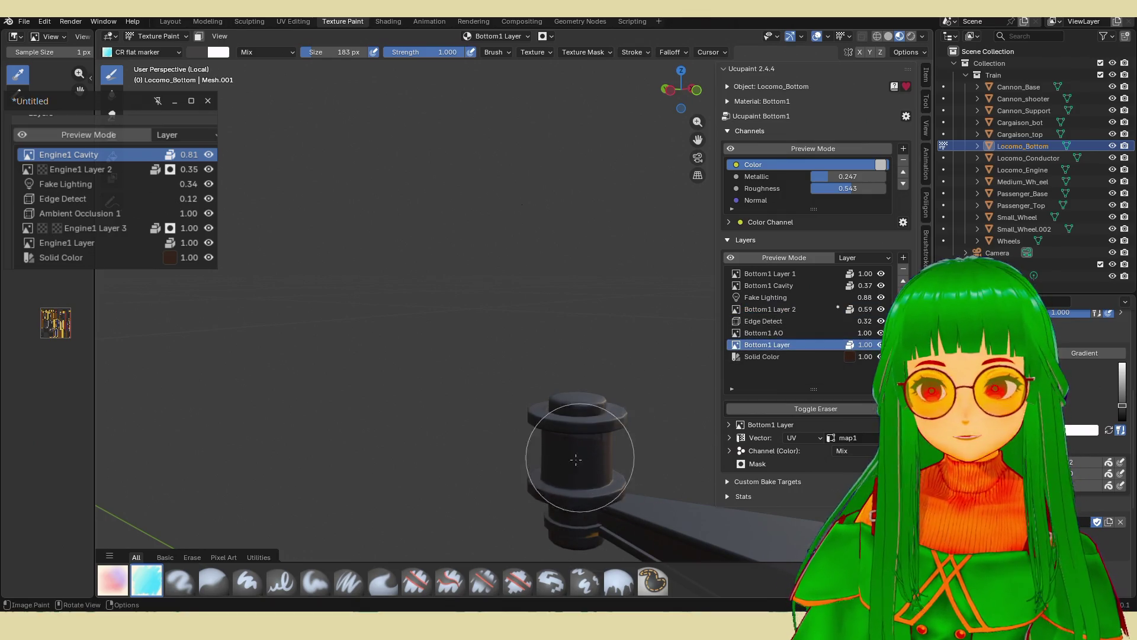
left_click(782, 309)
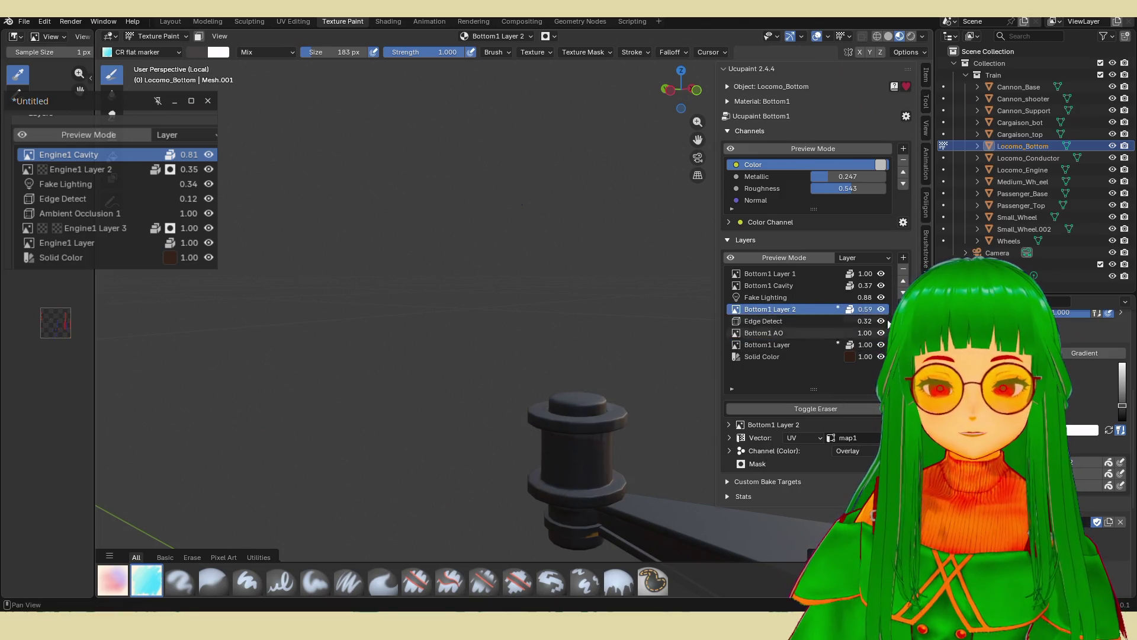
Add a new image layer, Bottom1 Layer 3, to the Ucupaint layers.
left_click(903, 257)
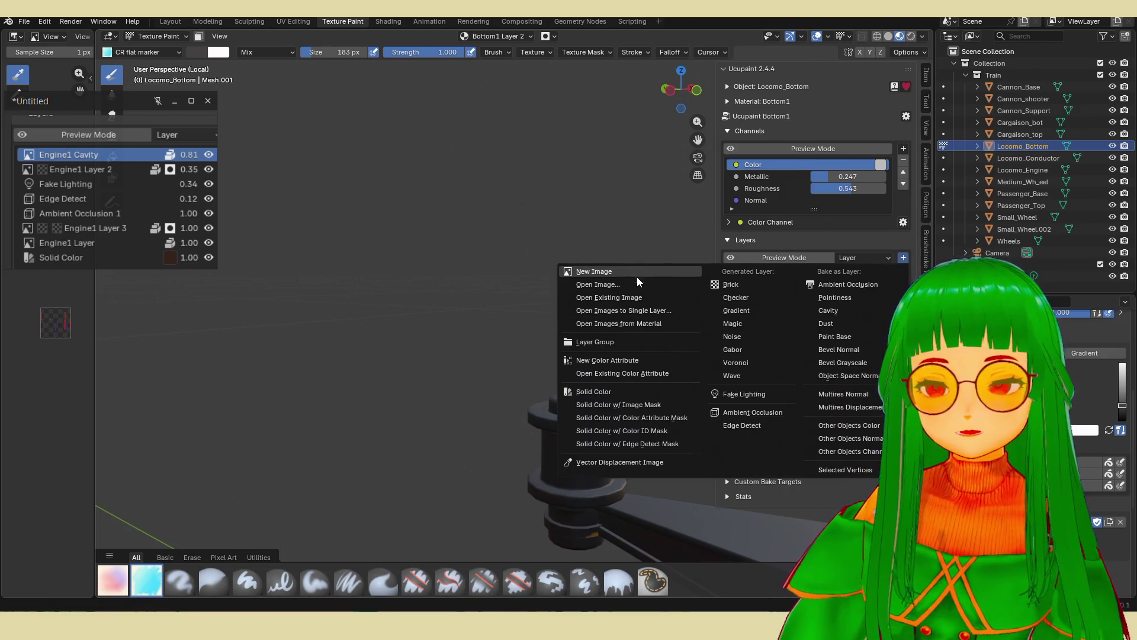
left_click(636, 273)
left_click(628, 398)
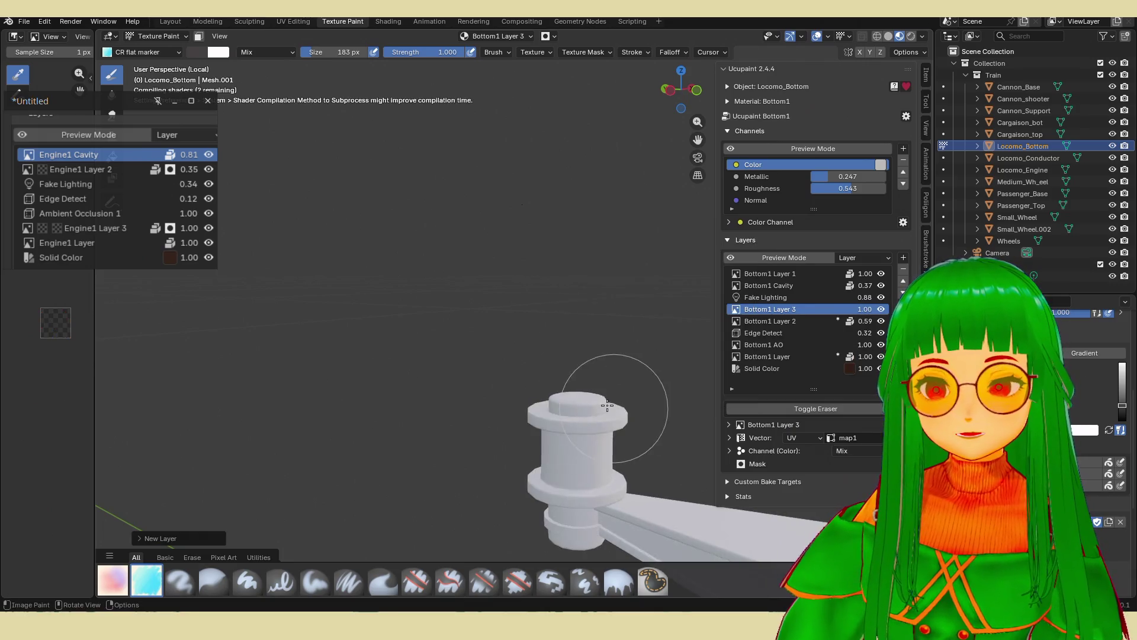
Set the brush colour to light grey while facing the cylinder.
mouse_move(583, 409)
middle_mouse_down()
mouse_move(508, 407)
mouse_move(595, 385)
middle_mouse_up()
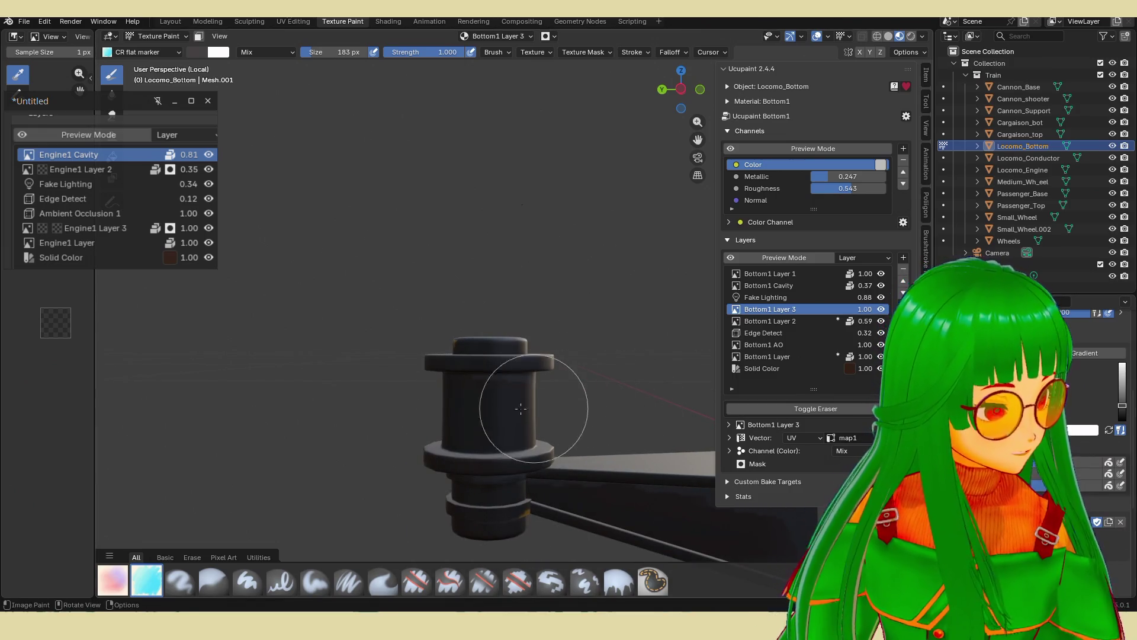
mouse_move(520, 394)
middle_mouse_down()
mouse_move(500, 432)
mouse_move(563, 361)
middle_mouse_up()
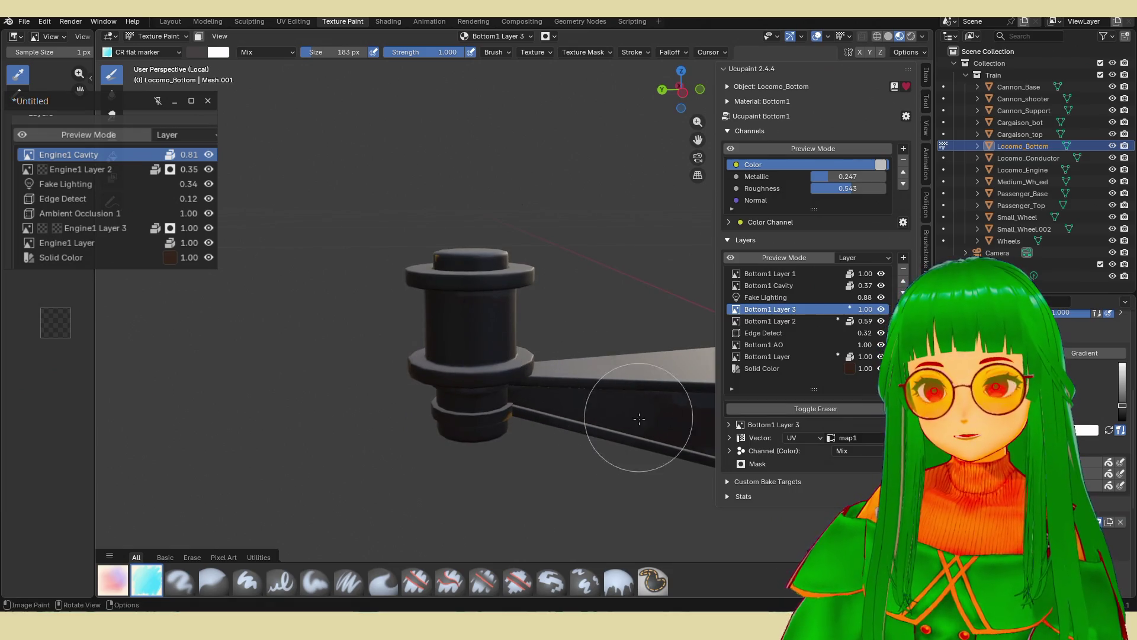
middle_click_drag(588, 413, 802, 503)
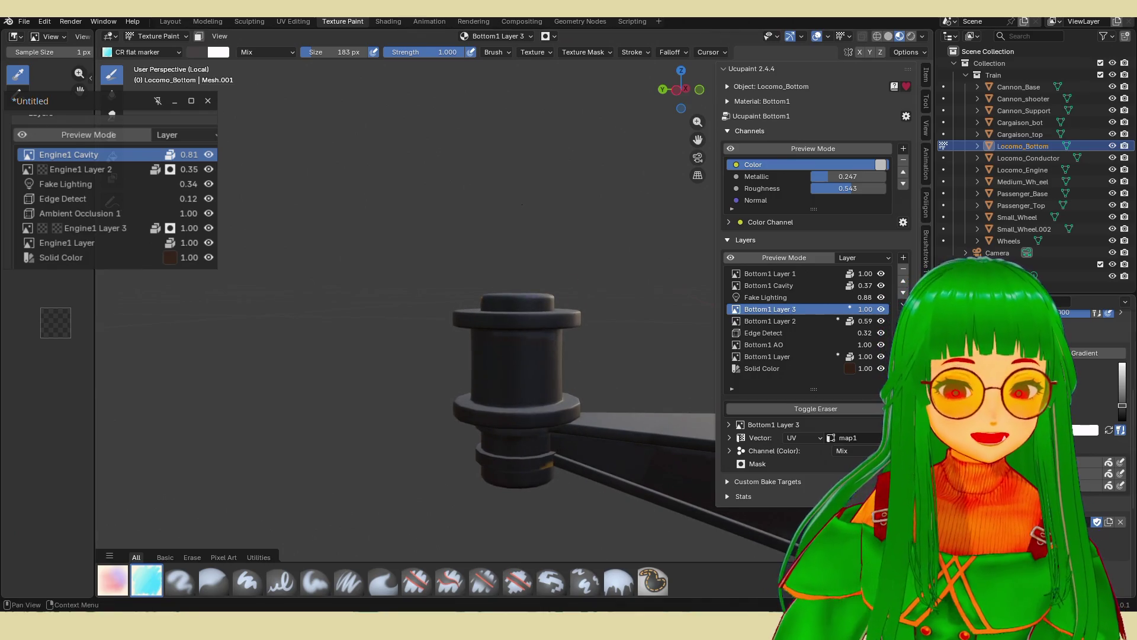
left_click(1122, 389)
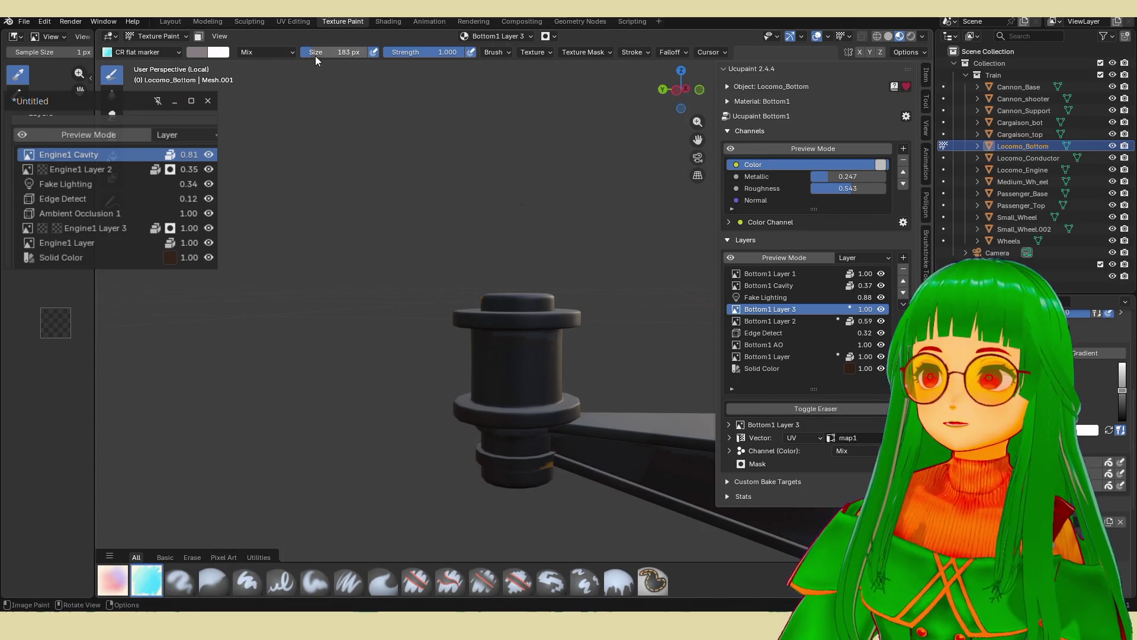
Set the brush to 53 px and highlight the upper disc rim, flange rims and top ring.
left_click_drag(337, 52, 272, 52)
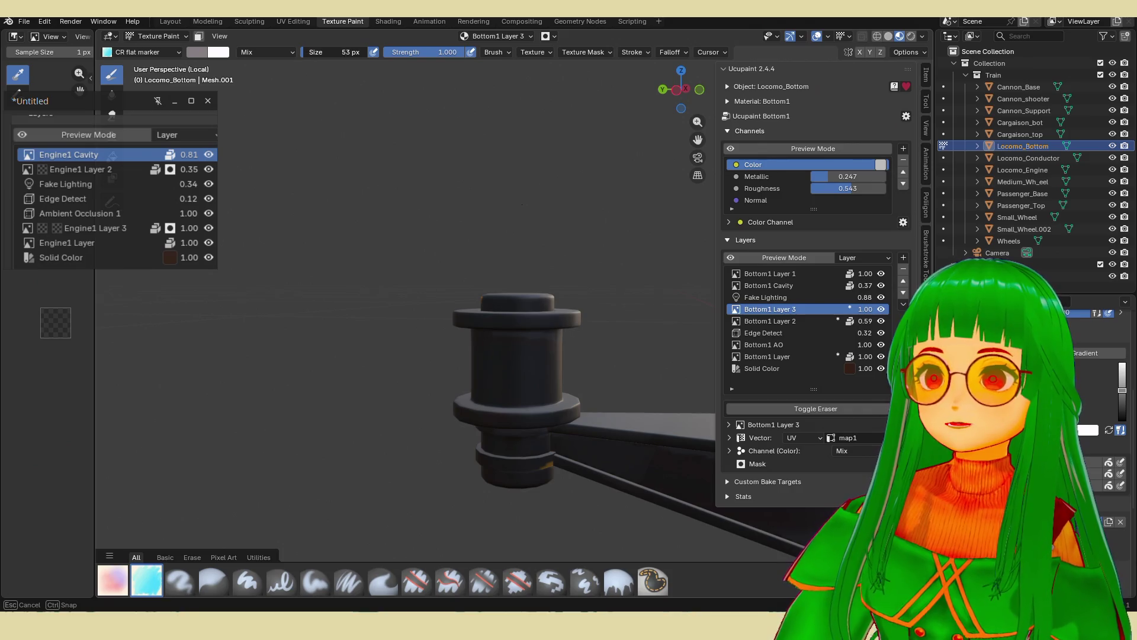
mouse_move(505, 213)
middle_mouse_down()
mouse_move(513, 277)
mouse_move(563, 398)
middle_mouse_up()
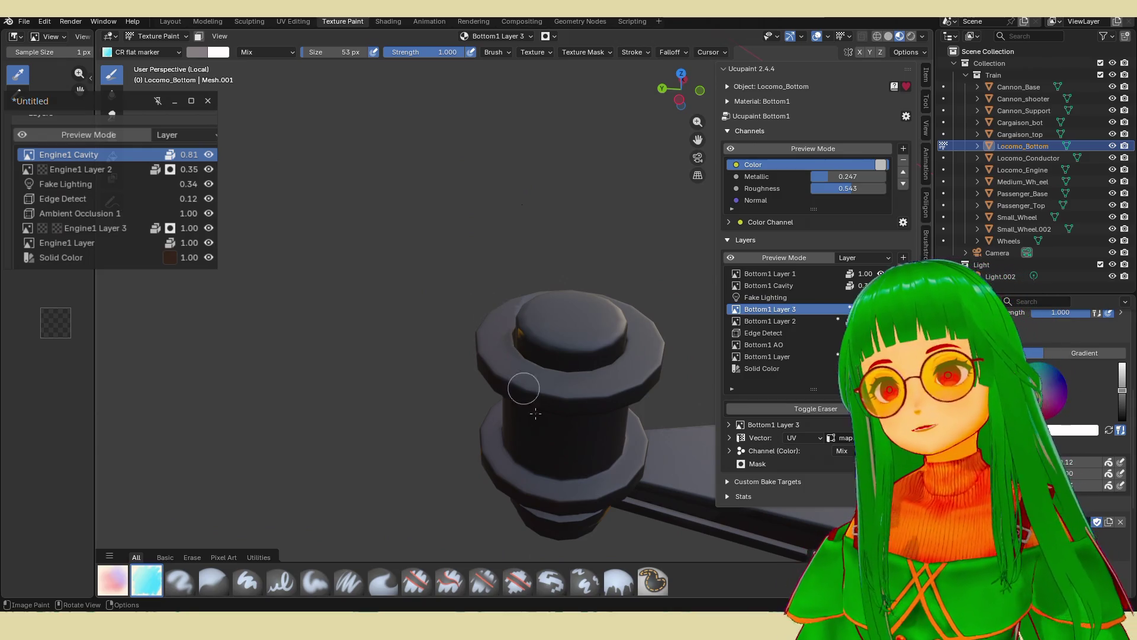
mouse_move(548, 398)
left_mouse_down()
mouse_move(615, 393)
mouse_move(649, 376)
mouse_move(603, 392)
left_mouse_up()
mouse_move(473, 333)
left_mouse_down()
mouse_move(495, 373)
mouse_move(580, 388)
left_mouse_up()
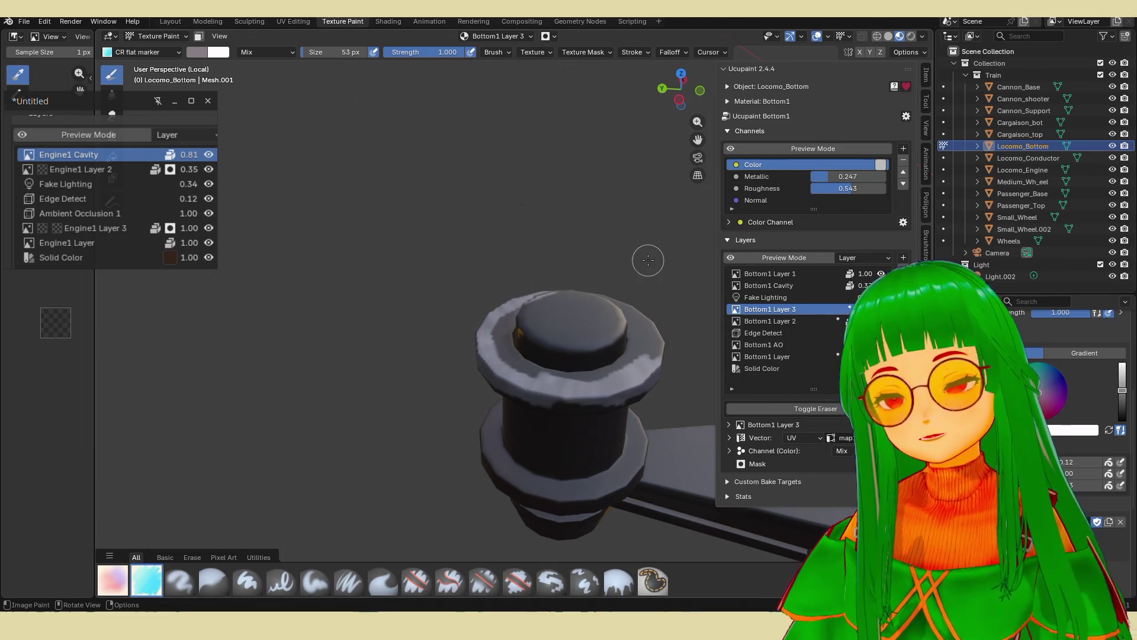
mouse_move(628, 265)
middle_mouse_down()
mouse_move(551, 338)
mouse_move(408, 350)
middle_mouse_up()
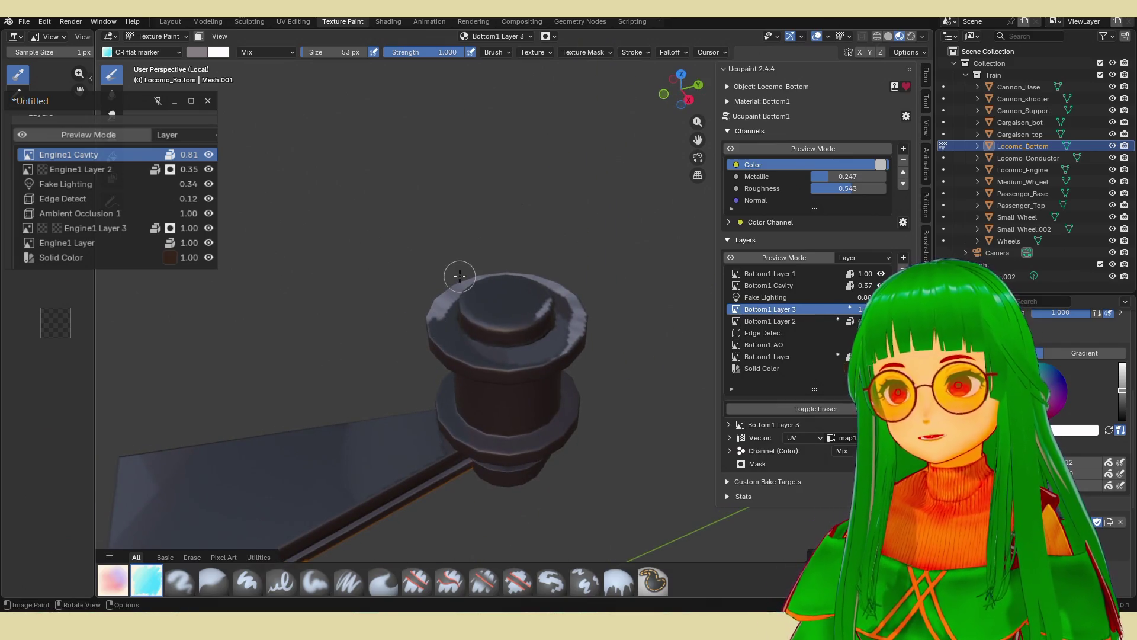
left_click_drag(466, 354, 533, 350)
mouse_move(499, 299)
left_mouse_down()
mouse_move(498, 315)
mouse_move(527, 309)
mouse_move(487, 286)
mouse_move(484, 301)
mouse_move(548, 318)
left_mouse_up()
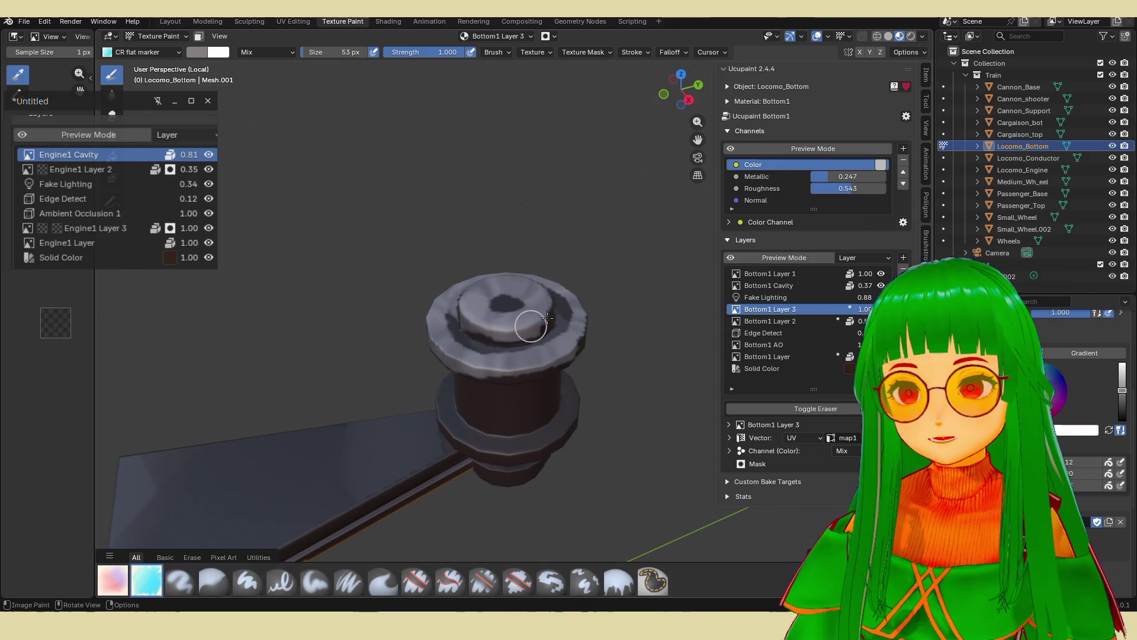
left_click_drag(499, 453, 570, 433)
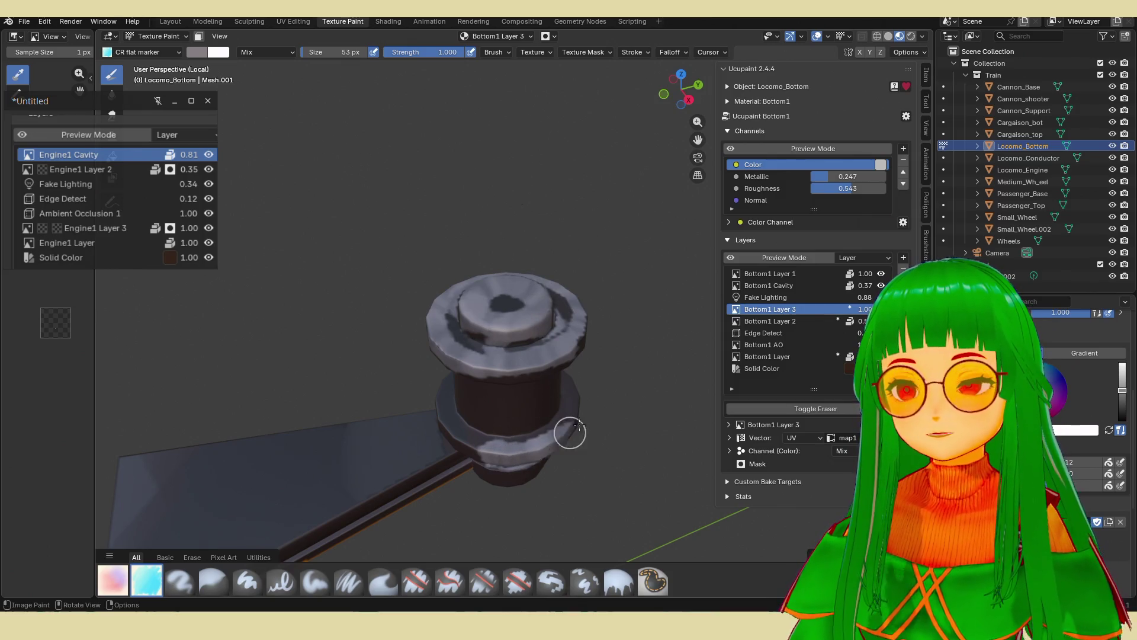
Paint light highlights along the middle and lower flanges and the lower ring.
mouse_move(595, 365)
middle_mouse_down()
mouse_move(576, 388)
mouse_move(527, 350)
middle_mouse_up()
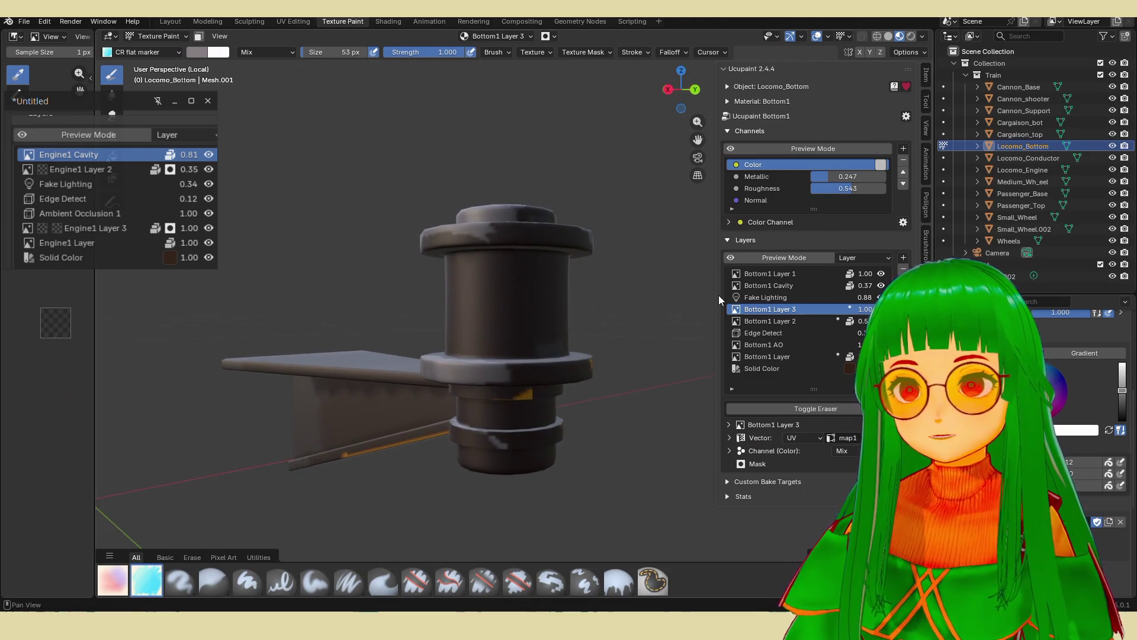
left_click_drag(490, 381, 566, 371)
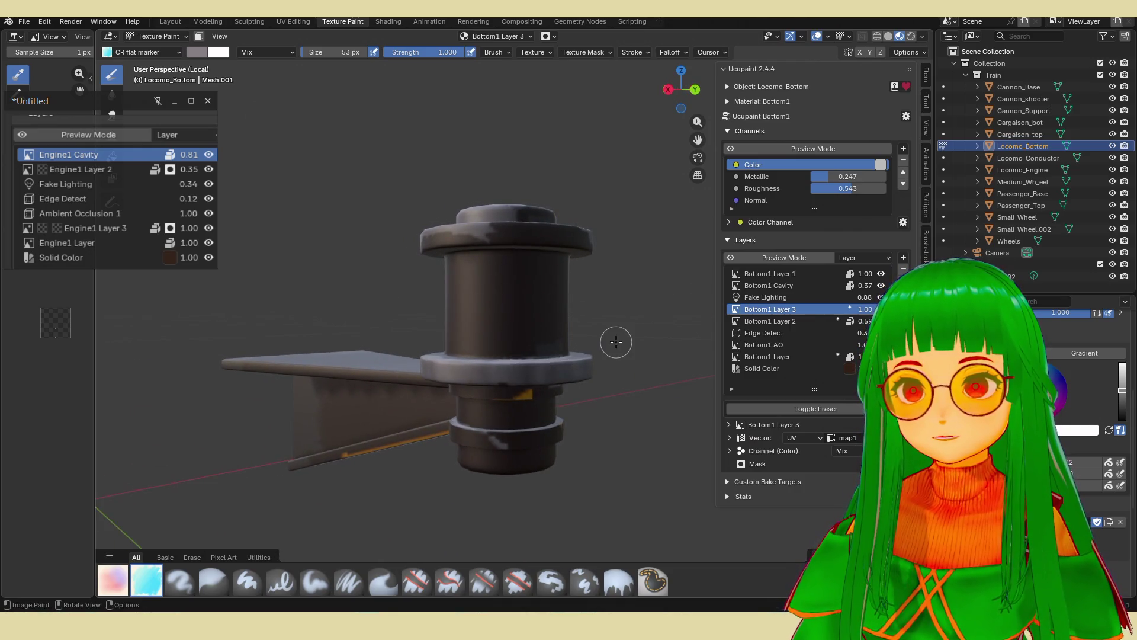
middle_click_drag(596, 342, 402, 356)
left_click_drag(469, 386, 524, 399)
mouse_move(546, 402)
middle_mouse_down()
mouse_move(589, 376)
mouse_move(586, 391)
mouse_move(541, 419)
middle_mouse_up()
left_click_drag(541, 419, 621, 416)
middle_click_drag(503, 448, 367, 413)
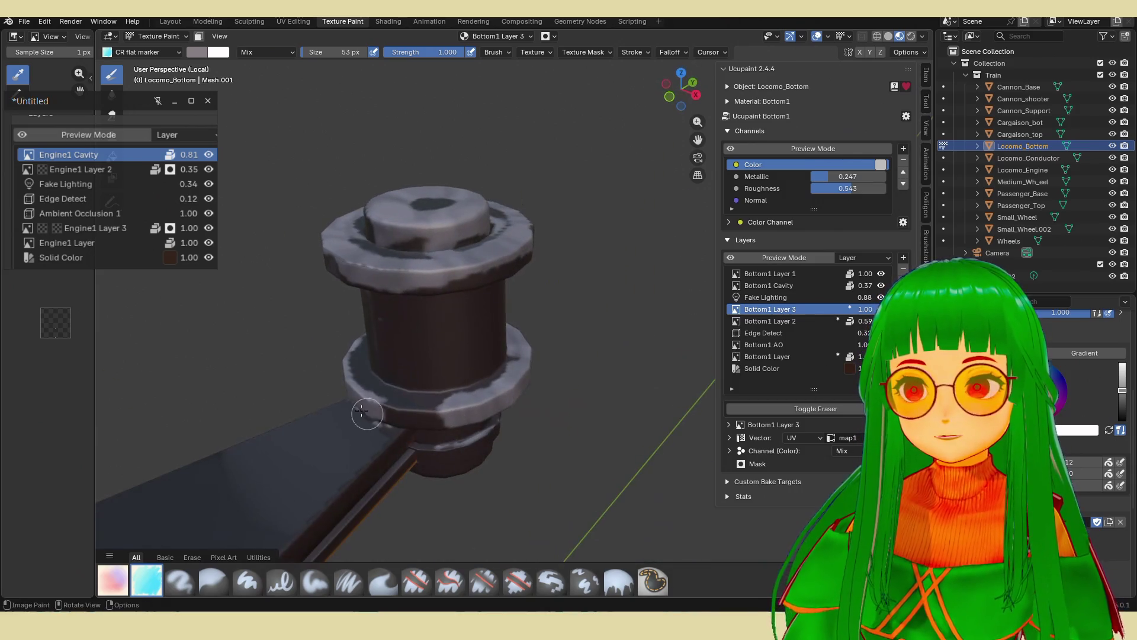
mouse_move(367, 414)
left_mouse_down()
mouse_move(359, 403)
mouse_move(432, 415)
left_mouse_up()
mouse_move(431, 415)
middle_mouse_down()
mouse_move(403, 406)
mouse_move(414, 406)
middle_mouse_up()
mouse_move(414, 406)
left_mouse_down()
mouse_move(376, 407)
mouse_move(391, 403)
left_mouse_up()
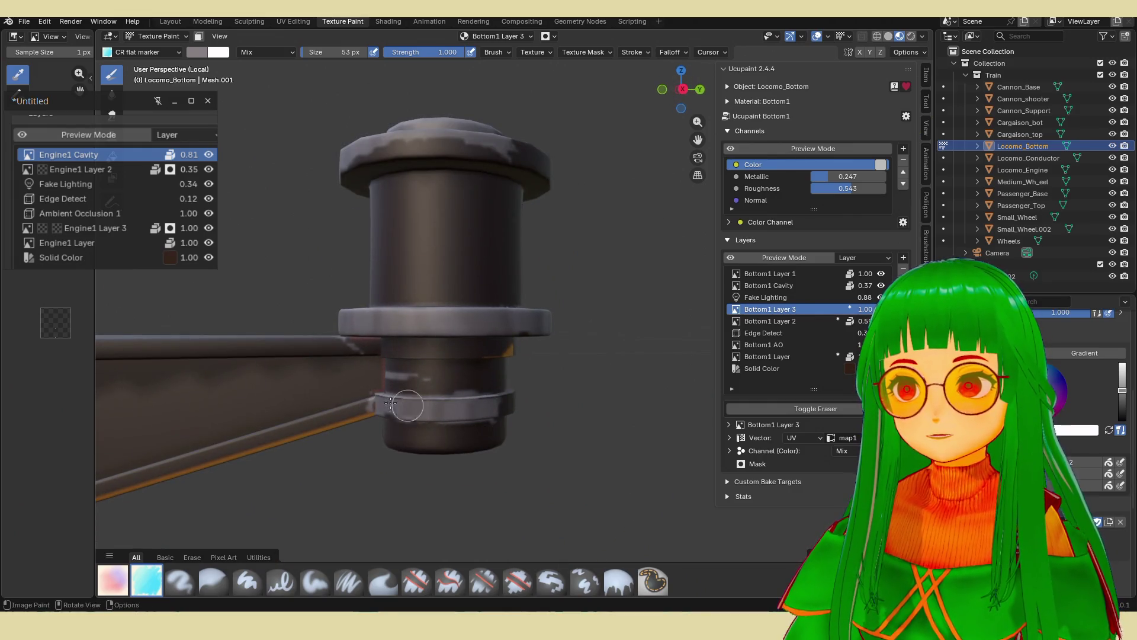
middle_click_drag(467, 411, 491, 415)
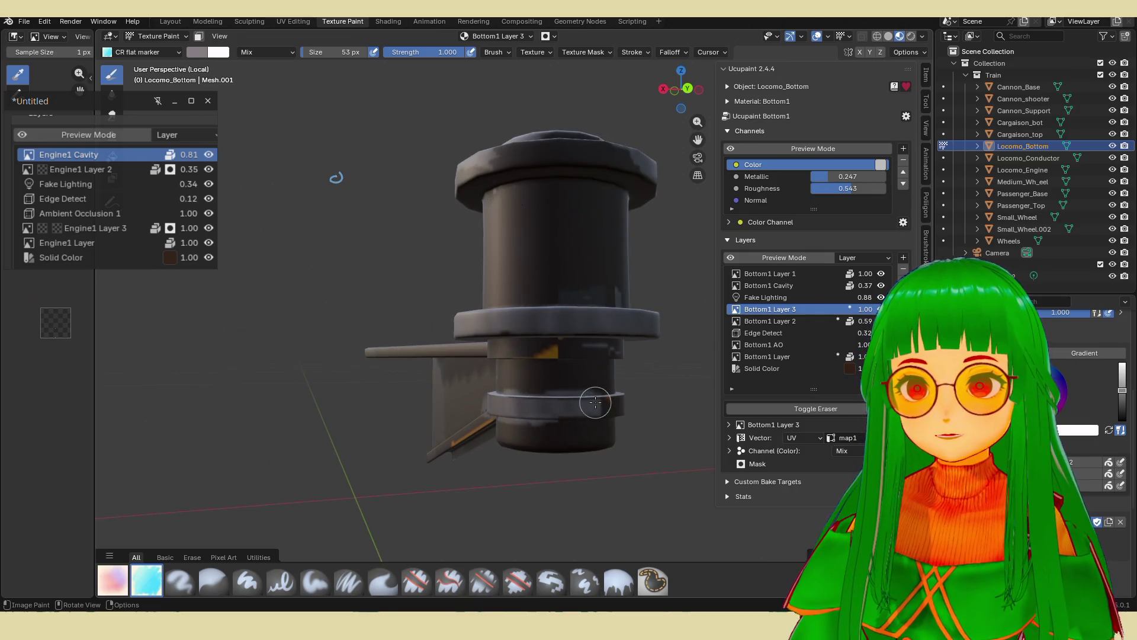
Highlight the plate's top edge, a ring edge, and dabs along the plate's lower edge.
mouse_move(589, 401)
middle_mouse_down()
mouse_move(568, 420)
mouse_move(438, 383)
mouse_move(547, 387)
mouse_move(499, 375)
middle_mouse_up()
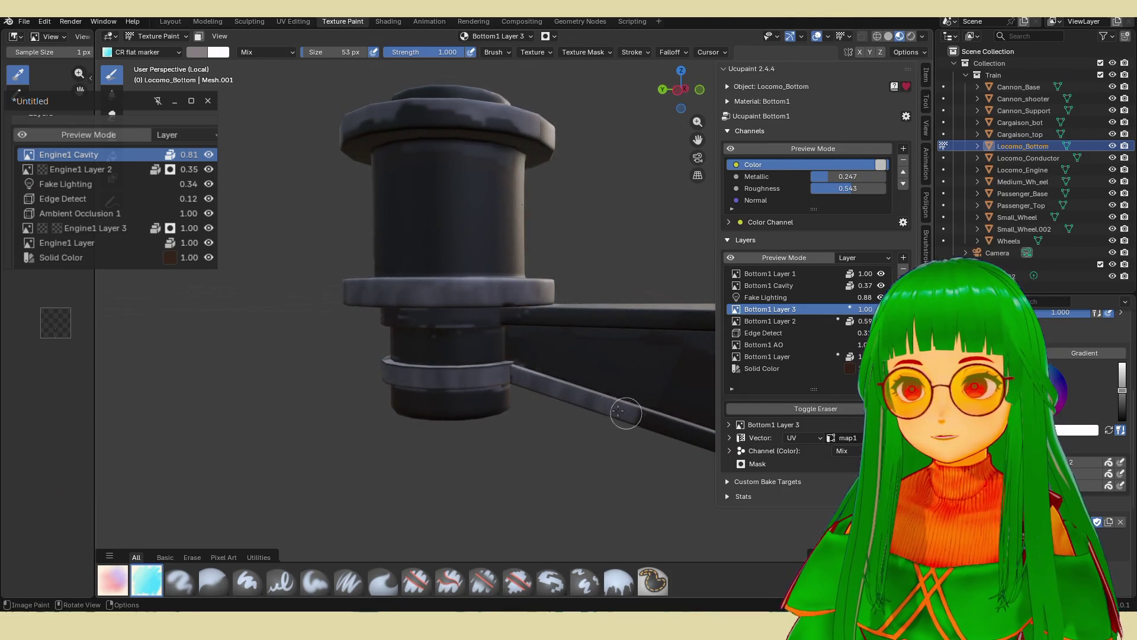
middle_click_drag(665, 432, 465, 358, "shift")
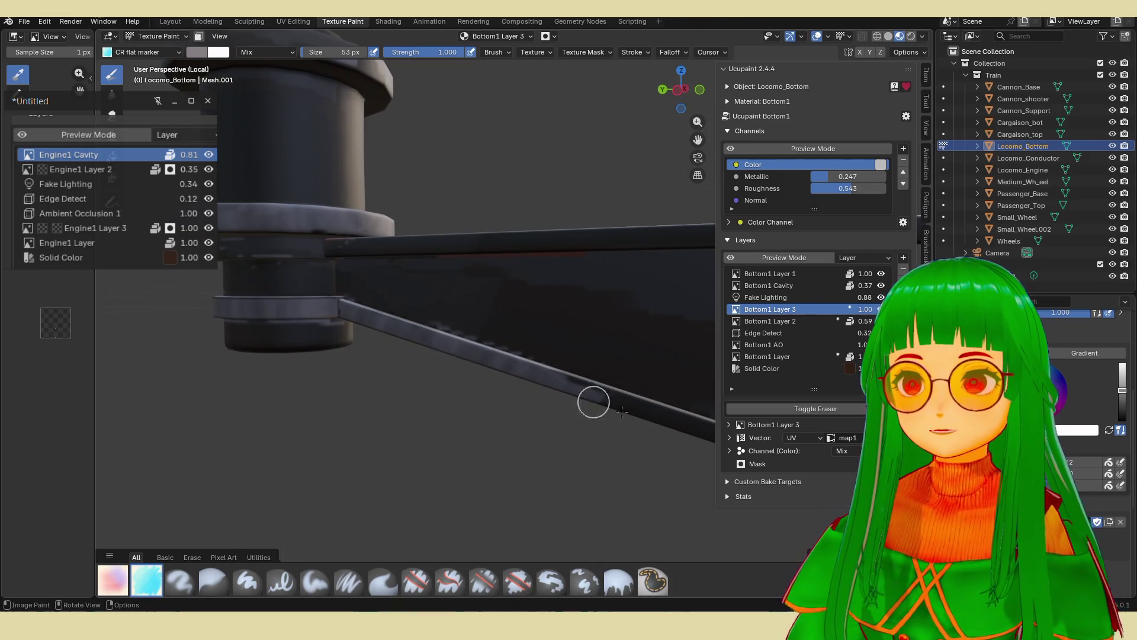
scroll(591, 398, "up", 2)
middle_click_drag(592, 399, 339, 317, "shift")
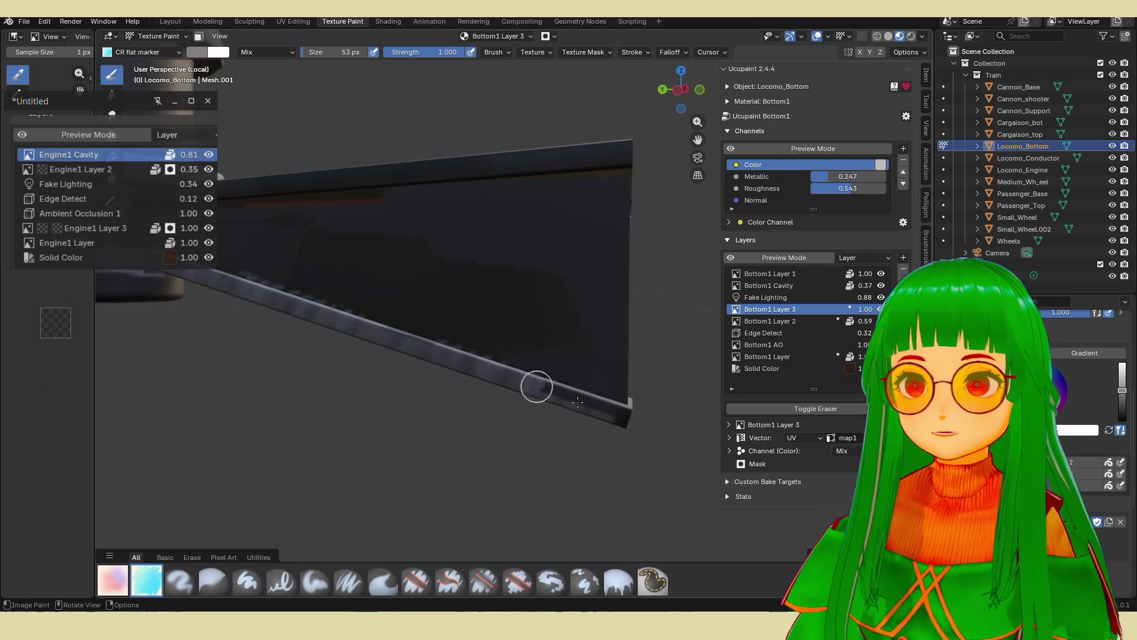
mouse_move(558, 393)
middle_mouse_down()
mouse_move(530, 395)
mouse_move(553, 399)
mouse_move(516, 437)
mouse_move(314, 338)
middle_mouse_up()
left_click_drag(303, 333, 716, 333)
middle_click_drag(710, 333, 487, 338)
middle_click_drag(349, 352, 674, 341)
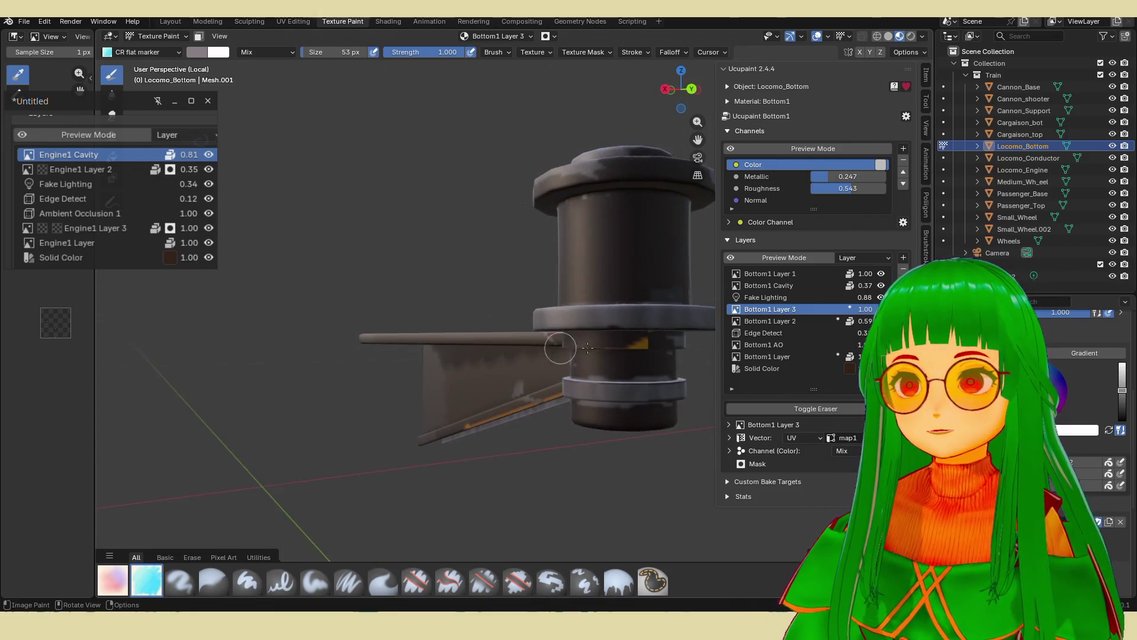
left_click_drag(674, 342, 550, 334)
middle_click_drag(512, 332, 527, 338)
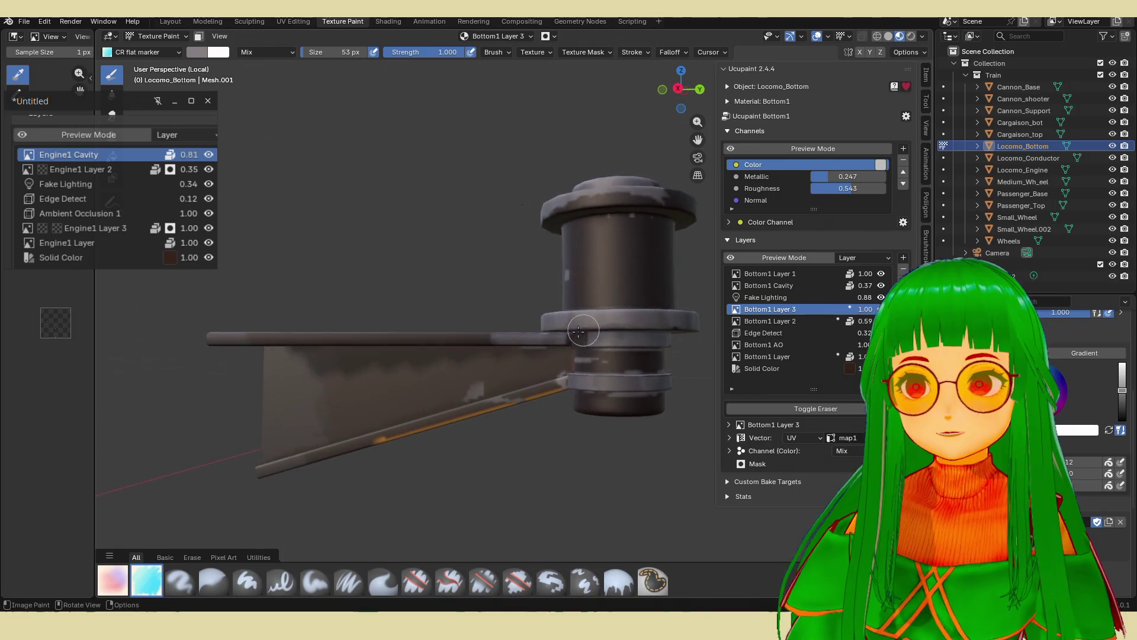
mouse_move(527, 338)
left_mouse_down()
mouse_move(398, 344)
mouse_move(276, 330)
left_mouse_up()
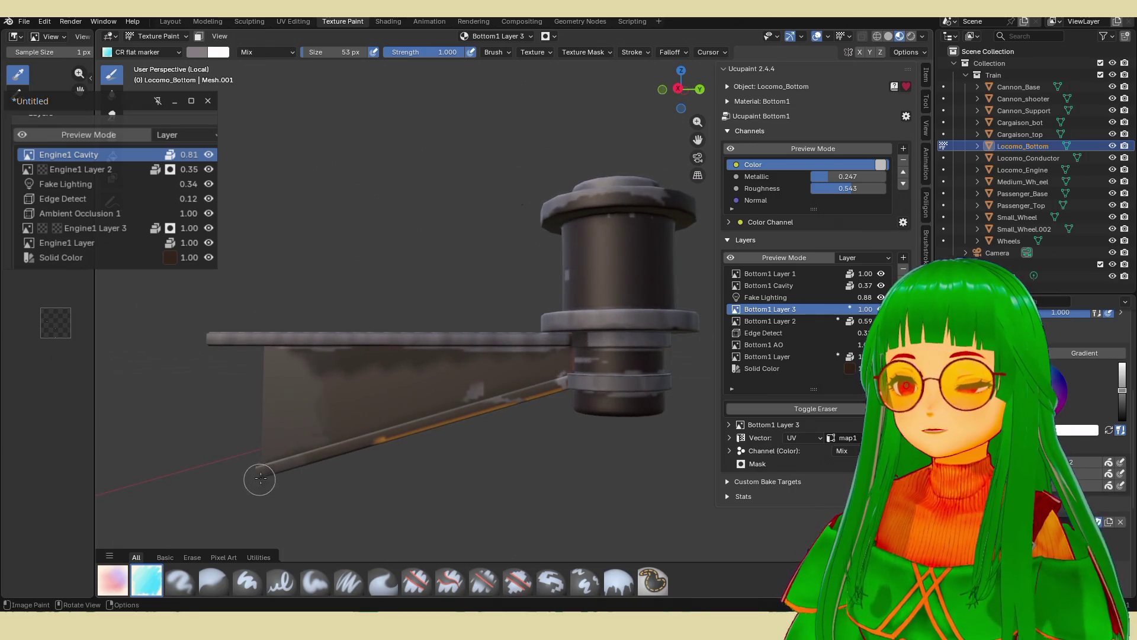
mouse_move(261, 477)
left_mouse_down()
mouse_move(499, 389)
mouse_move(551, 383)
left_mouse_up()
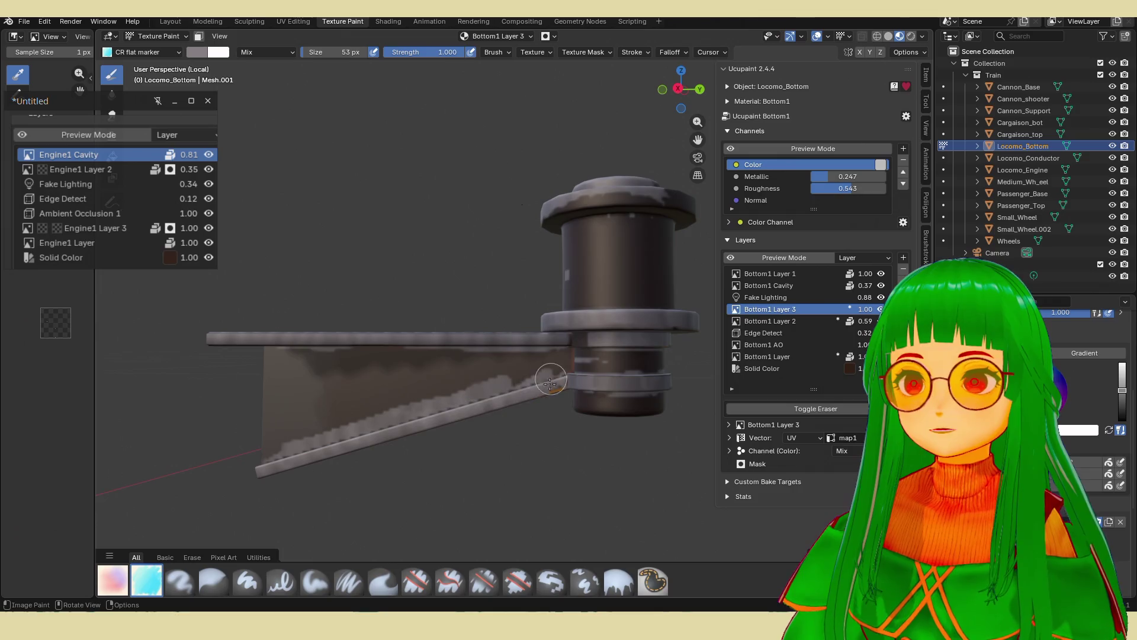
Erase the excess highlight dabs along the plate's lower edge.
key("e")
left_click_drag(450, 391, 342, 415)
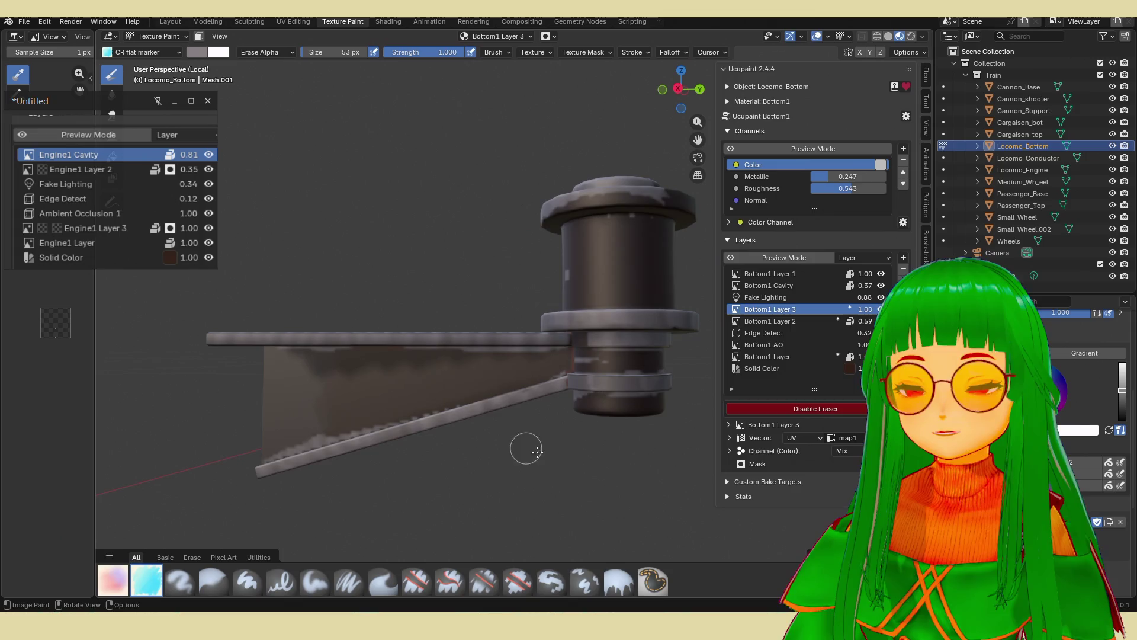
key("e")
mouse_move(566, 450)
middle_mouse_down()
mouse_move(536, 373)
mouse_move(571, 447)
mouse_move(589, 432)
mouse_move(583, 444)
middle_mouse_up()
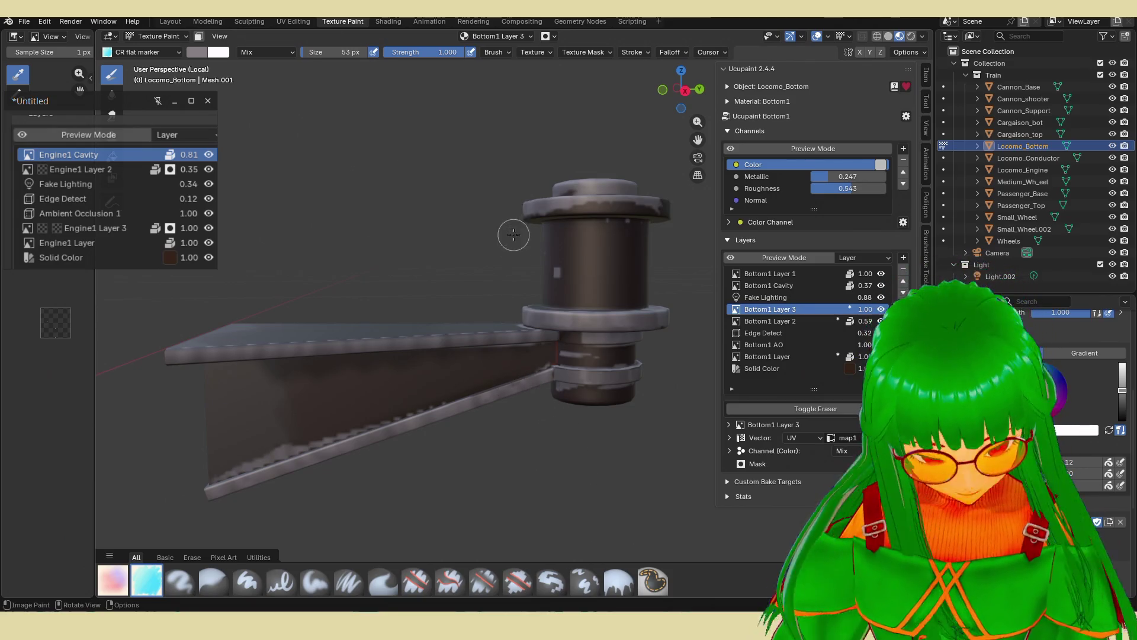
mouse_move(514, 234)
middle_mouse_down()
mouse_move(558, 341)
mouse_move(563, 282)
mouse_move(414, 172)
mouse_move(606, 290)
mouse_move(492, 391)
mouse_move(591, 403)
mouse_move(524, 355)
middle_mouse_up()
Erase excess highlight paint around the cylinder's lower and outer rings, undoing one bad stroke.
key("e")
mouse_move(524, 356)
left_mouse_down()
mouse_move(530, 341)
mouse_move(497, 326)
mouse_move(519, 355)
mouse_move(447, 352)
mouse_move(476, 400)
left_mouse_up()
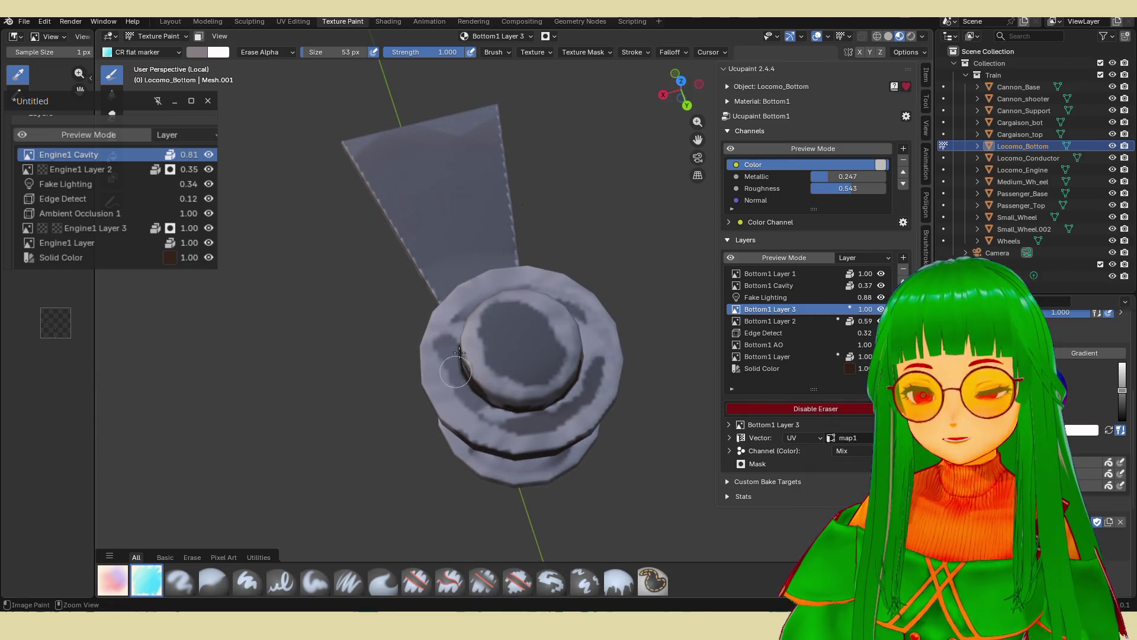
key("ctrl+z")
mouse_move(434, 365)
left_mouse_down()
mouse_move(500, 429)
mouse_move(541, 428)
mouse_move(609, 378)
mouse_move(591, 339)
mouse_move(539, 291)
left_mouse_up()
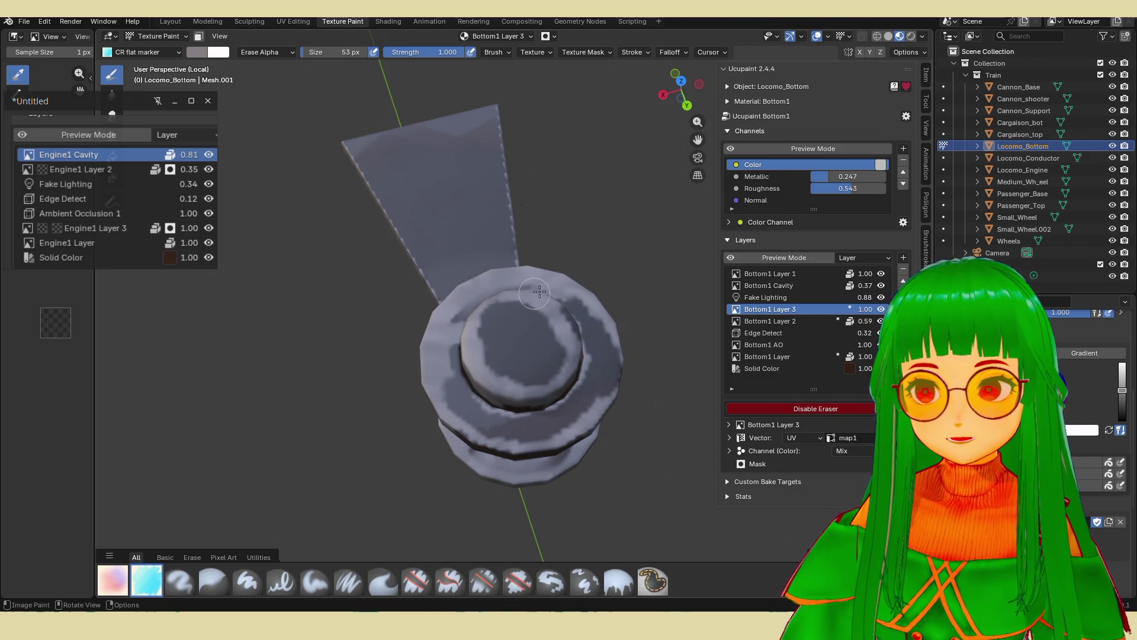
mouse_move(572, 256)
middle_mouse_down()
mouse_move(479, 378)
mouse_move(406, 365)
middle_mouse_up()
mouse_move(465, 361)
left_mouse_down()
mouse_move(414, 393)
mouse_move(489, 432)
mouse_move(571, 423)
mouse_move(598, 351)
mouse_move(598, 306)
left_mouse_up()
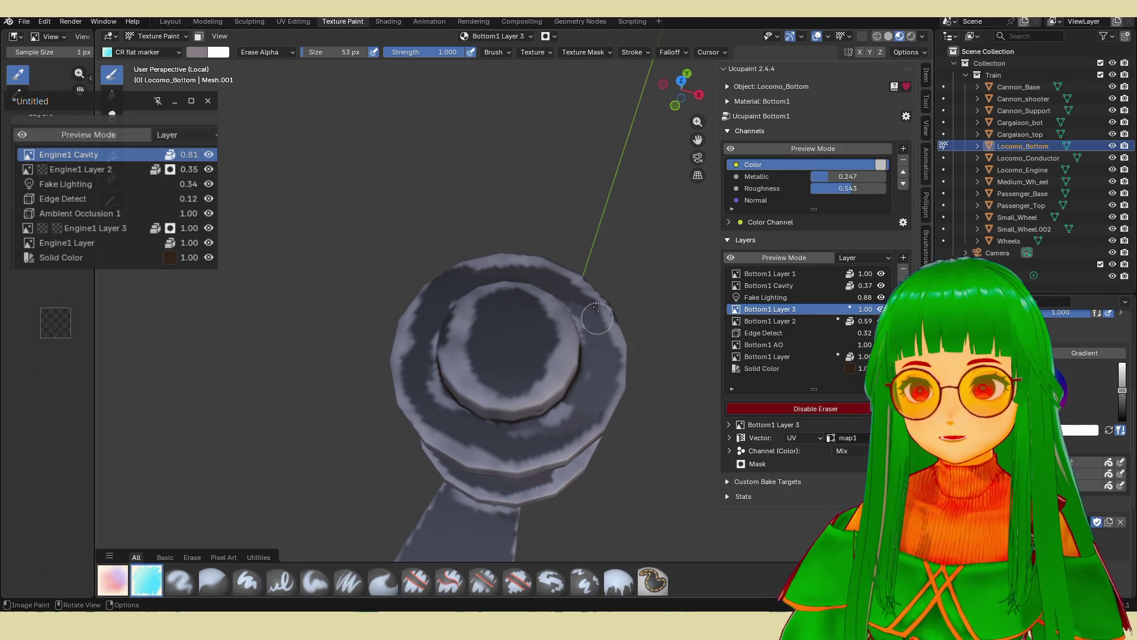
scroll(611, 285, "down", 3)
mouse_move(598, 325)
middle_mouse_down()
mouse_move(569, 350)
mouse_move(532, 356)
mouse_move(452, 296)
mouse_move(459, 326)
middle_mouse_up()
right_click(460, 327)
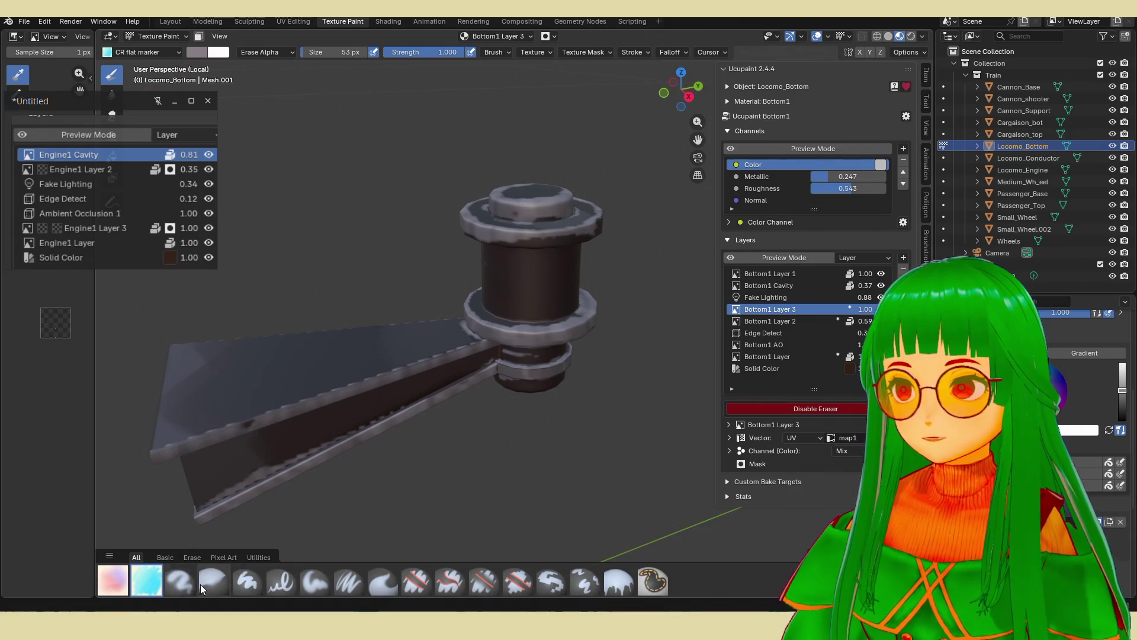
left_click(219, 581)
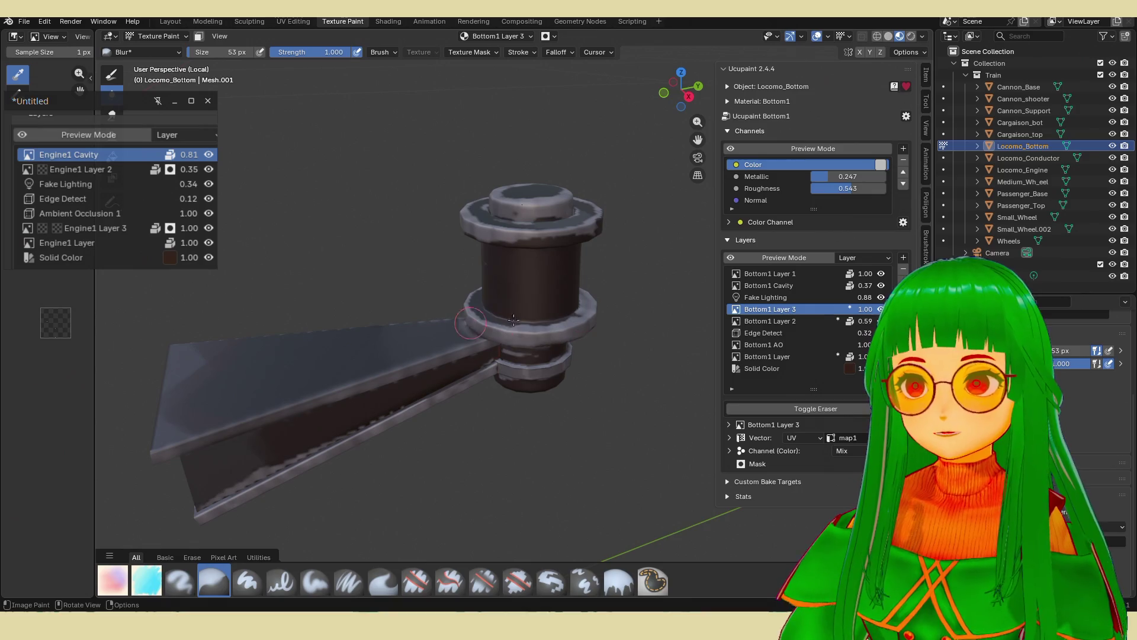
middle_click_drag(495, 323, 276, 416)
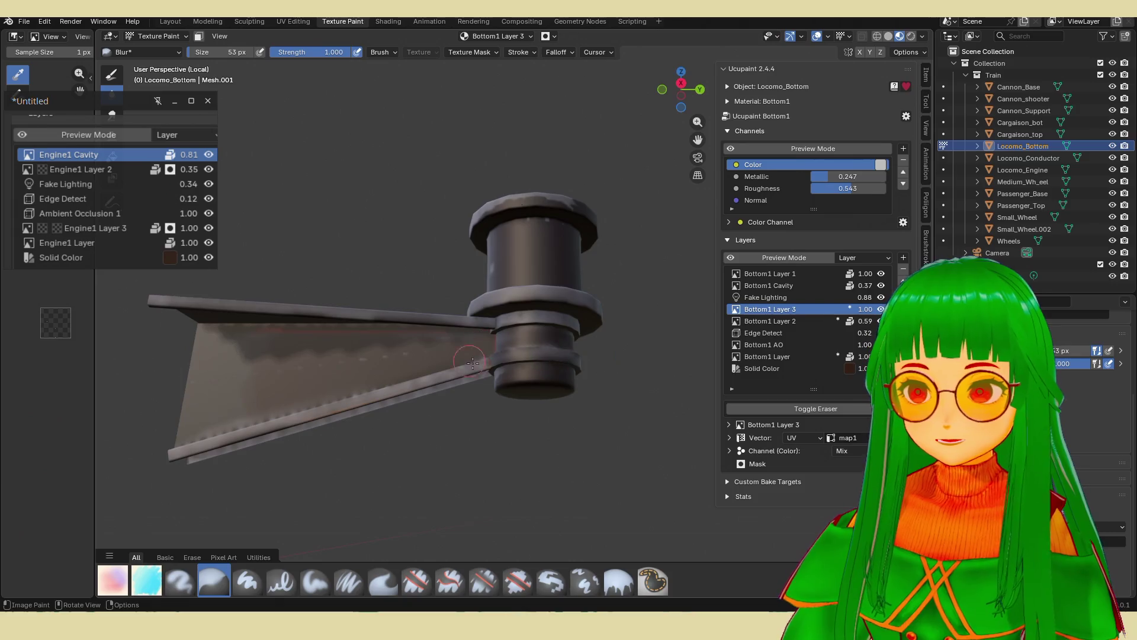
mouse_move(473, 362)
middle_mouse_down()
mouse_move(407, 391)
mouse_move(464, 447)
mouse_move(517, 404)
middle_mouse_up()
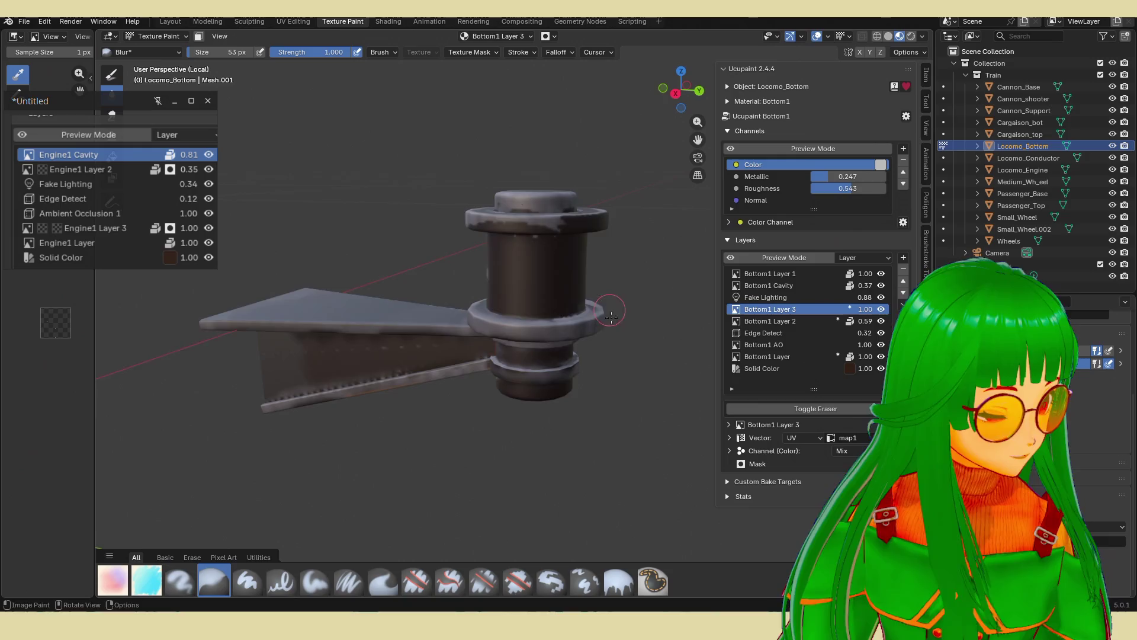
middle_click_drag(611, 316, 632, 289)
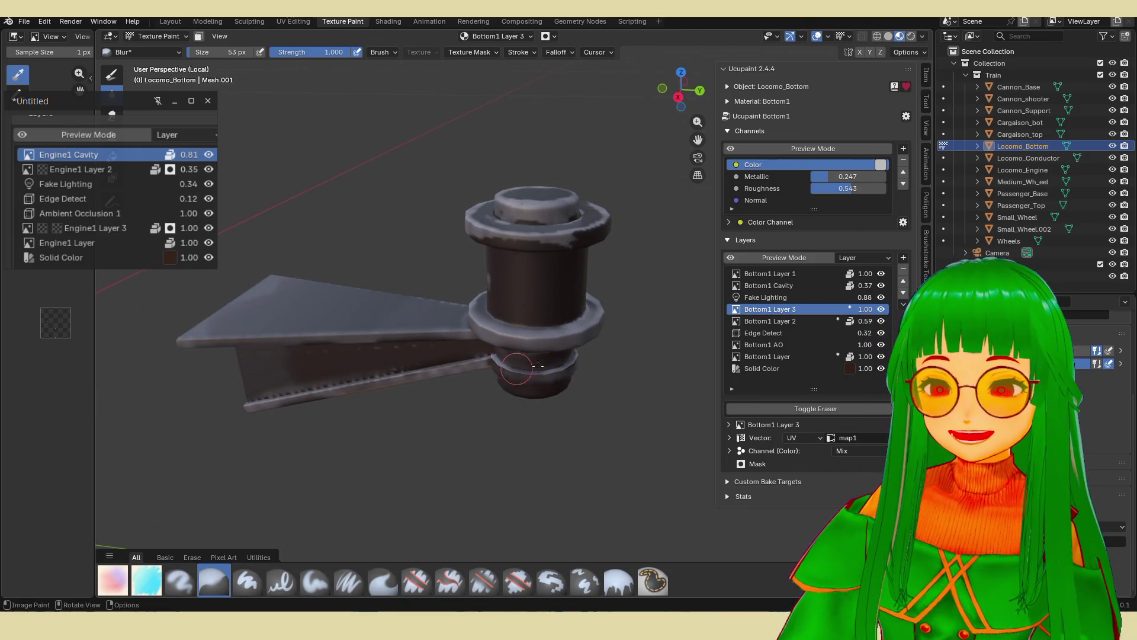
mouse_move(537, 366)
middle_mouse_down()
mouse_move(539, 399)
mouse_move(441, 330)
middle_mouse_up()
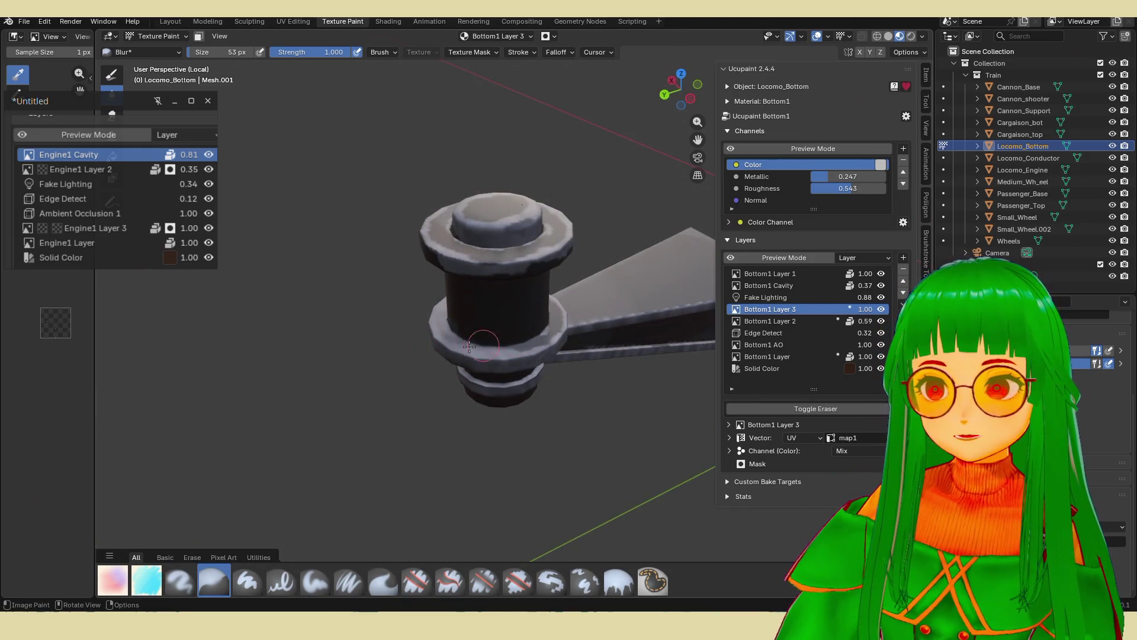
middle_click_drag(540, 332, 528, 339)
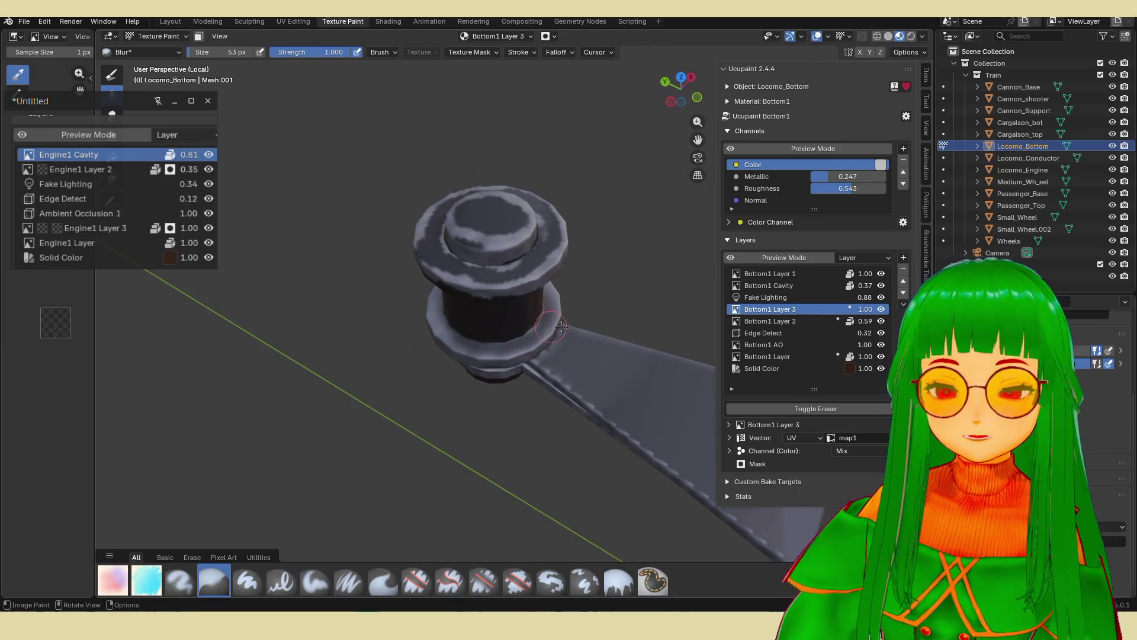
mouse_move(658, 320)
middle_mouse_down()
mouse_move(705, 296)
mouse_move(627, 394)
mouse_move(478, 410)
middle_mouse_up()
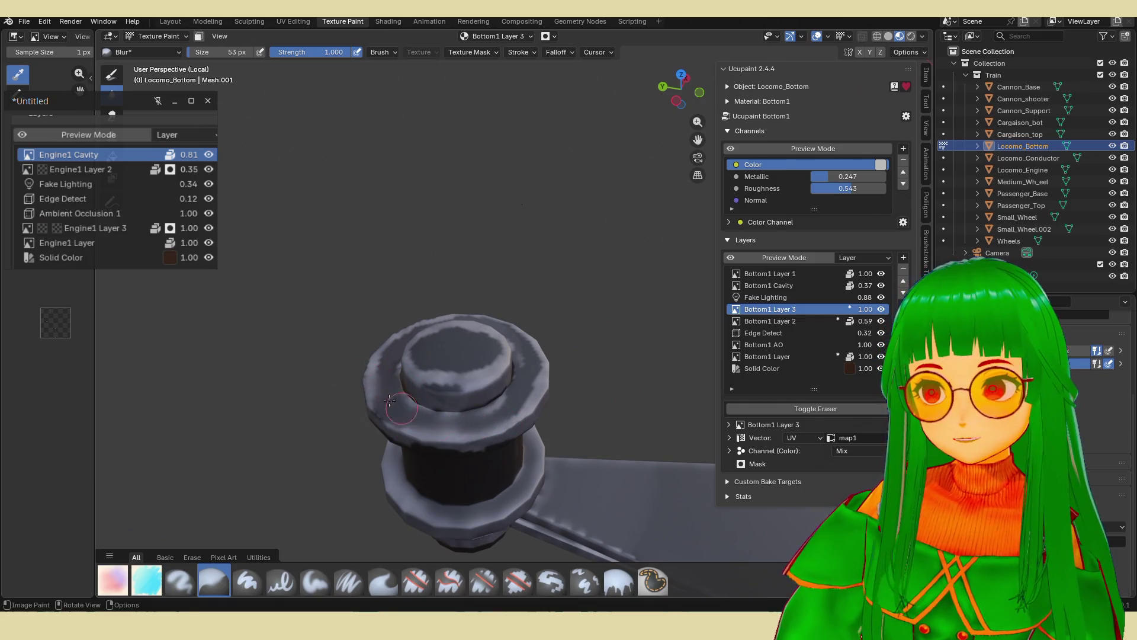
middle_click_drag(471, 450, 456, 394)
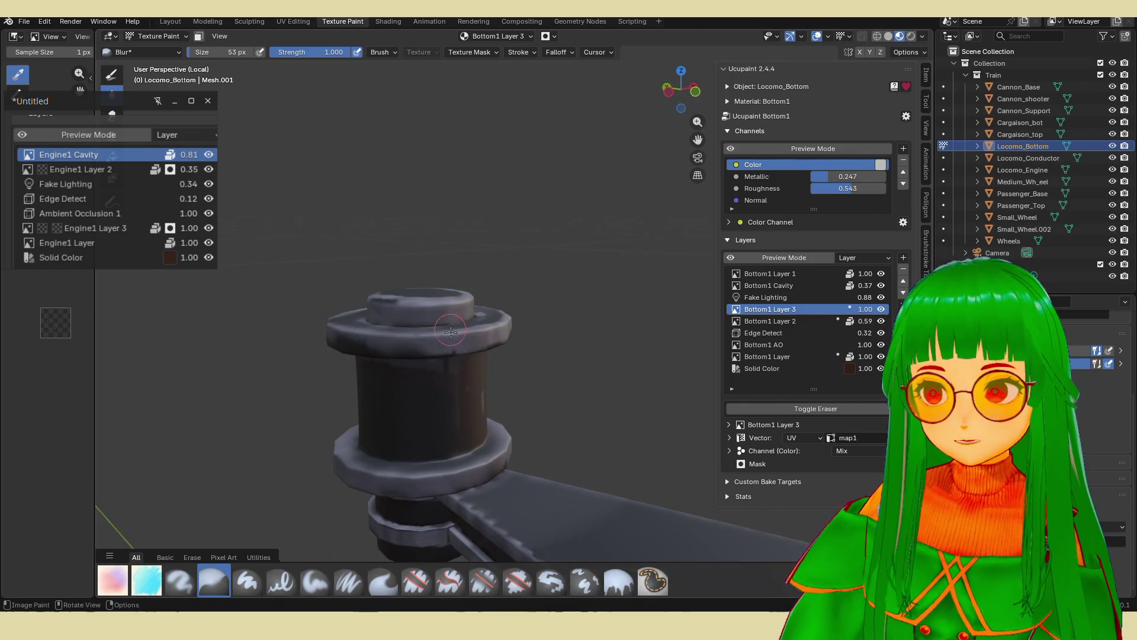
middle_click_drag(382, 353, 409, 379)
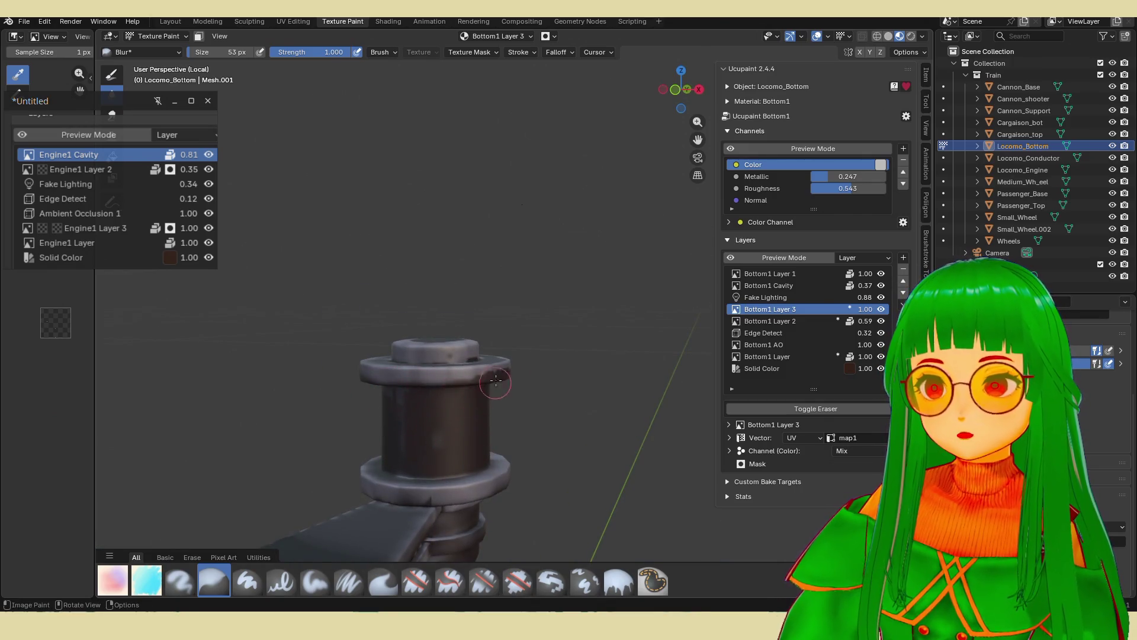
middle_click_drag(496, 382, 467, 357)
mouse_move(556, 350)
middle_mouse_down()
mouse_move(621, 391)
mouse_move(539, 410)
middle_mouse_up()
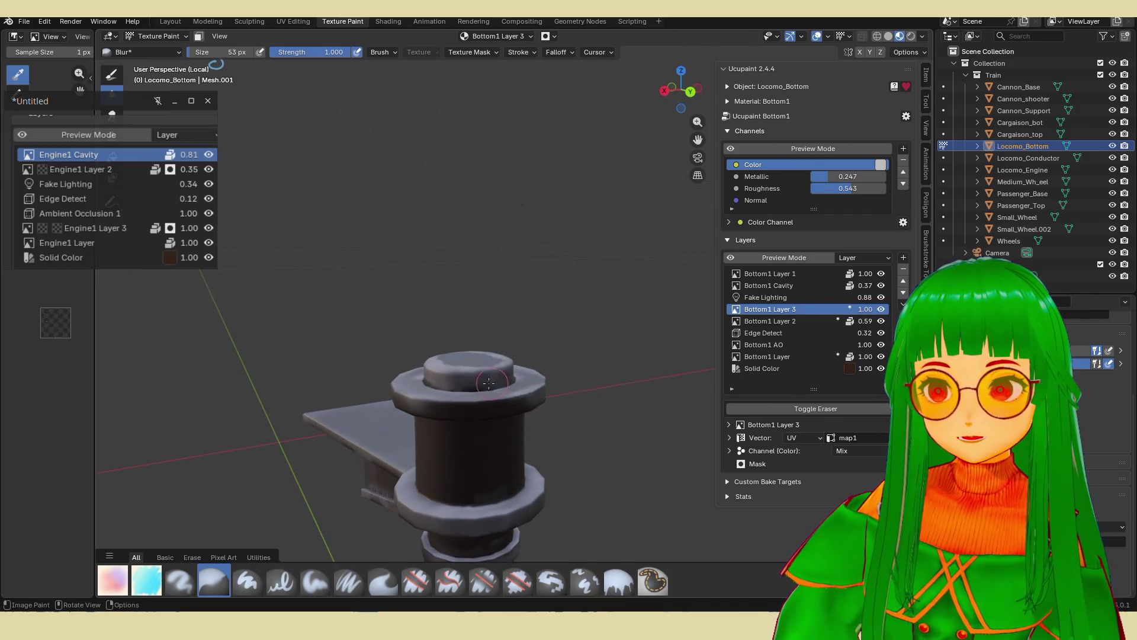
middle_click_drag(489, 382, 401, 428)
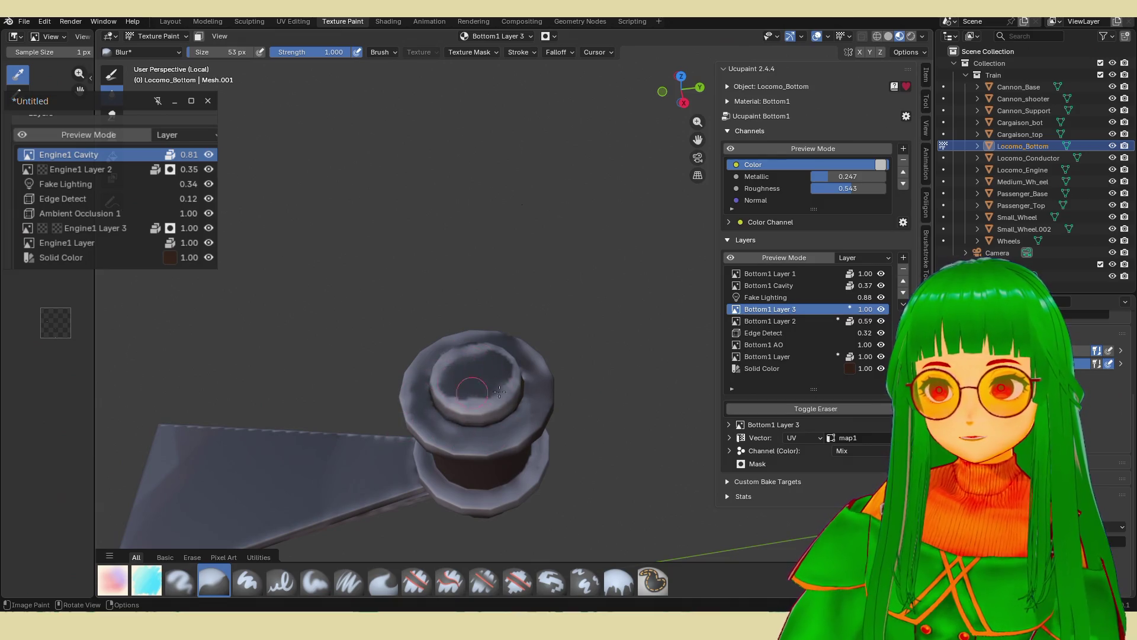
mouse_move(486, 410)
middle_mouse_down()
mouse_move(503, 350)
mouse_move(553, 380)
middle_mouse_up()
middle_click_drag(479, 398, 653, 438)
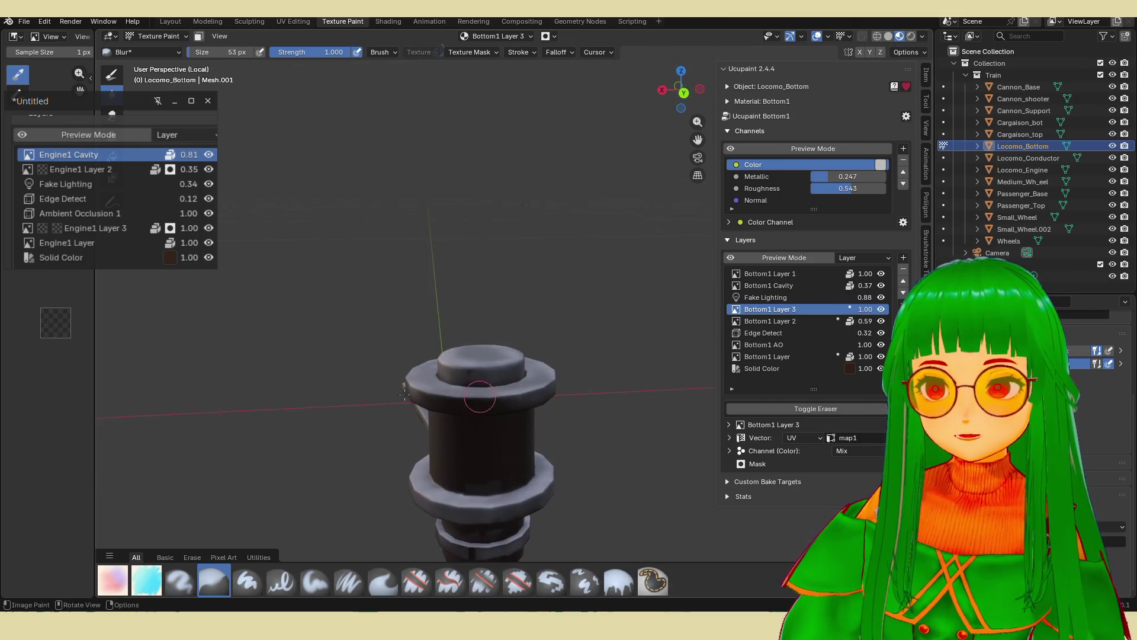
middle_click_drag(405, 394, 561, 379)
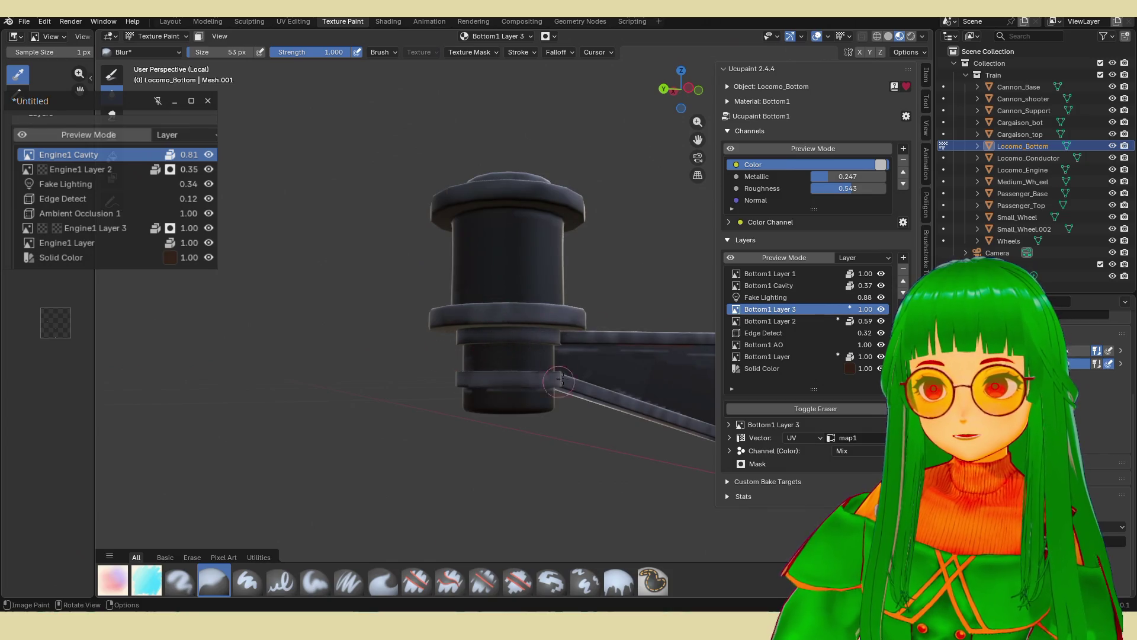
mouse_move(462, 393)
middle_mouse_down()
mouse_move(474, 388)
mouse_move(361, 350)
middle_mouse_up()
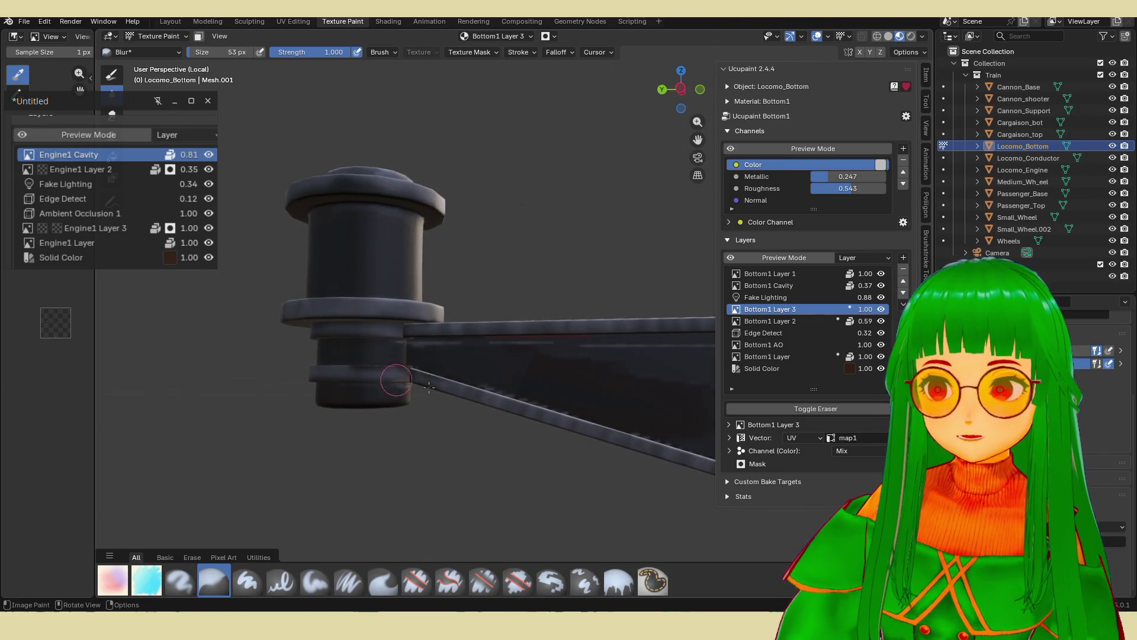
middle_click_drag(642, 445, 521, 430, "shift")
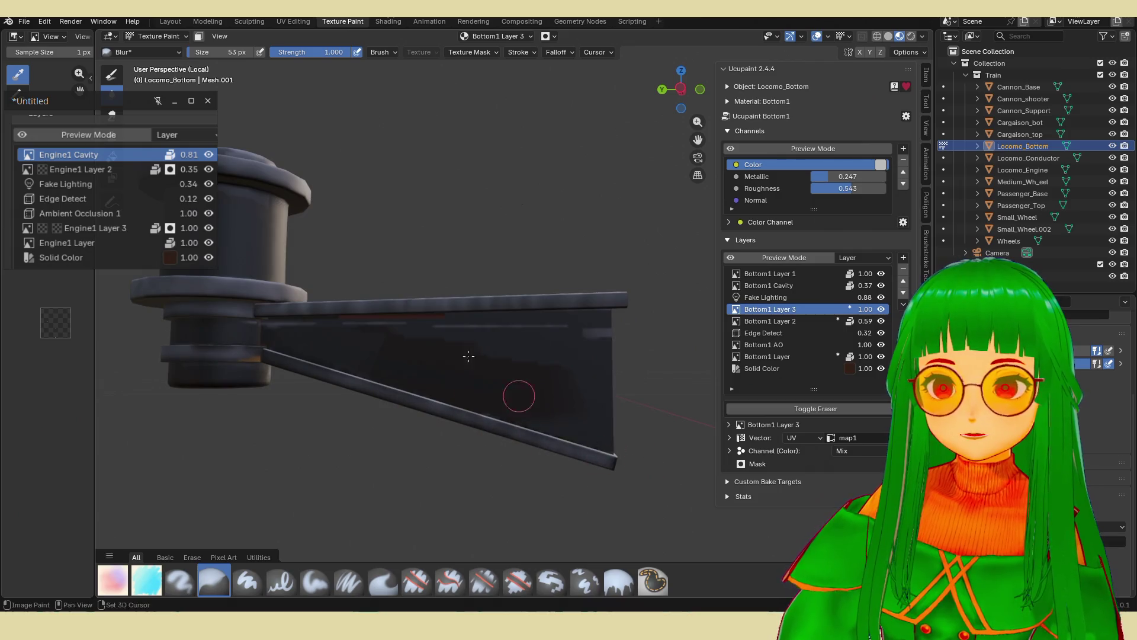
mouse_move(469, 355)
middle_mouse_down("shift")
mouse_move(455, 388)
mouse_move(598, 423)
mouse_move(566, 429)
mouse_move(602, 367)
mouse_move(474, 415)
middle_mouse_up("shift")
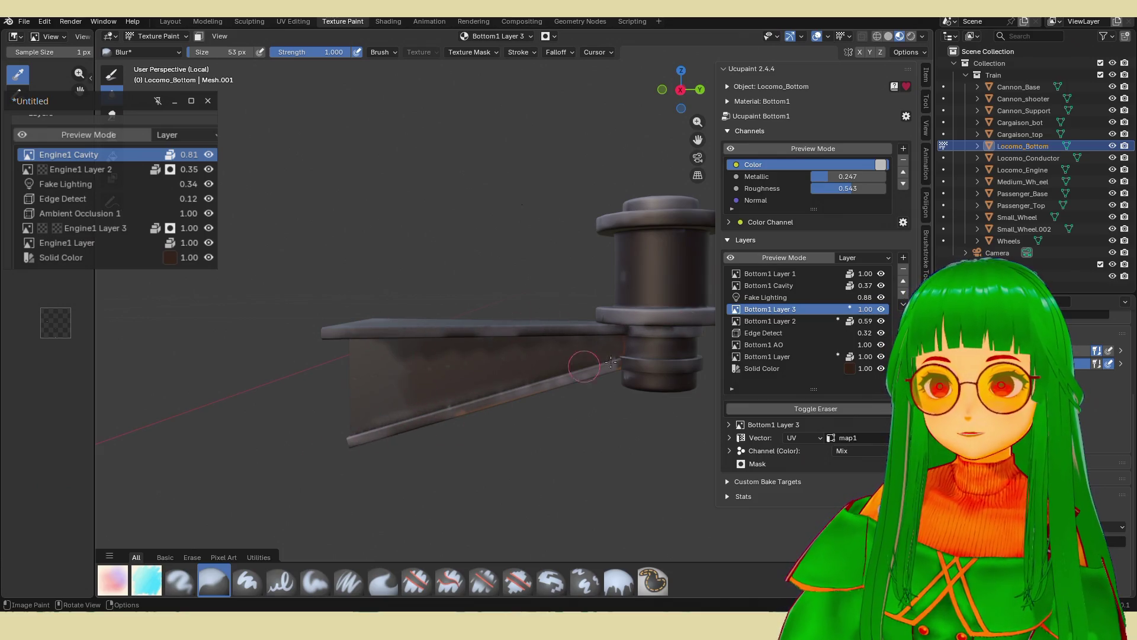
mouse_move(424, 391)
middle_mouse_down()
mouse_move(599, 307)
mouse_move(370, 378)
mouse_move(581, 307)
middle_mouse_up()
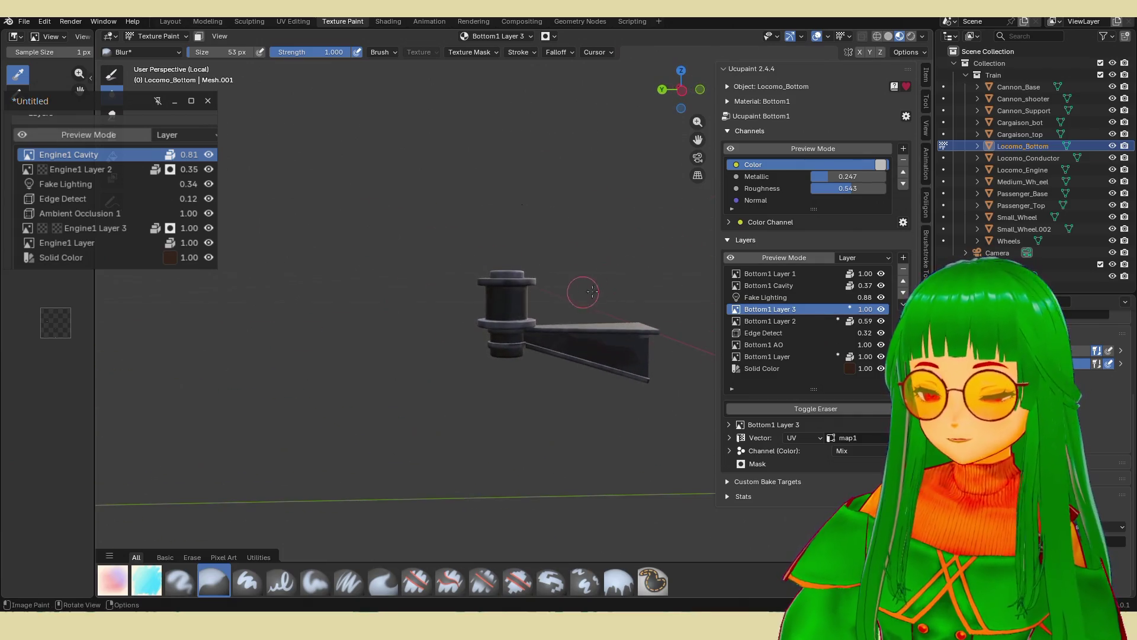
Reveal the hidden geometry and leave local view to show the whole train.
key("Tab")
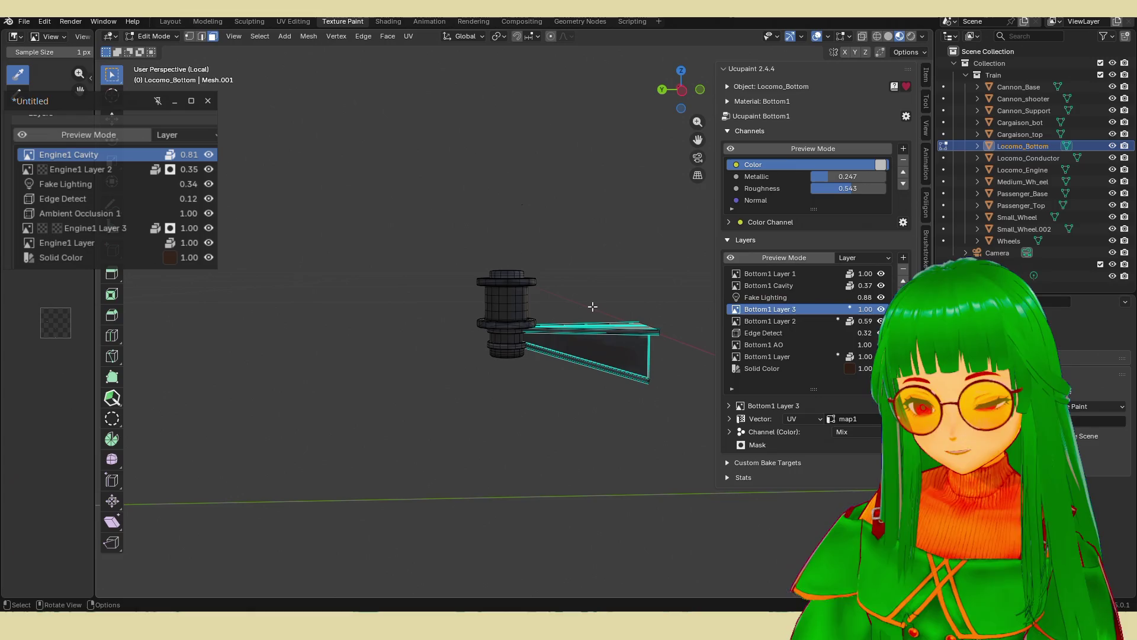
key("alt+h")
key("Tab")
middle_click_drag(593, 306, 225, 317)
key("KP_Divide")
Try Overlay, Difference and Divide blend modes on Bottom1 Layer 3's colour channel.
left_click(853, 450)
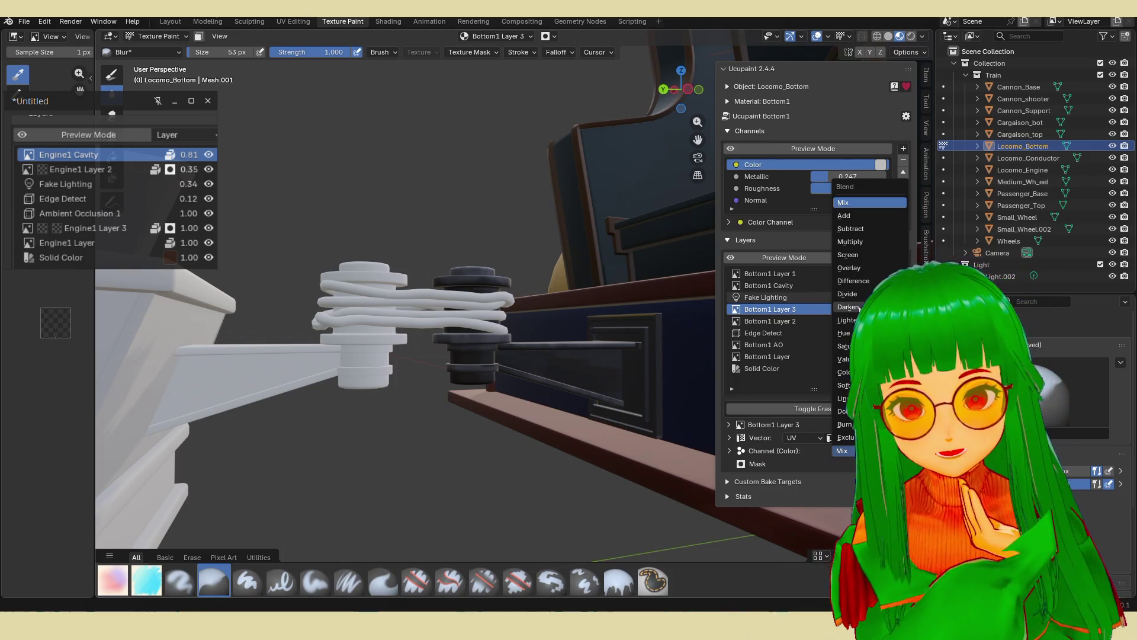
left_click(848, 268)
middle_click_drag(596, 322, 545, 326, "shift")
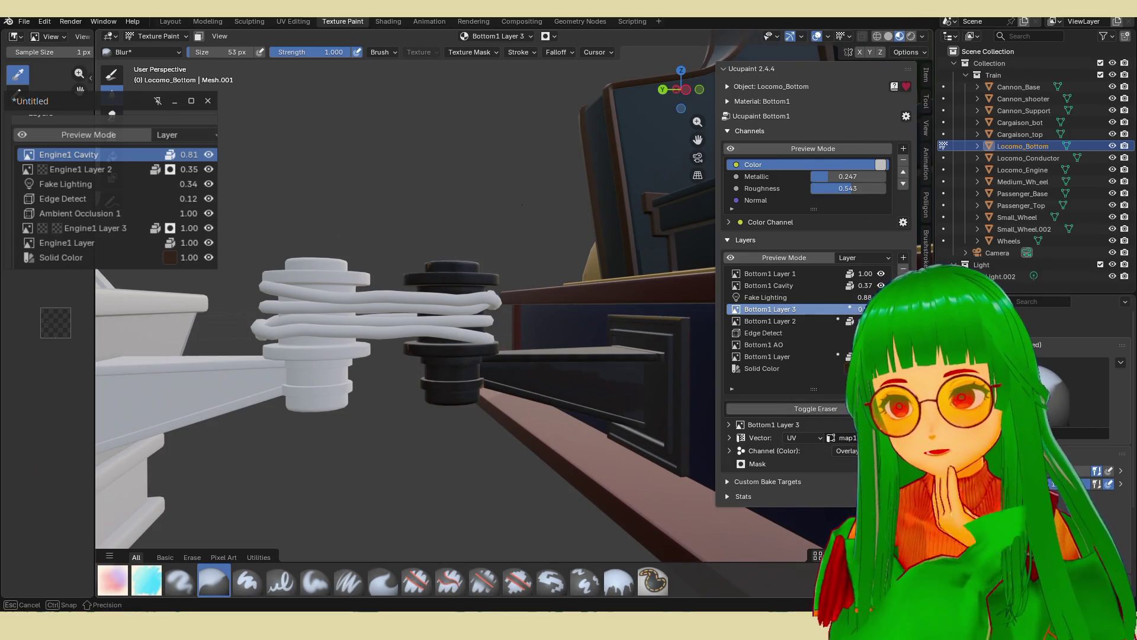
left_click(848, 450)
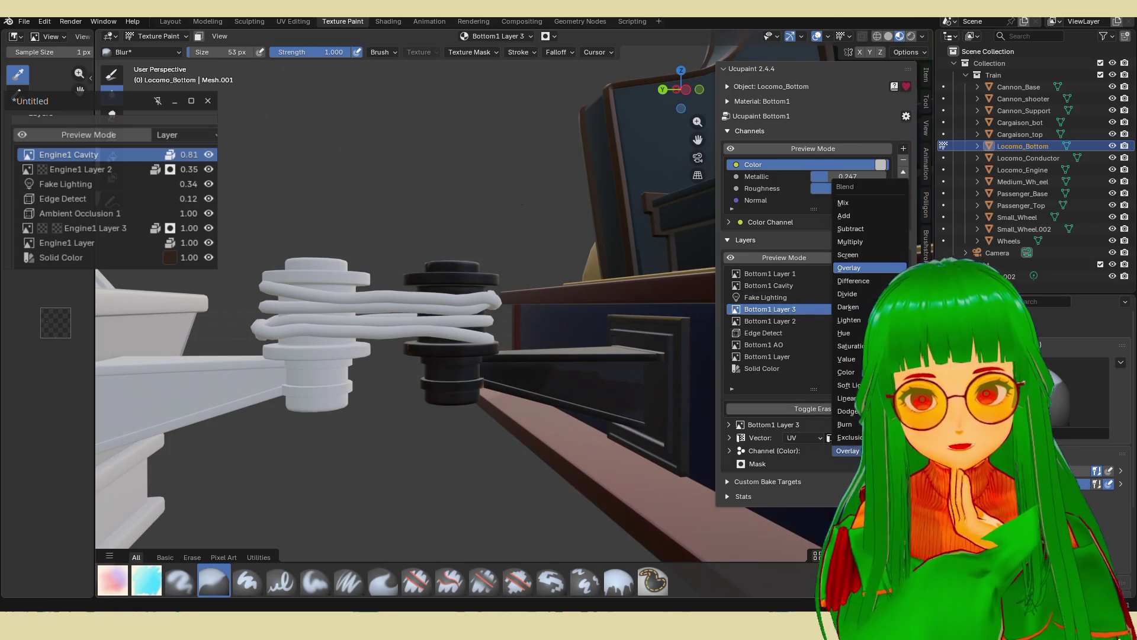
left_click(865, 281)
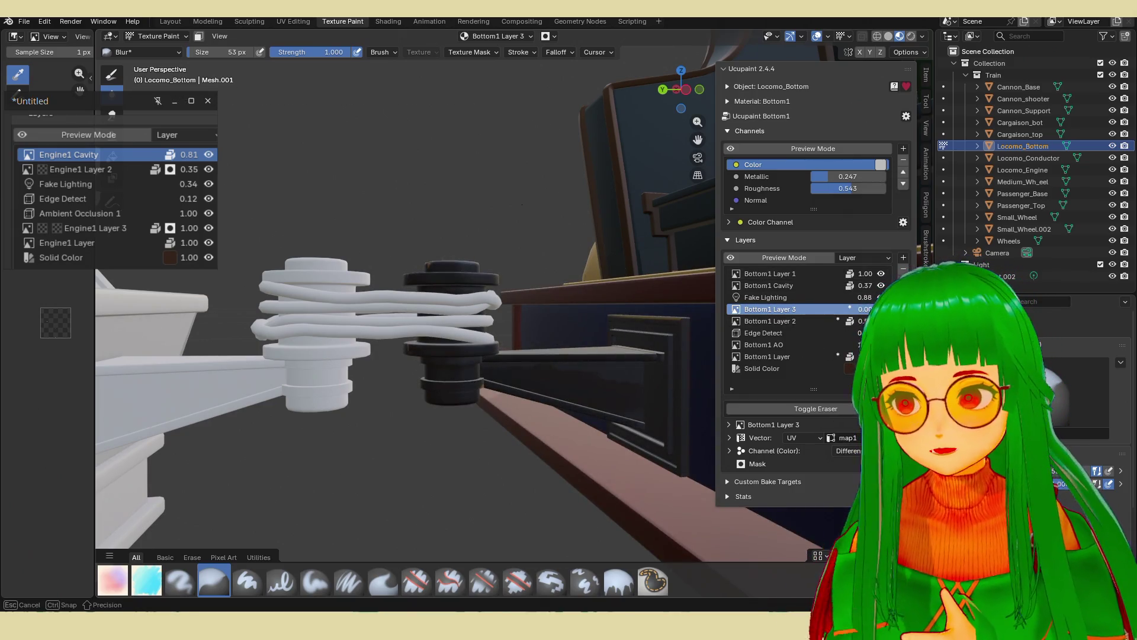
left_click(847, 451)
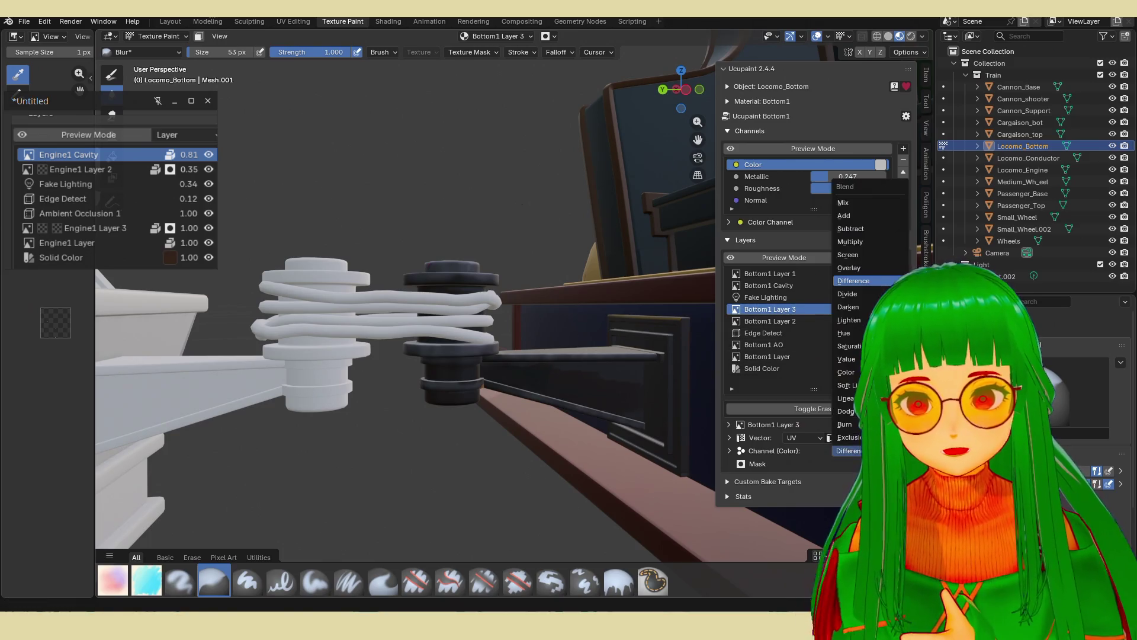
left_click(862, 298)
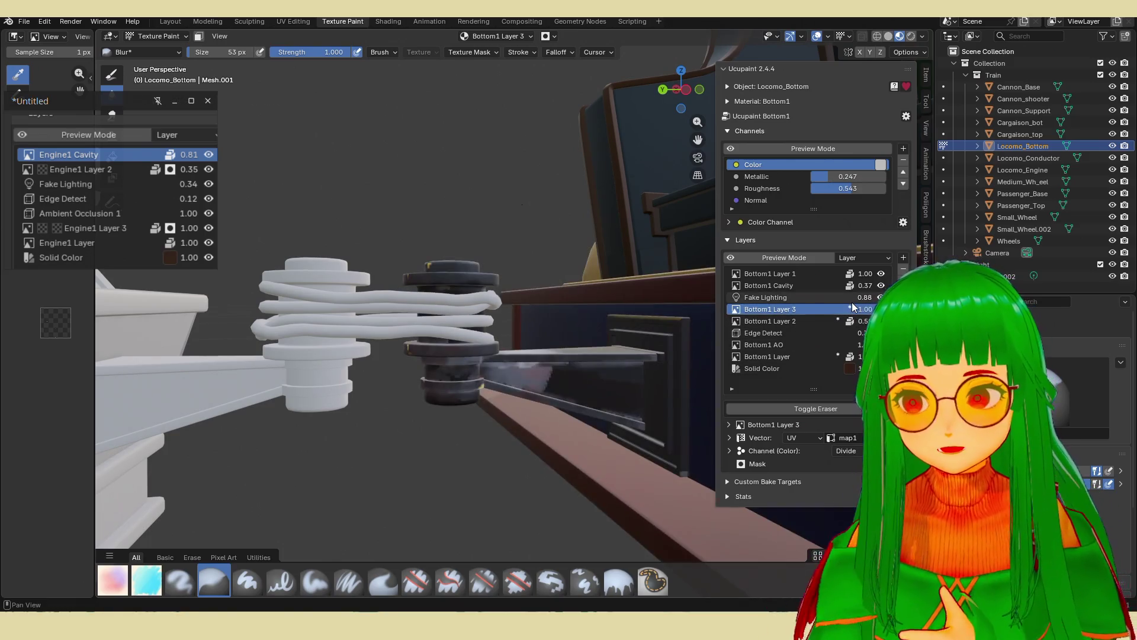
scroll(573, 354, "up", 3)
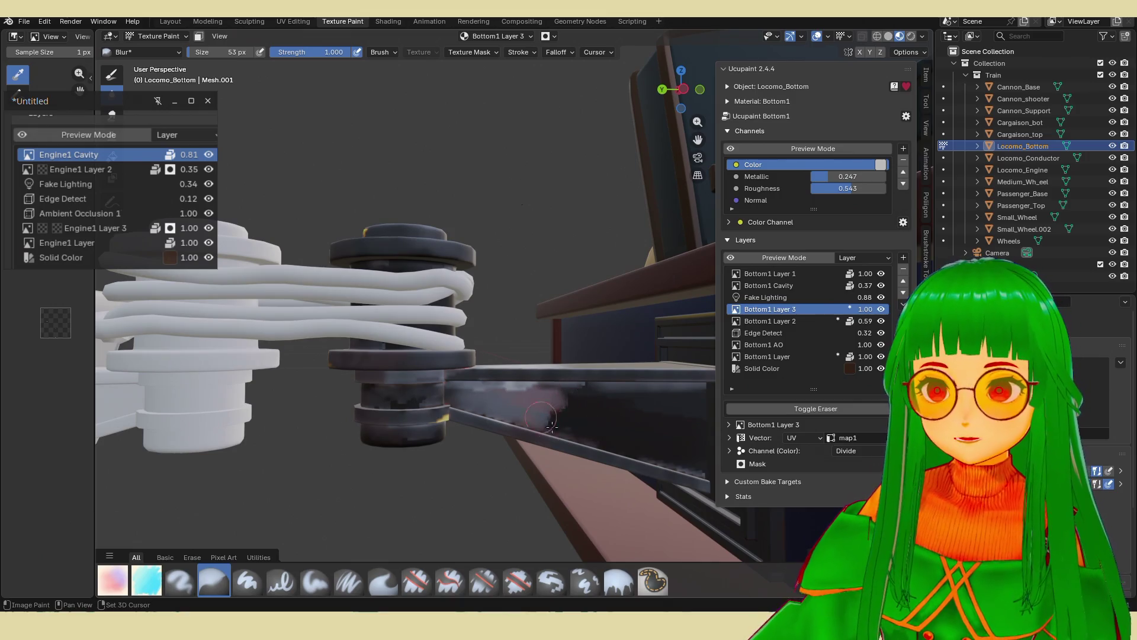
left_click_drag(601, 393, 505, 394)
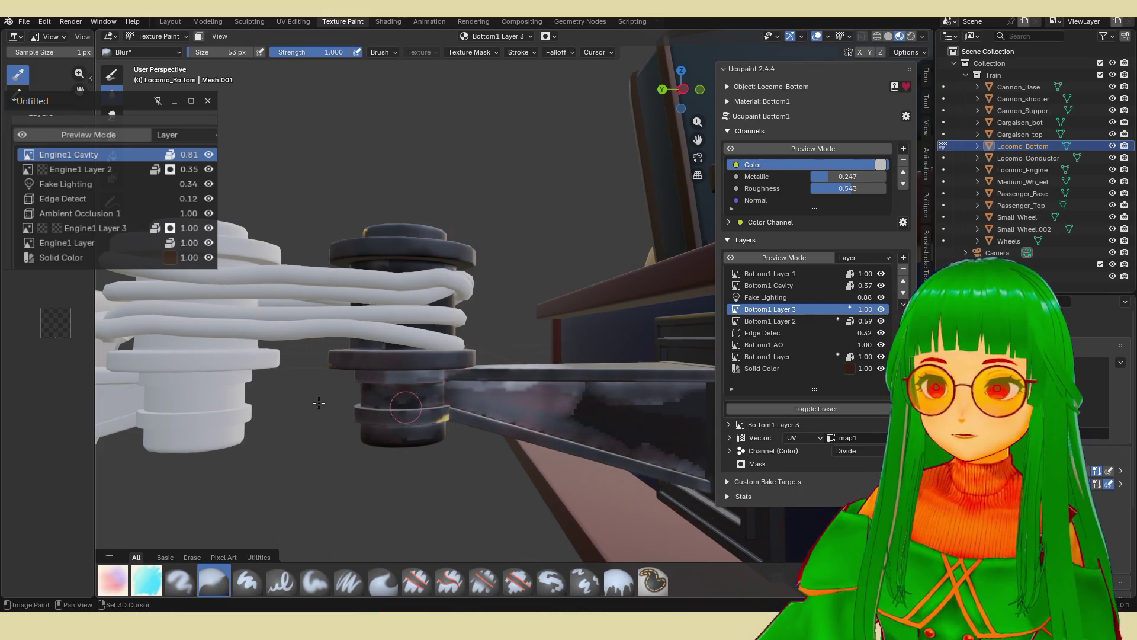
middle_click_drag(457, 415, 486, 409)
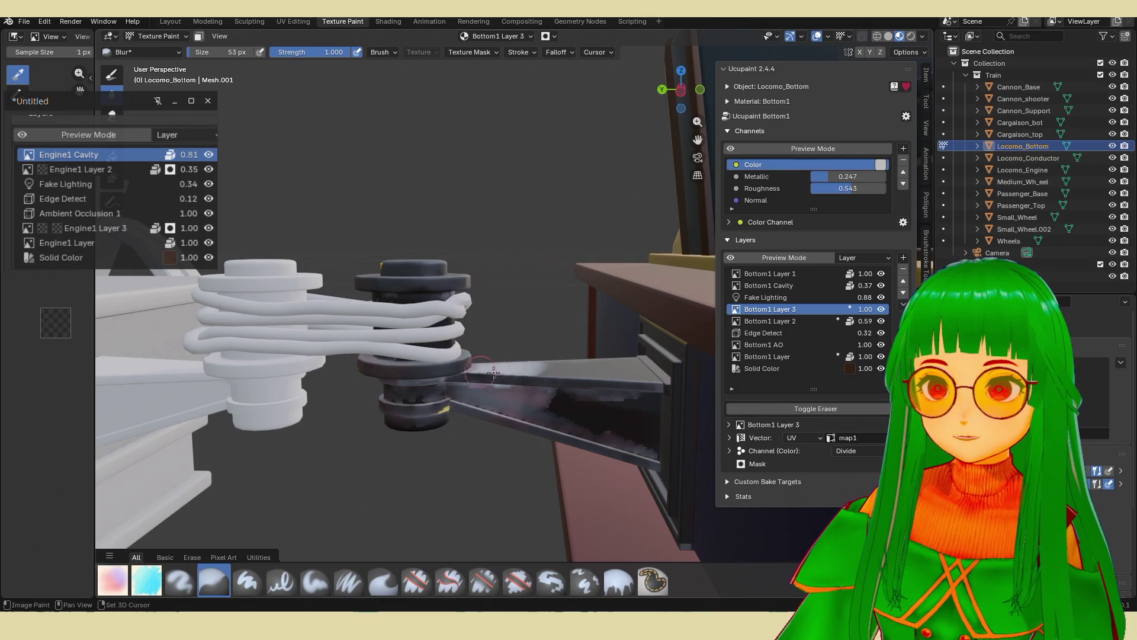
mouse_move(494, 356)
middle_mouse_down()
mouse_move(517, 356)
mouse_move(551, 382)
mouse_move(595, 379)
middle_mouse_up()
After testing lower opacities, set Bottom1 Layer 3 to Lighten blend at 1.00 opacity.
mouse_move(865, 309)
left_mouse_down()
mouse_move(799, 309)
mouse_move(825, 309)
left_mouse_up()
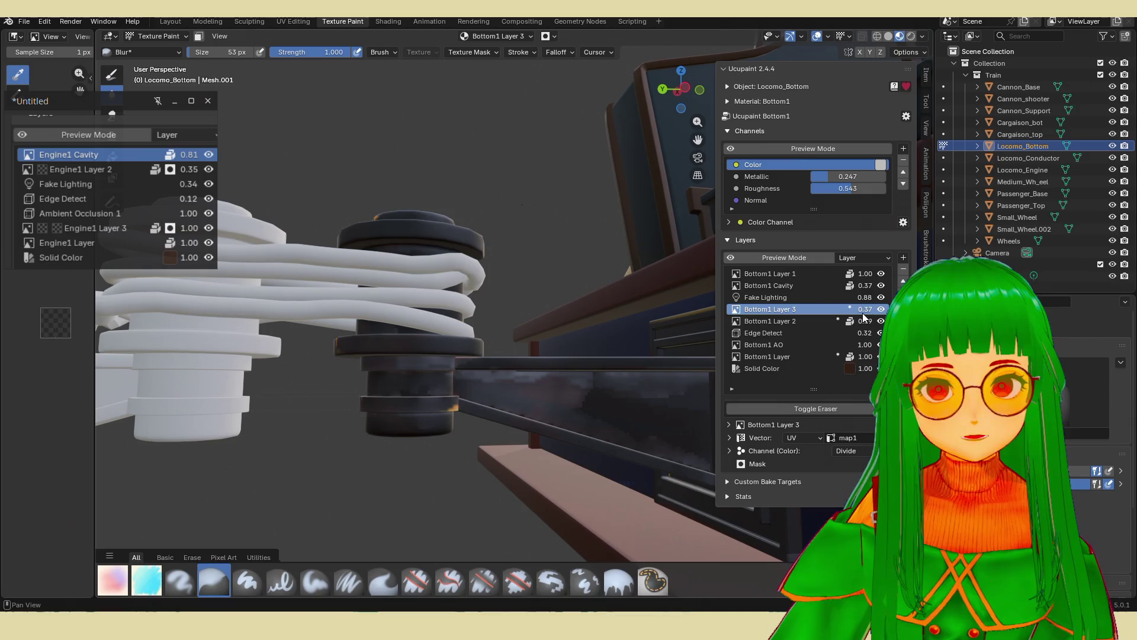
mouse_move(863, 308)
left_mouse_down()
mouse_move(874, 309)
mouse_move(829, 309)
mouse_move(844, 308)
left_mouse_up()
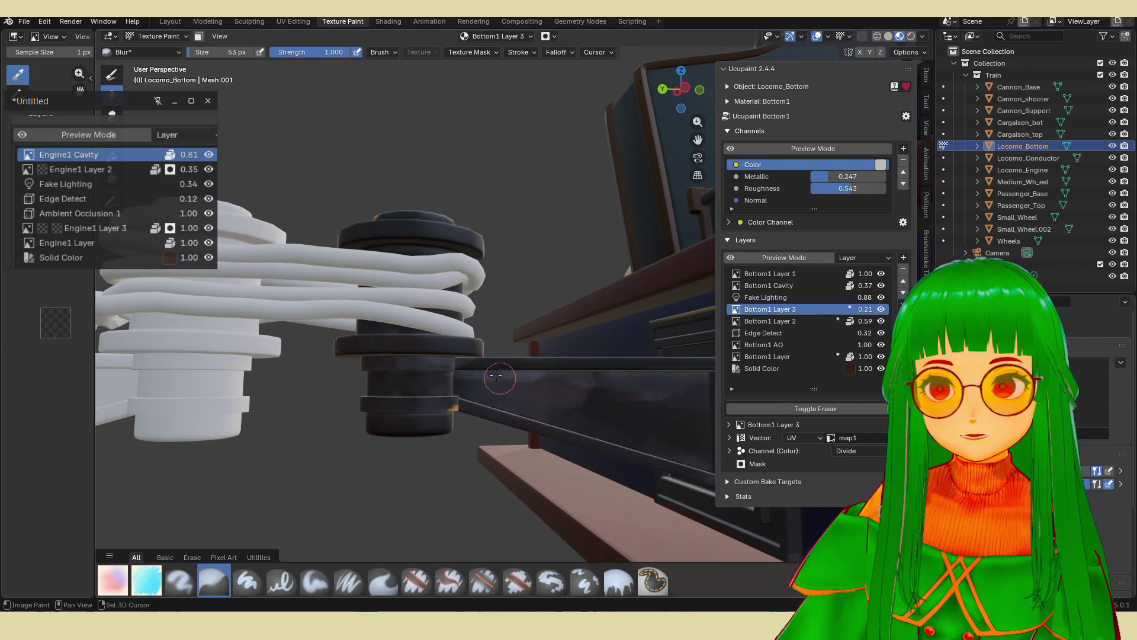
left_click_drag(862, 309, 889, 309)
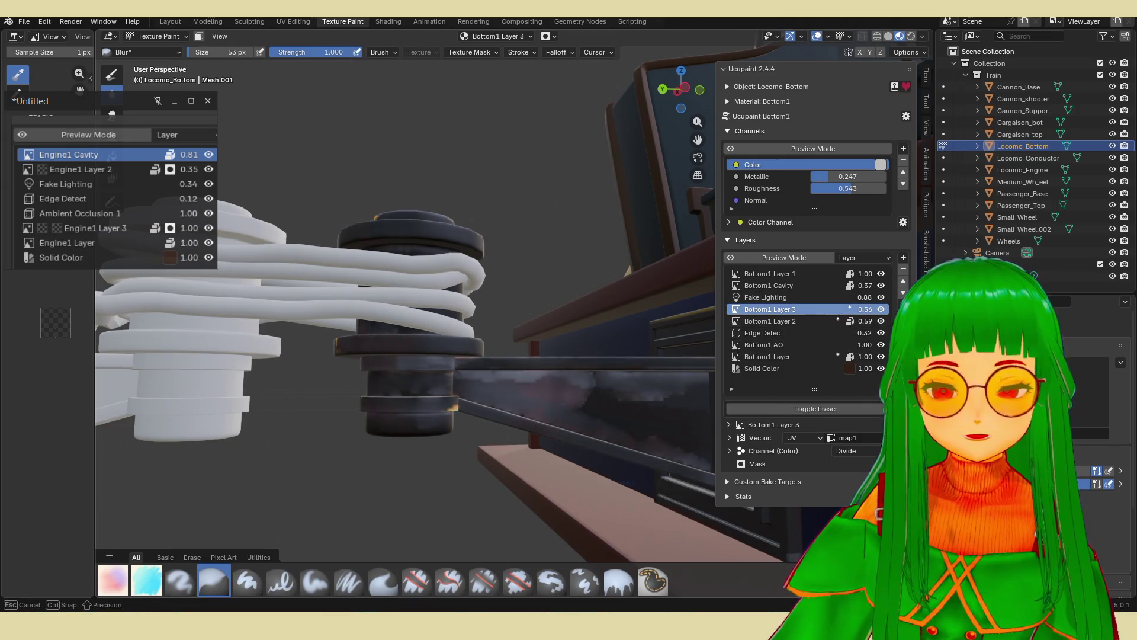
mouse_move(586, 435)
middle_mouse_down()
mouse_move(552, 432)
mouse_move(556, 335)
mouse_move(608, 419)
mouse_move(643, 387)
middle_mouse_up()
scroll(556, 336, "up", 5)
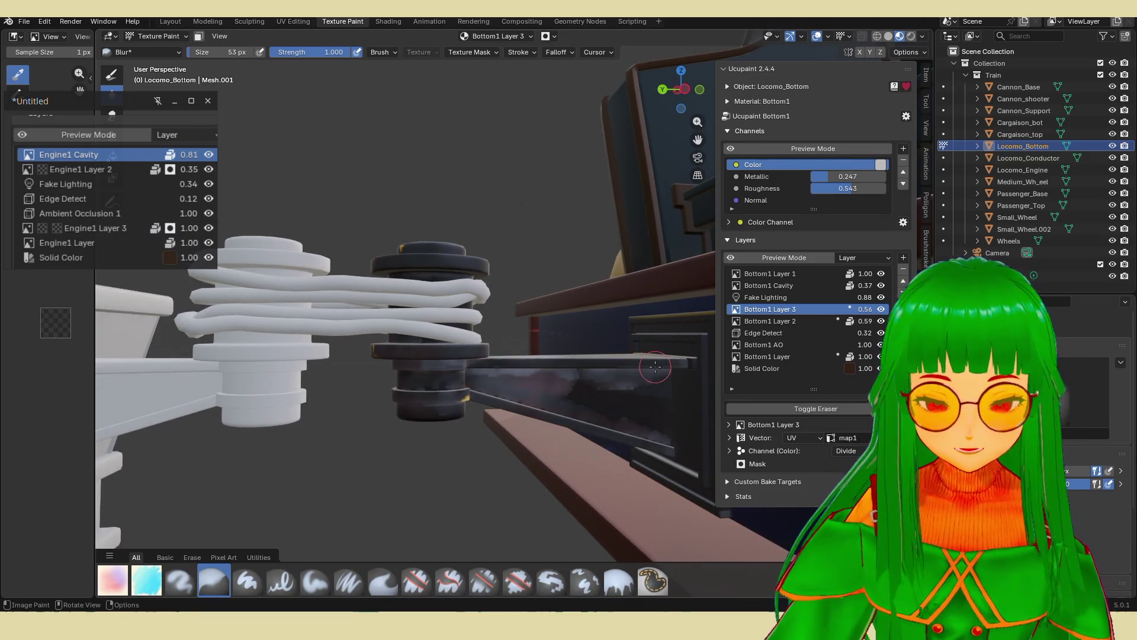
left_click(858, 452)
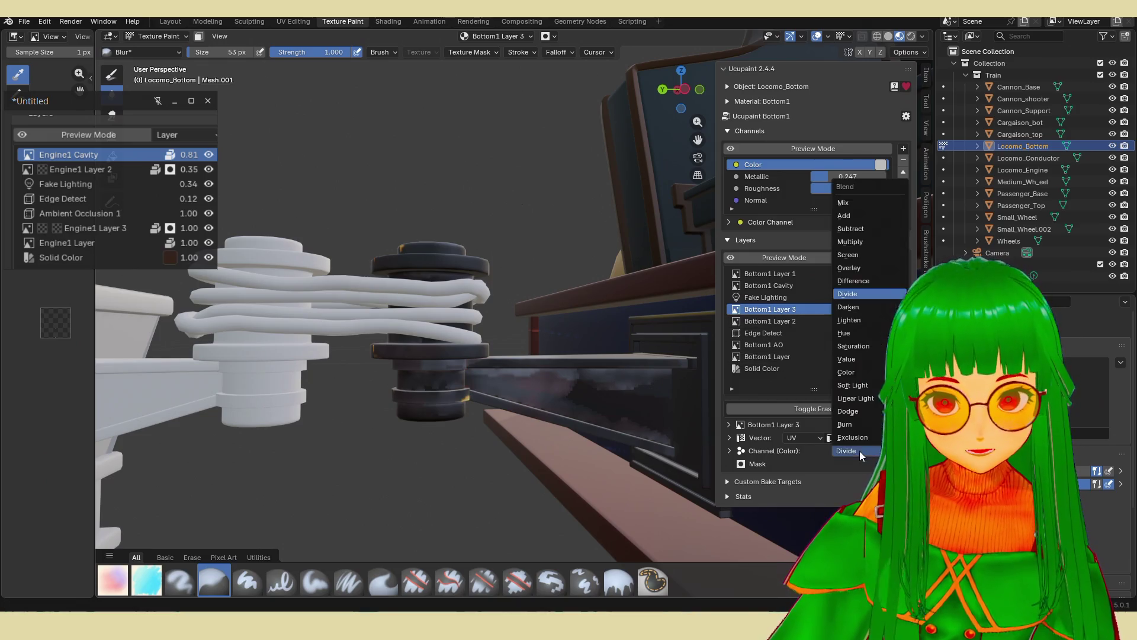
left_click(867, 319)
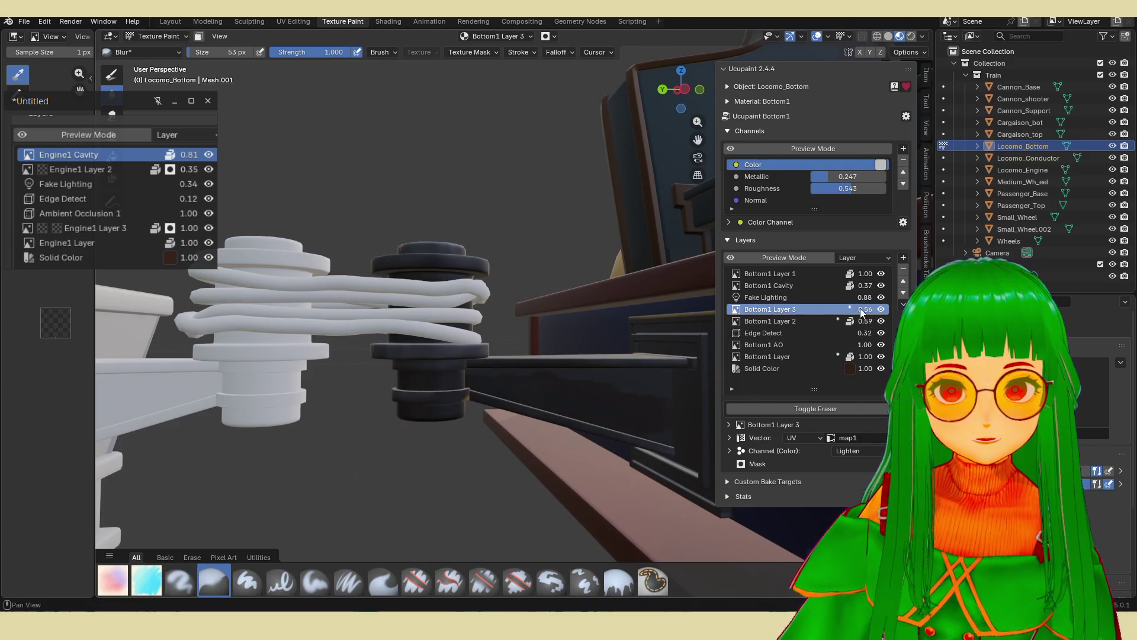
left_click_drag(860, 308, 889, 308)
middle_click_drag(616, 367, 581, 362)
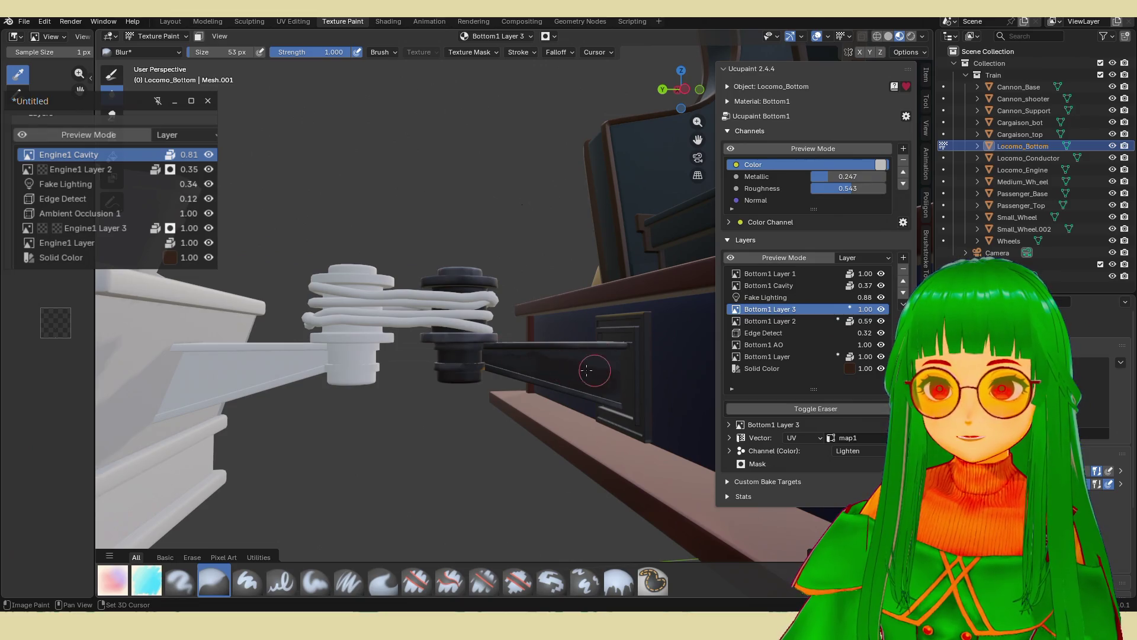
scroll(600, 379, "down", 8)
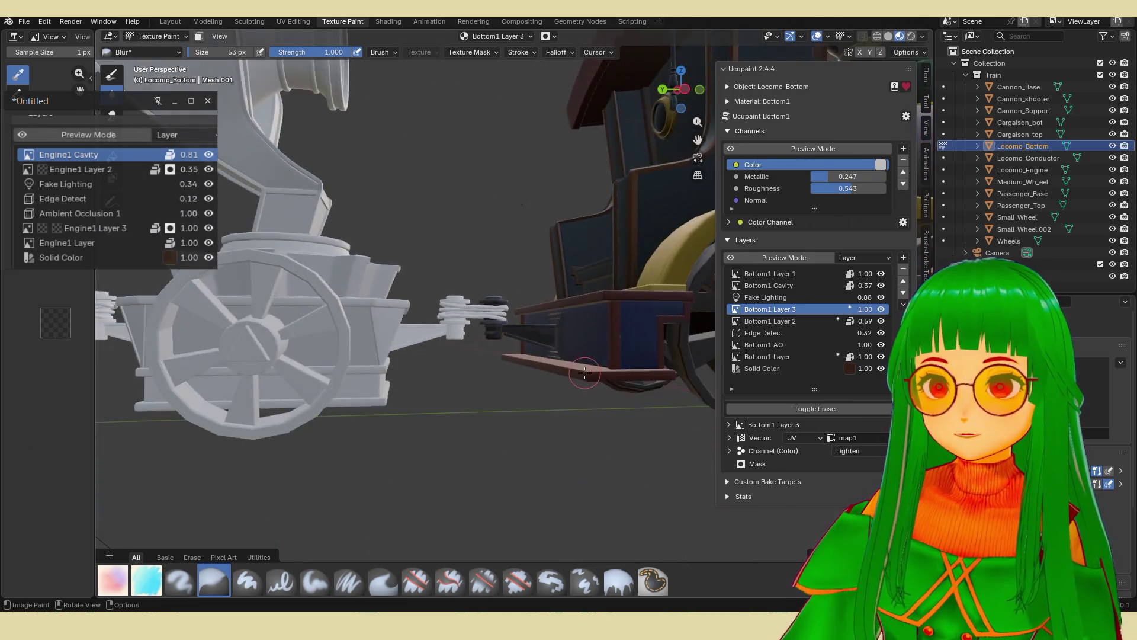
scroll(582, 377, "up", 4)
mouse_move(582, 377)
middle_mouse_down()
mouse_move(467, 420)
mouse_move(518, 347)
middle_mouse_up()
Orbit and zoom around the painted locomotive to inspect its base and coupling.
scroll(518, 347, "down", 5)
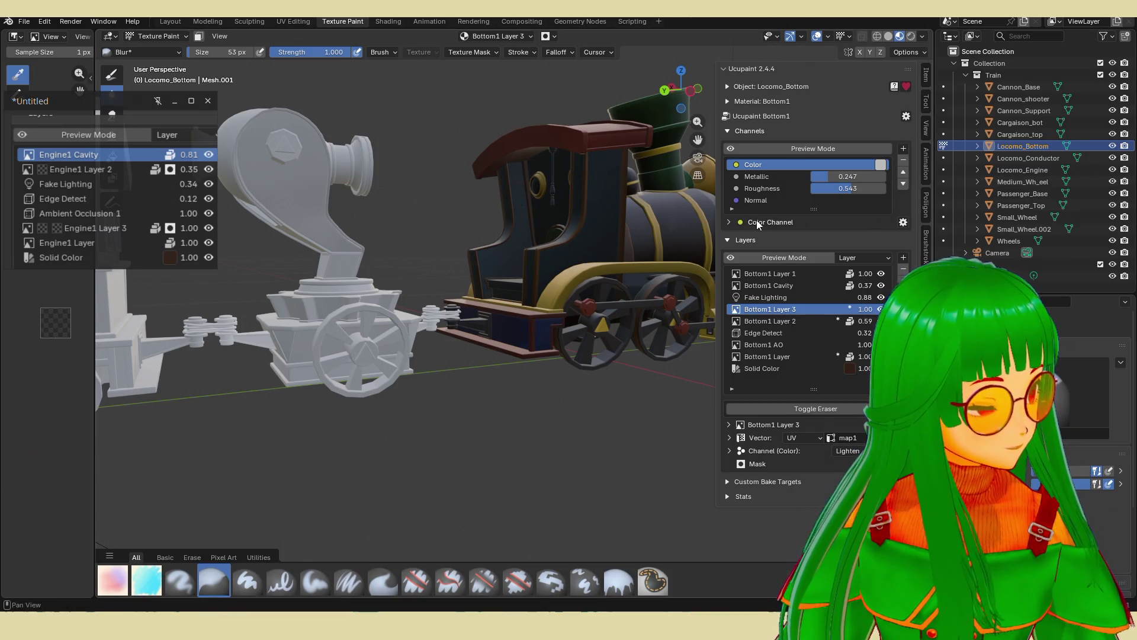
middle_click_drag(628, 254, 577, 267)
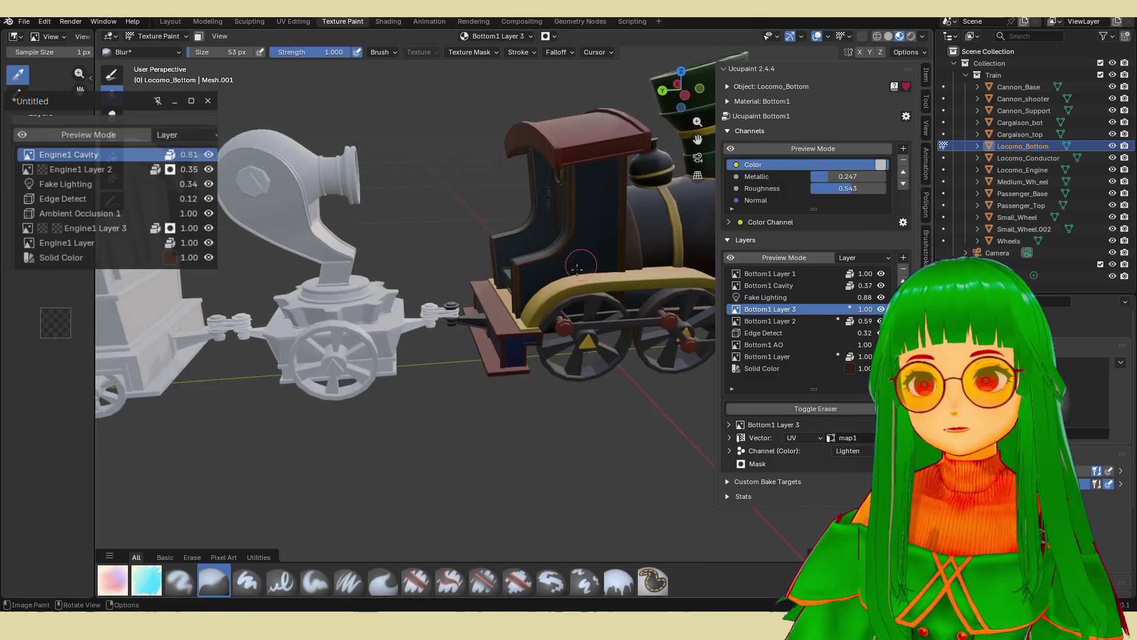
scroll(502, 291, "up", 3)
middle_click_drag(497, 294, 497, 289)
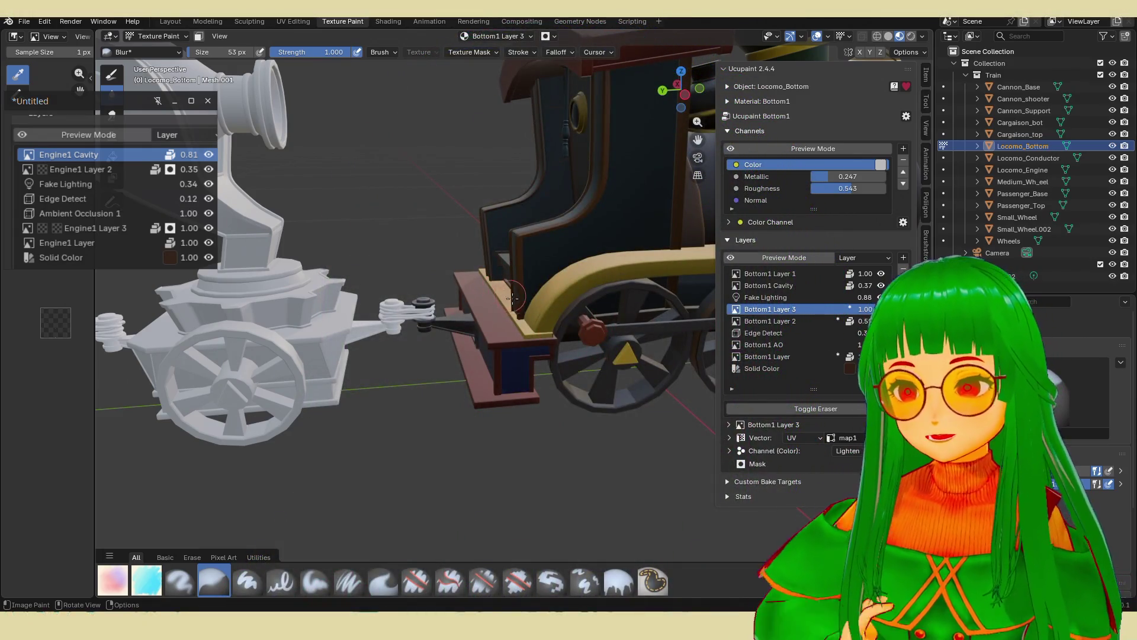
middle_click_drag(513, 304, 554, 309)
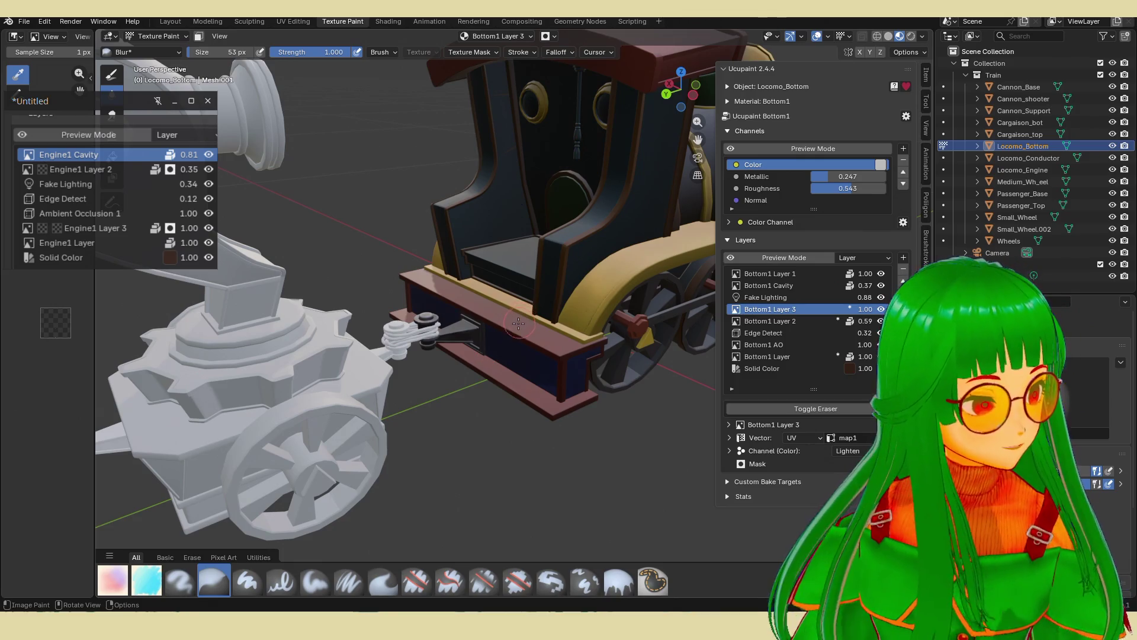
scroll(512, 324, "up", 4)
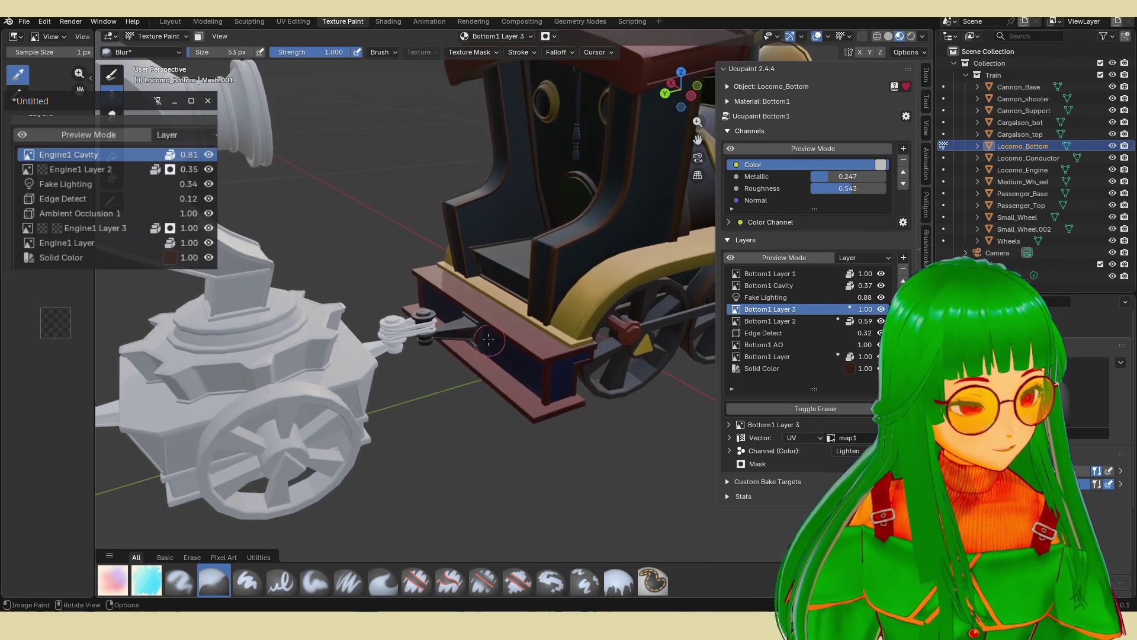
mouse_move(514, 364)
middle_mouse_down()
mouse_move(576, 364)
mouse_move(592, 320)
mouse_move(510, 360)
mouse_move(488, 343)
middle_mouse_up()
scroll(575, 364, "down", 5)
scroll(485, 349, "up", 8)
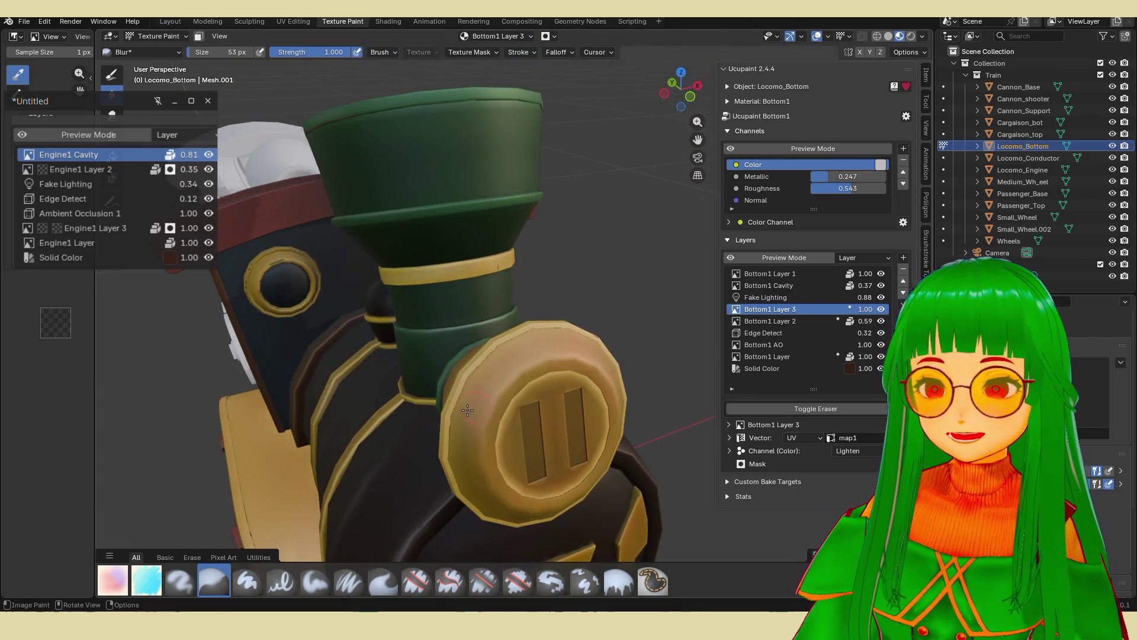
scroll(467, 410, "down", 5)
scroll(510, 338, "up", 8)
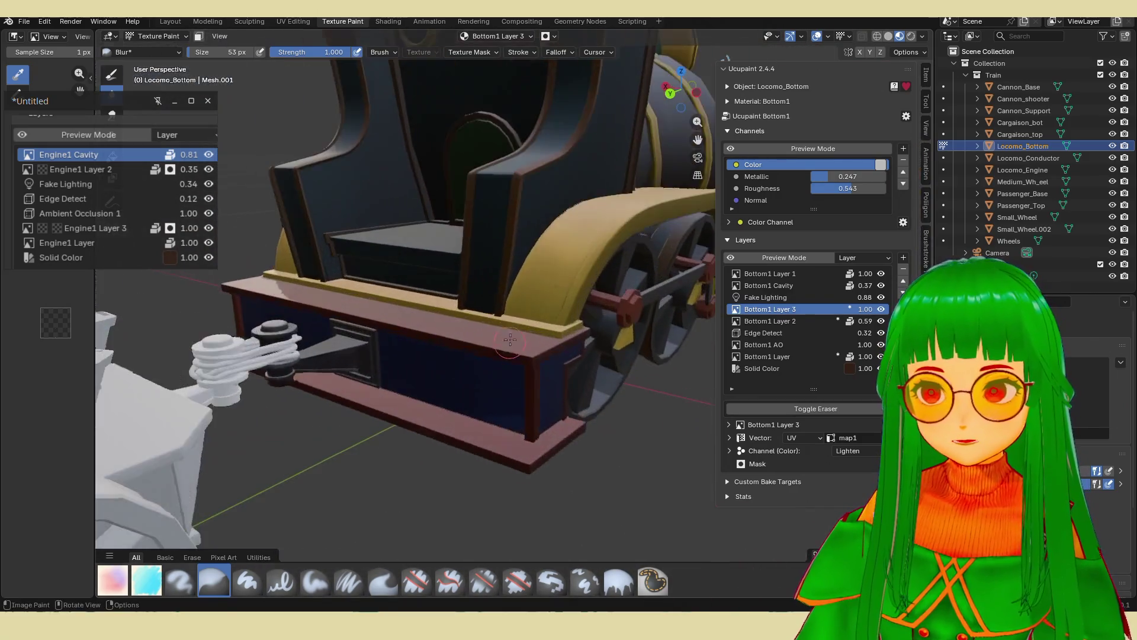
scroll(510, 339, "down", 4)
scroll(515, 338, "up", 6)
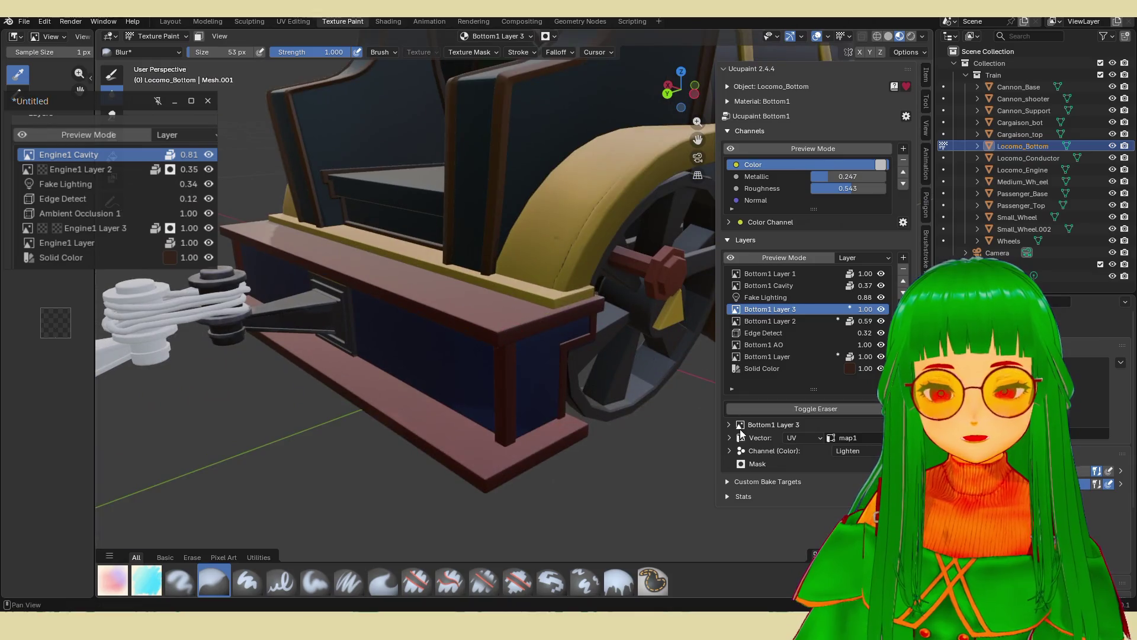
scroll(893, 300, "up", 2)
Create a new image layer, Bottom1 Layer 4, on the base and select the CR flat marker brush.
left_click(903, 258)
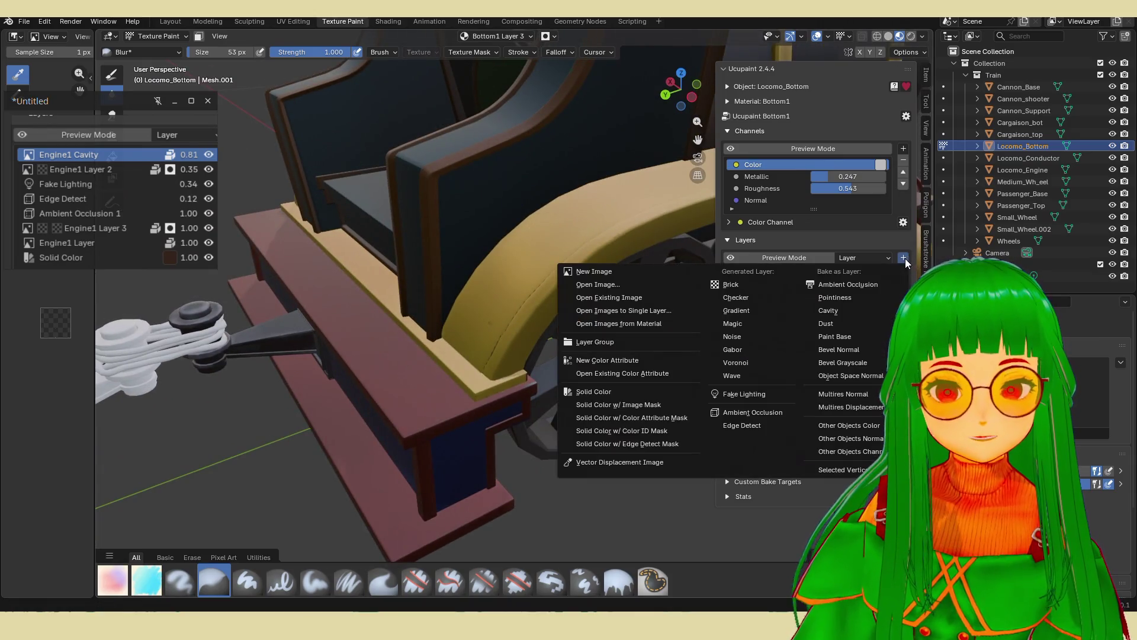
left_click(638, 272)
left_click(624, 400)
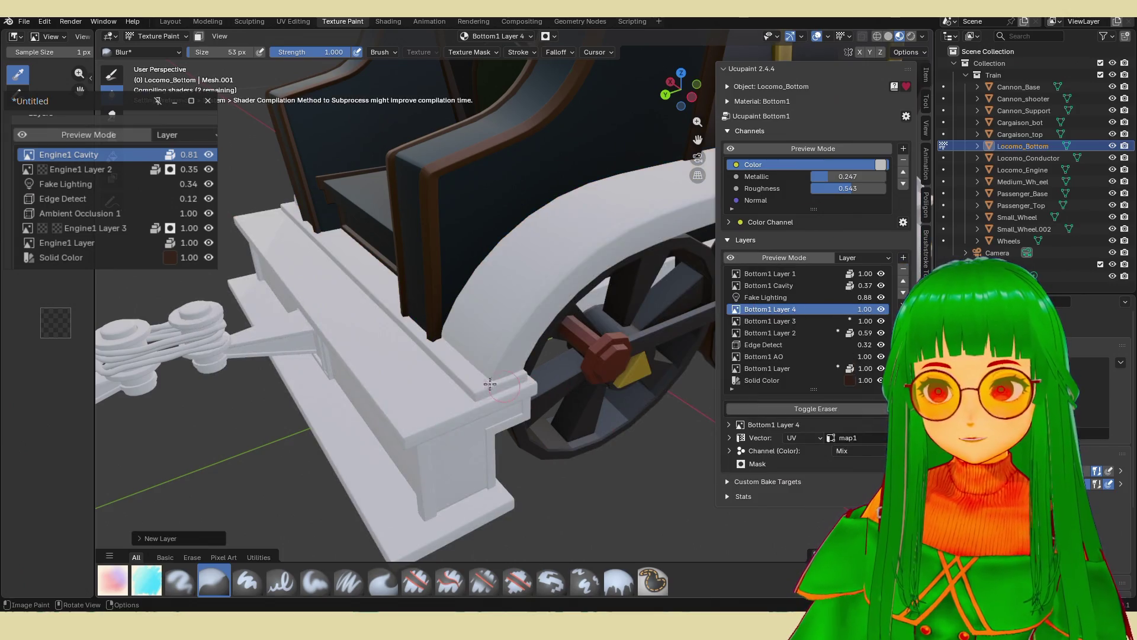
middle_click_drag(490, 384, 641, 330, "shift")
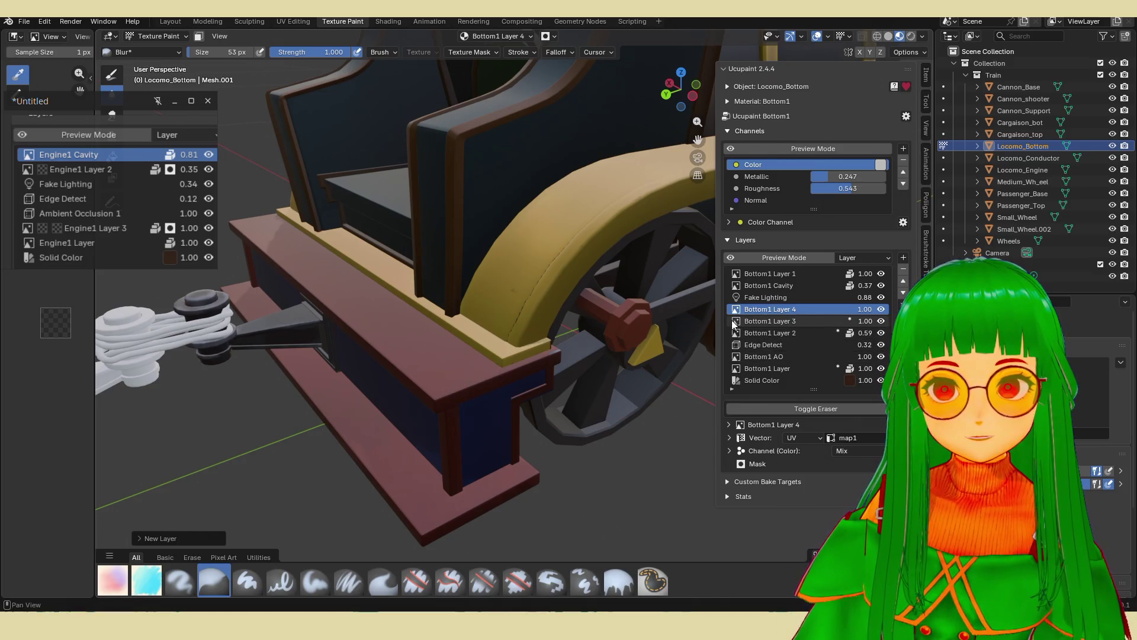
left_click(147, 580)
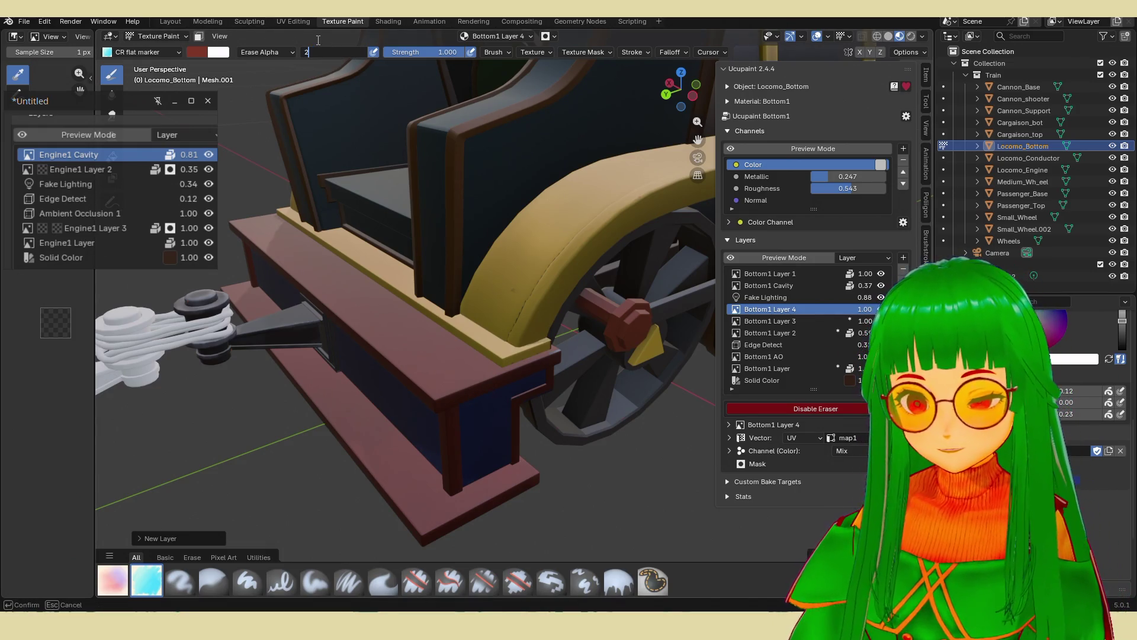
Set the brush to 20 px, turn off erasing, and paint darker brown along the top plank edge.
type("20")
key("Return")
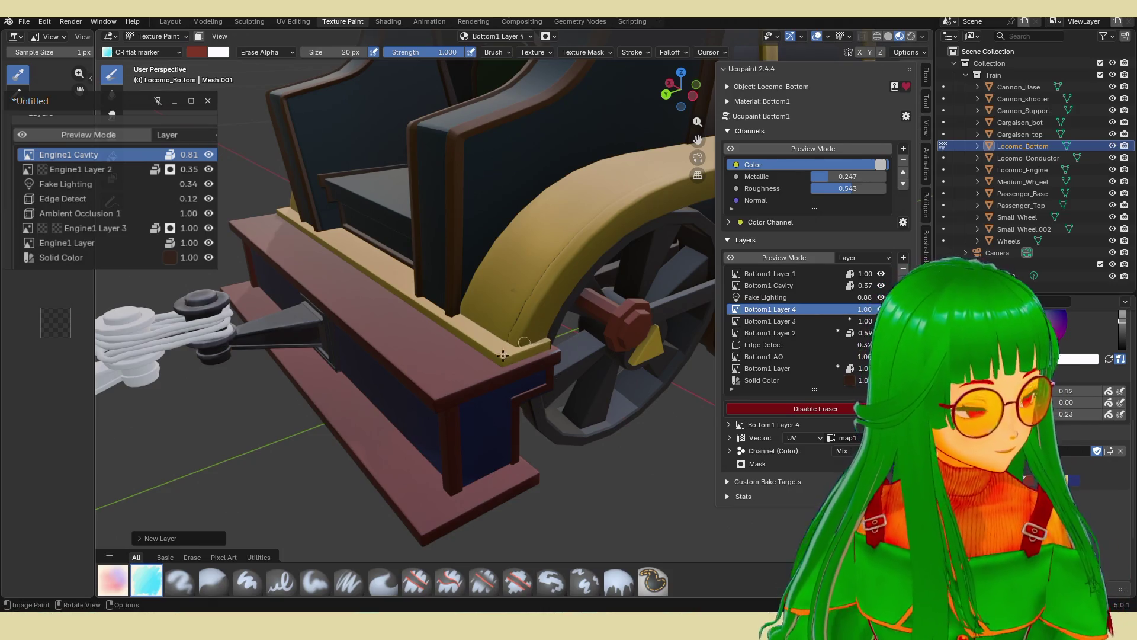
left_click(435, 397)
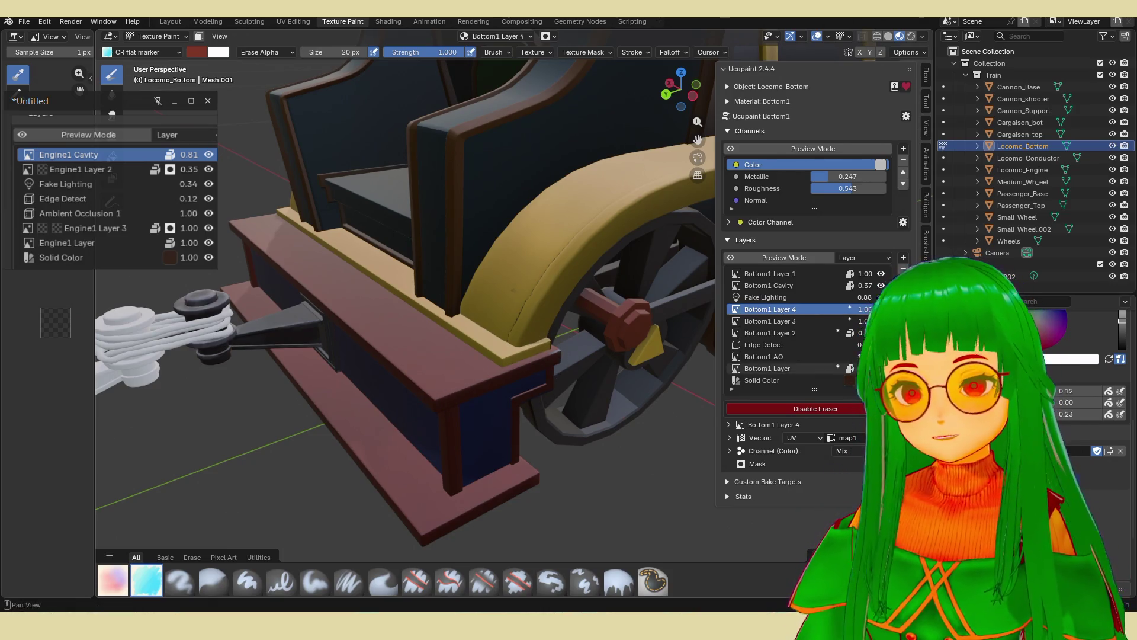
key("e")
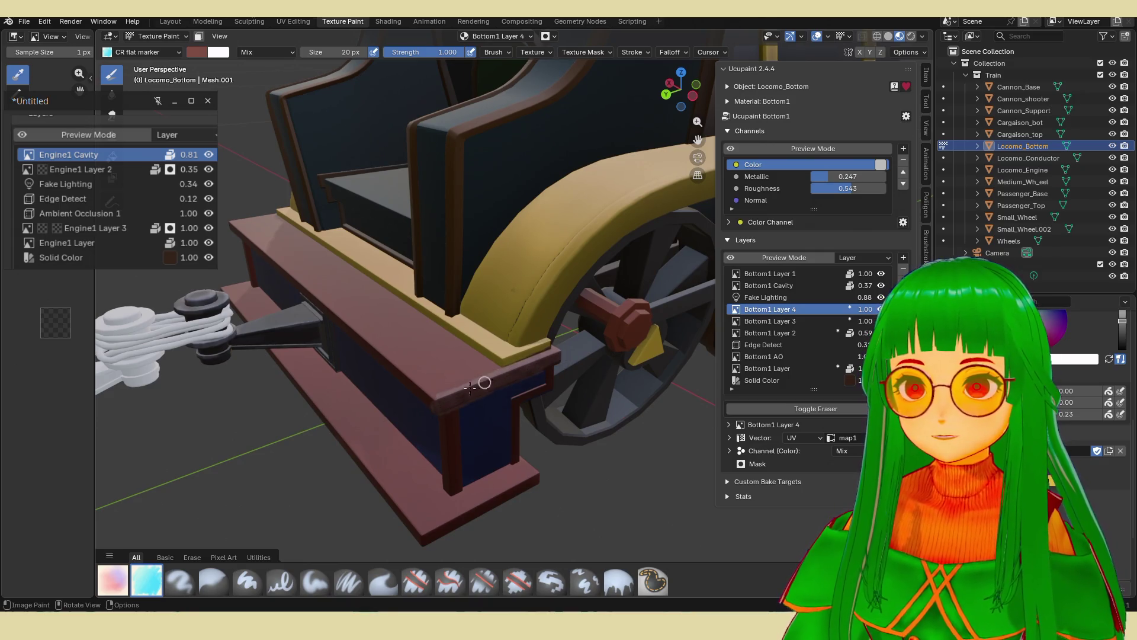
mouse_move(544, 336)
middle_mouse_down()
mouse_move(471, 304)
mouse_move(503, 328)
middle_mouse_up()
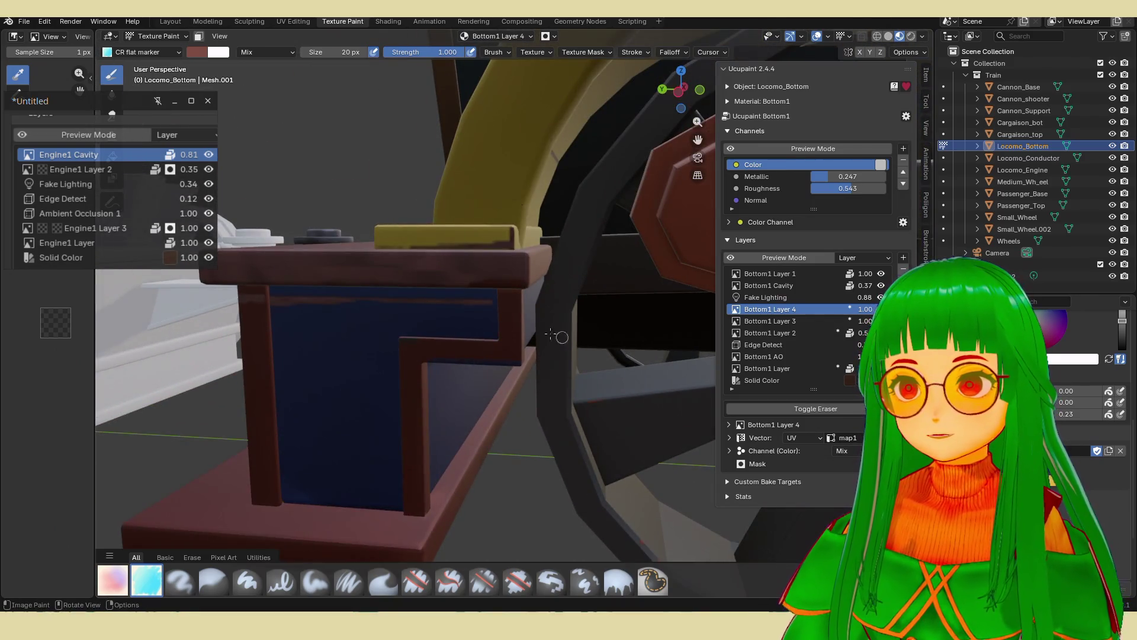
left_click_drag(521, 281, 494, 276)
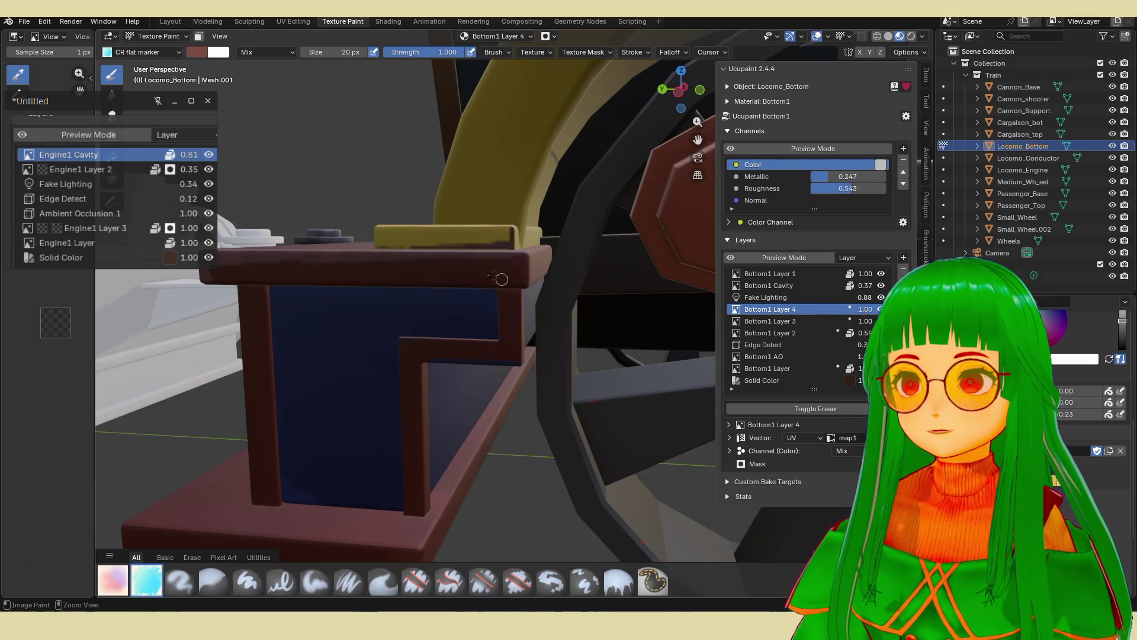
Put the base mesh into Edit Mode with the selection cleared.
mouse_move(482, 283)
middle_mouse_down()
mouse_move(581, 331)
mouse_move(533, 491)
middle_mouse_up()
key("Tab")
key("alt+a")
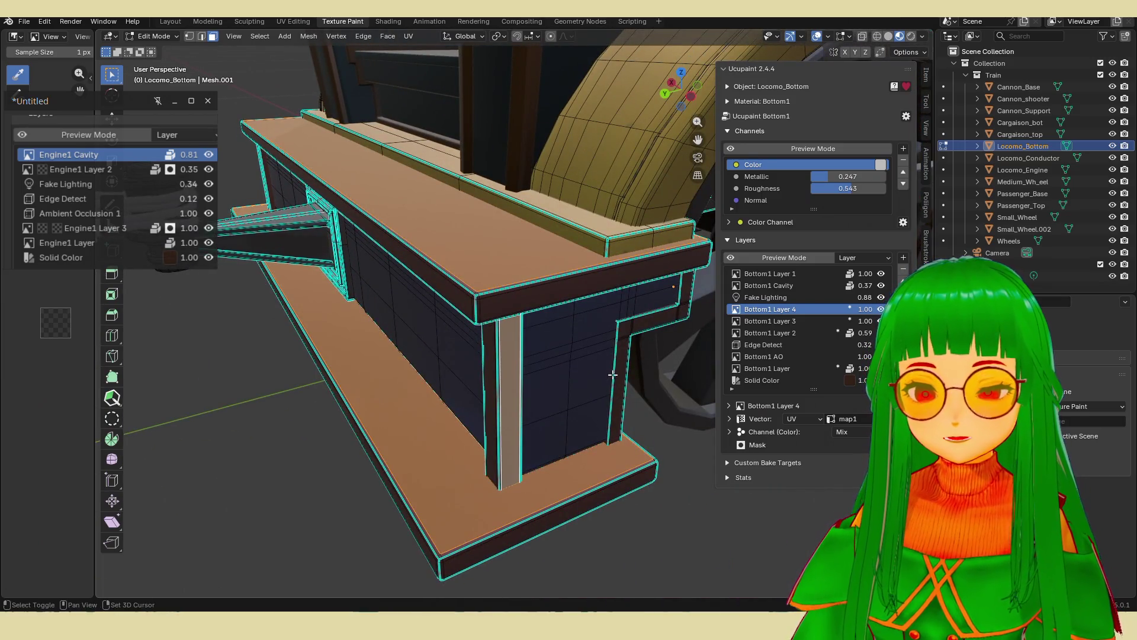
Select the beam's top-edge face and grow the selection across the beam and its supports.
left_click(612, 374)
middle_click_drag(613, 374, 611, 365)
scroll(611, 362, "up", 3)
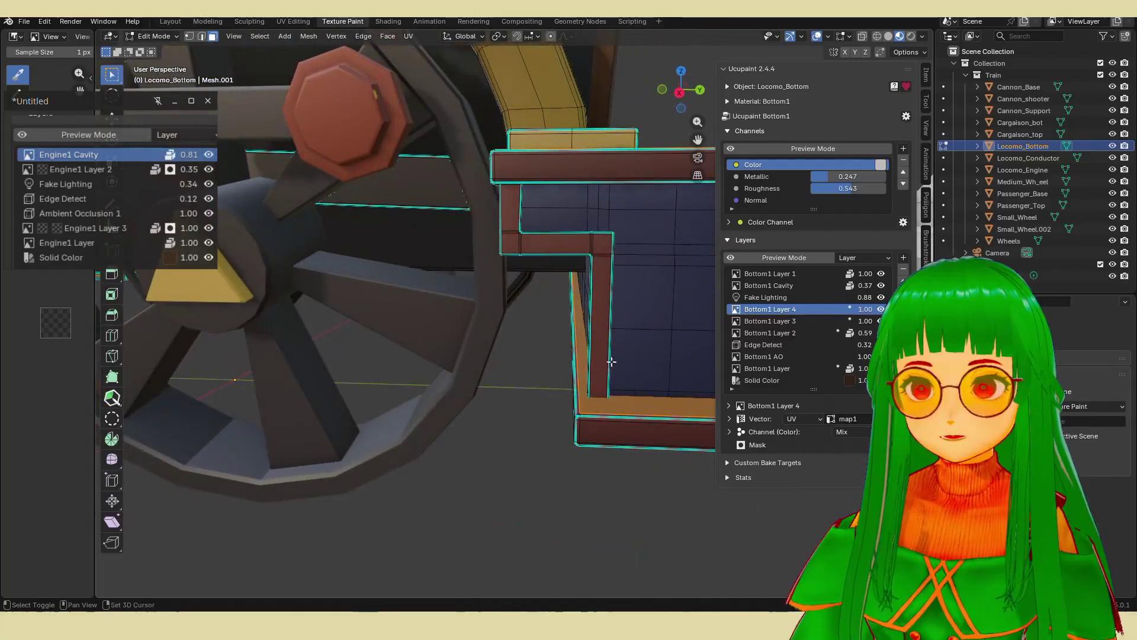
left_click(611, 362, "shift")
key("KP_Decimal")
middle_click_drag(533, 363, 479, 314)
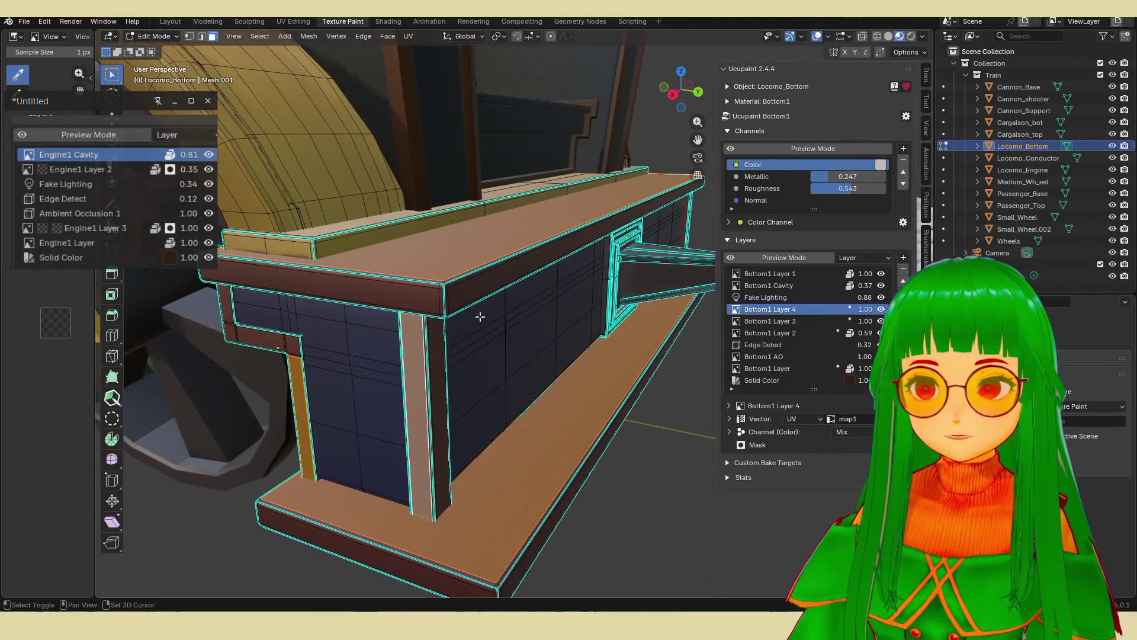
left_click(465, 290)
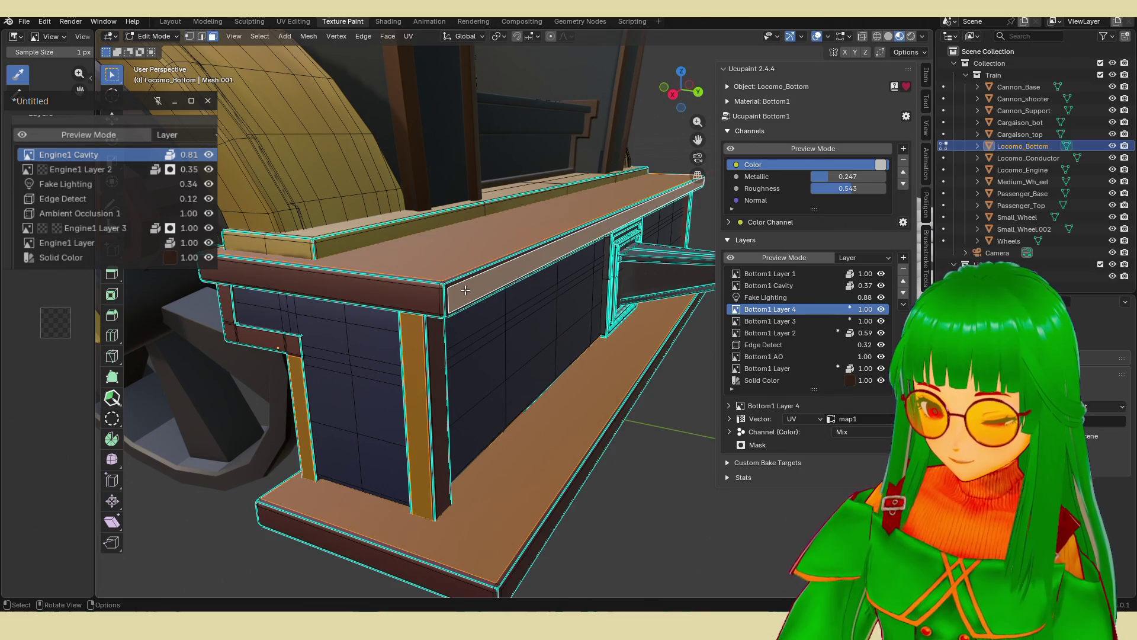
key("ctrl+KP_Add")
key("ctrl+KP_Add")
key("ctrl+KP_Add")
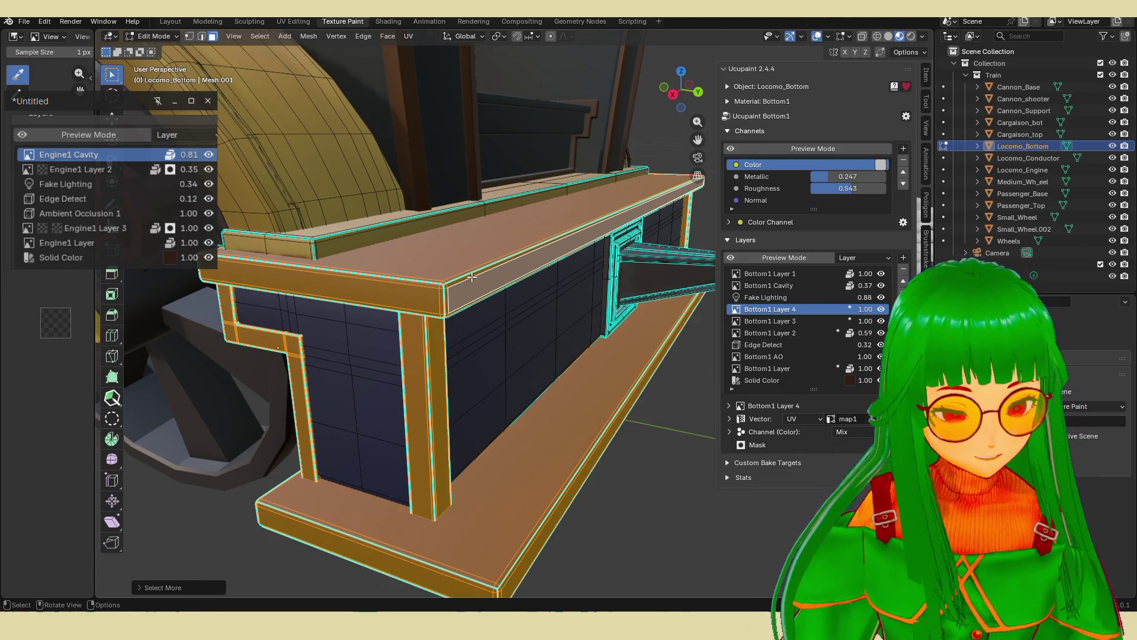
mouse_move(472, 277)
middle_mouse_down()
mouse_move(452, 304)
mouse_move(464, 340)
mouse_move(473, 332)
mouse_move(591, 367)
mouse_move(571, 348)
middle_mouse_up()
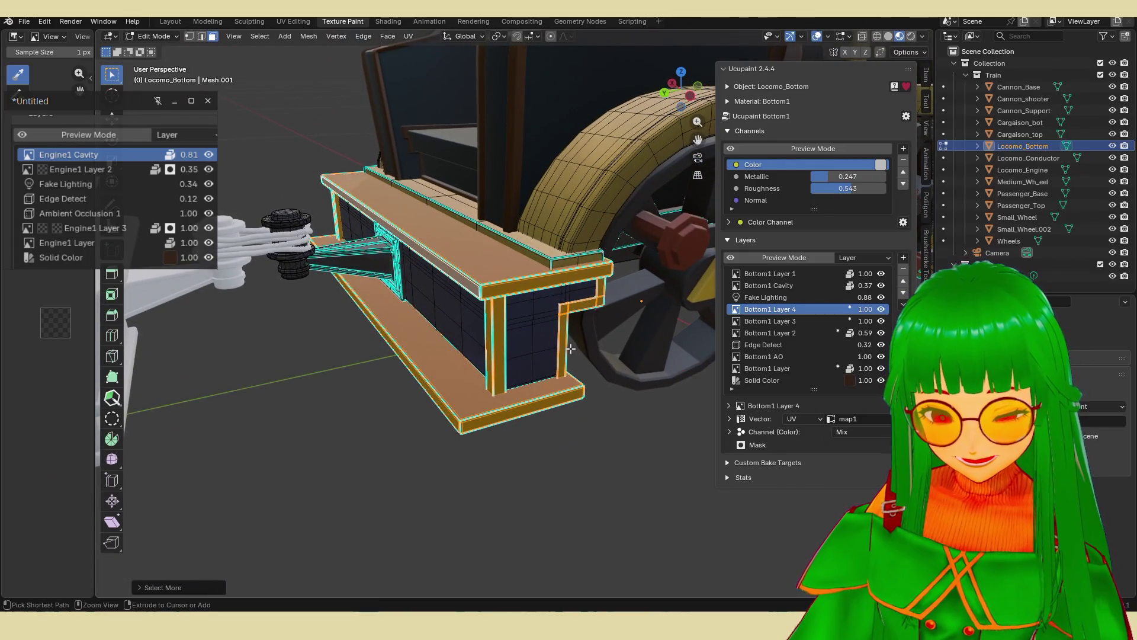
key("ctrl+KP_Add")
Hide the selected beam faces and return the bench to Texture Paint mode.
key("h")
middle_click_drag(570, 348, 542, 333)
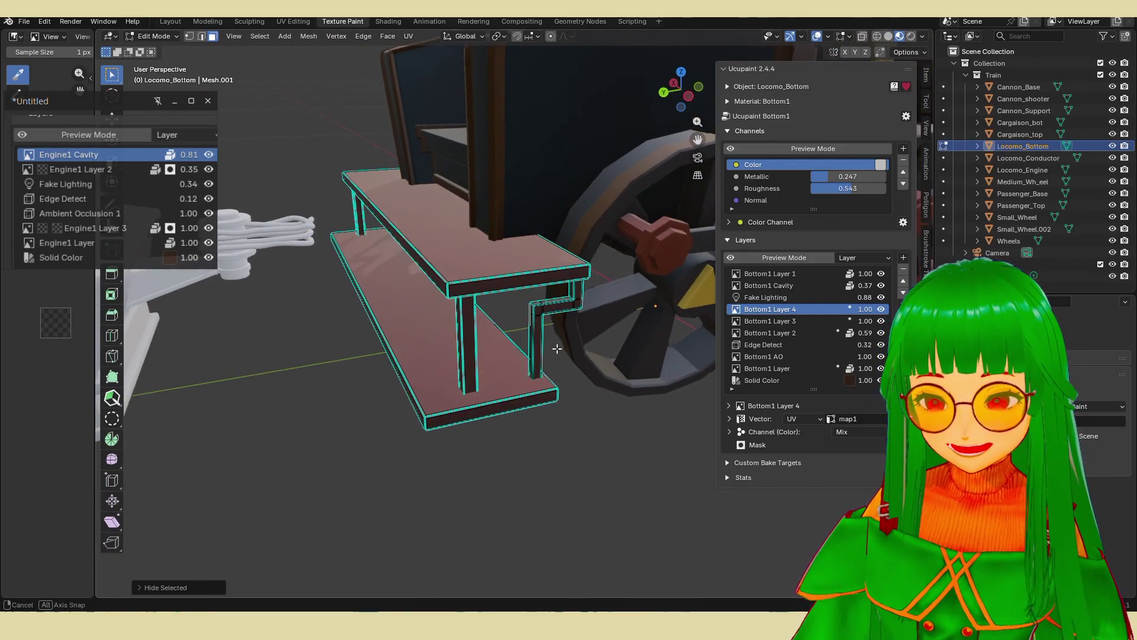
scroll(544, 337, "up", 5)
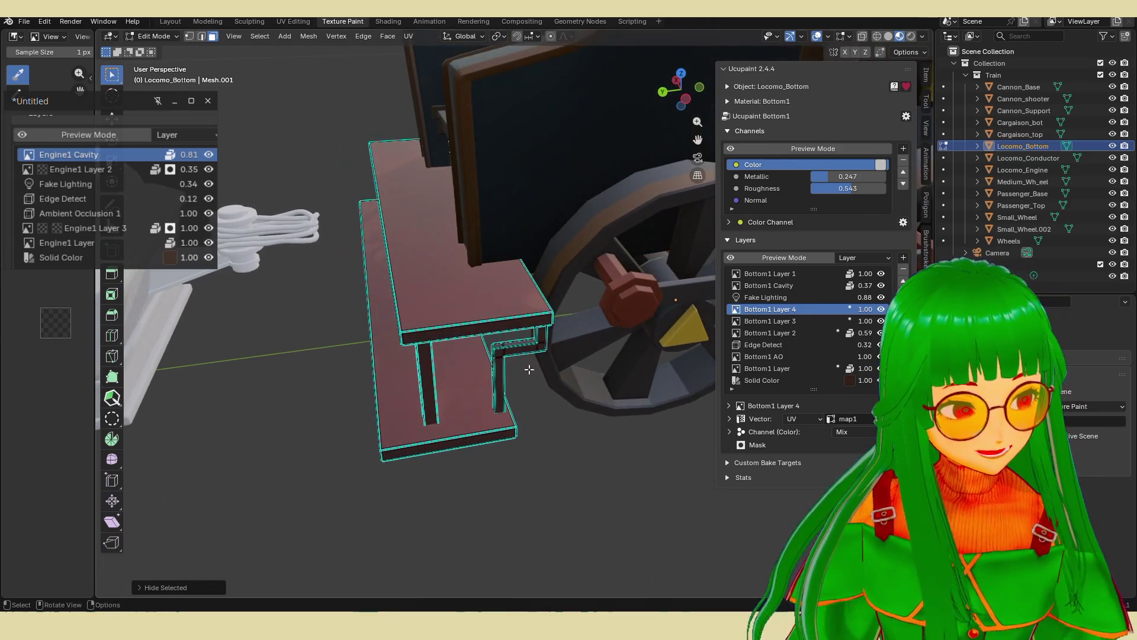
middle_click_drag(437, 345, 455, 335)
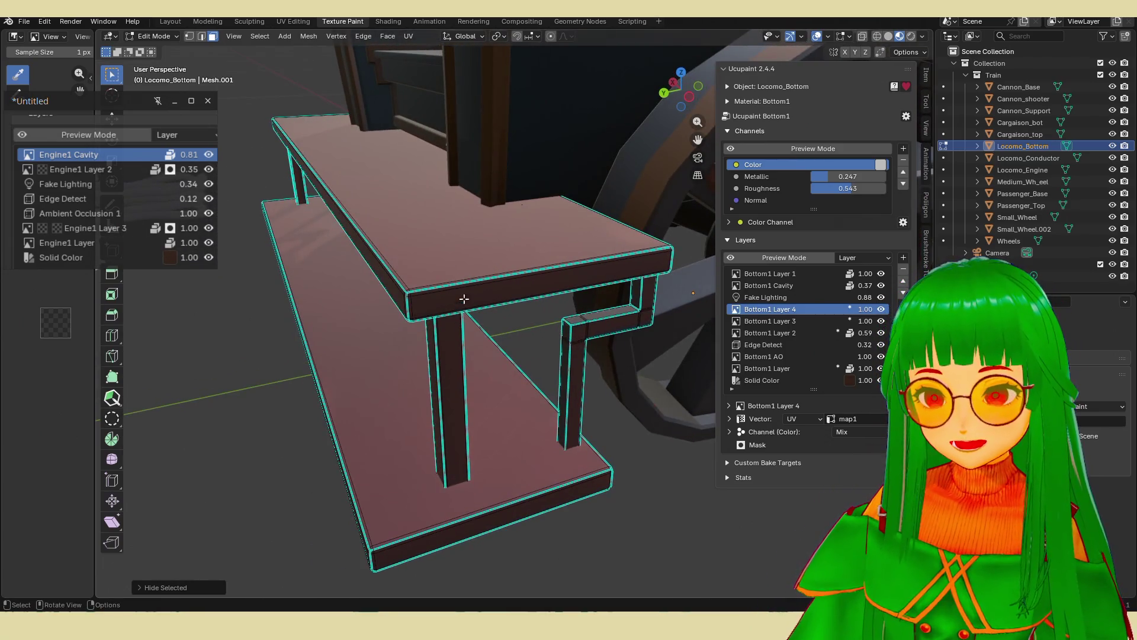
key("Tab")
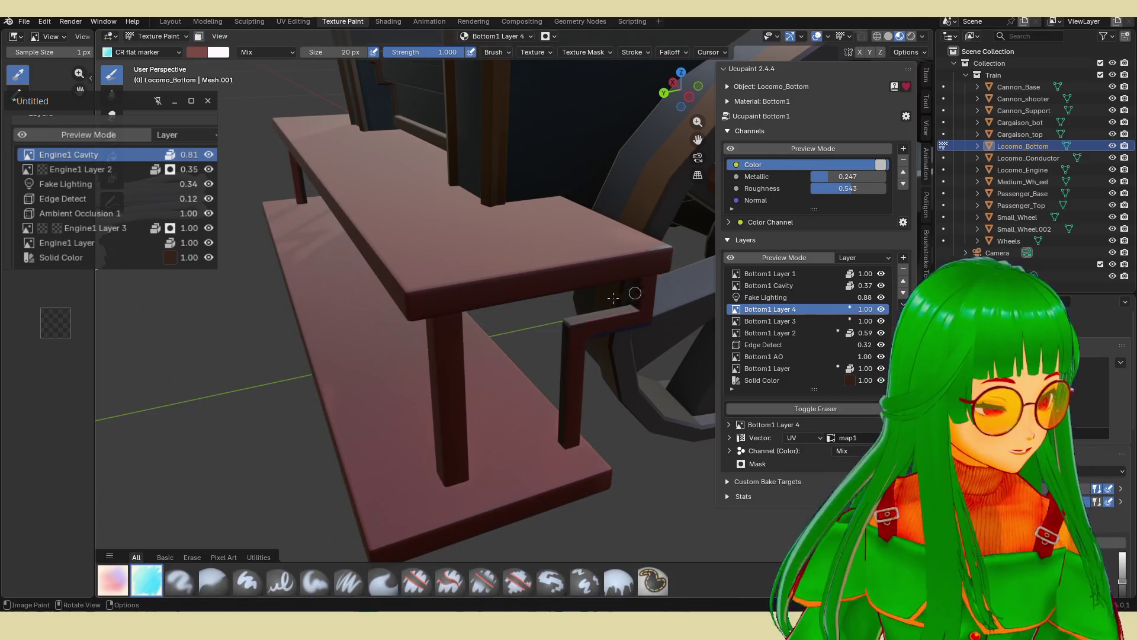
Paint light highlights along the bench top's front and upper edges and around the leg base.
mouse_move(411, 297)
left_mouse_down()
mouse_move(408, 311)
mouse_move(565, 252)
left_mouse_up()
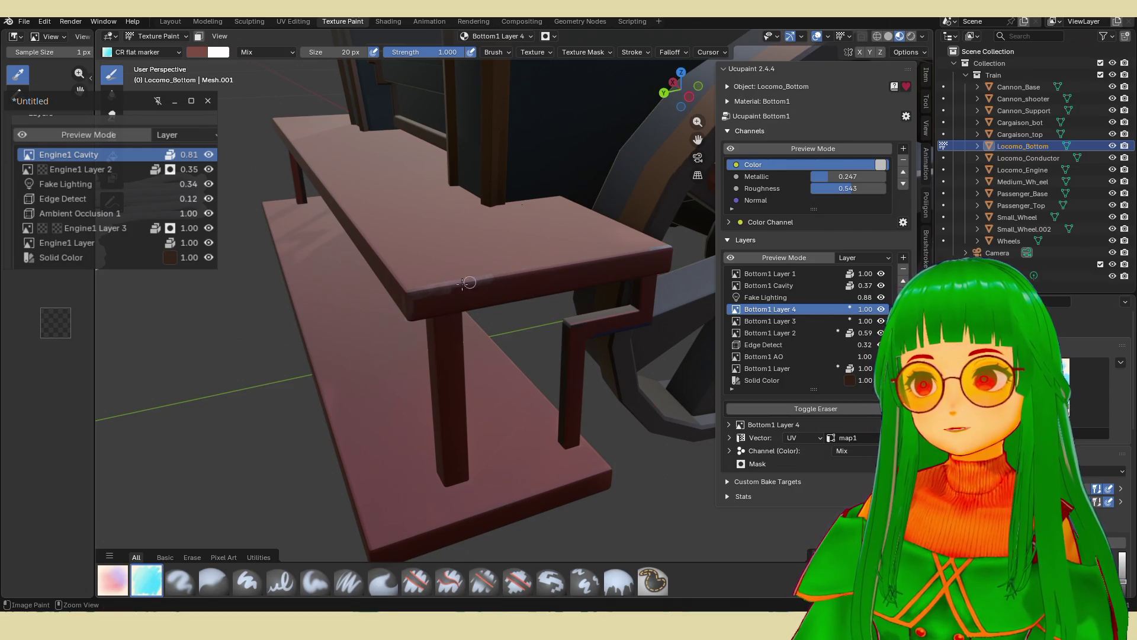
mouse_move(610, 254)
middle_mouse_down()
mouse_move(529, 364)
mouse_move(554, 348)
middle_mouse_up()
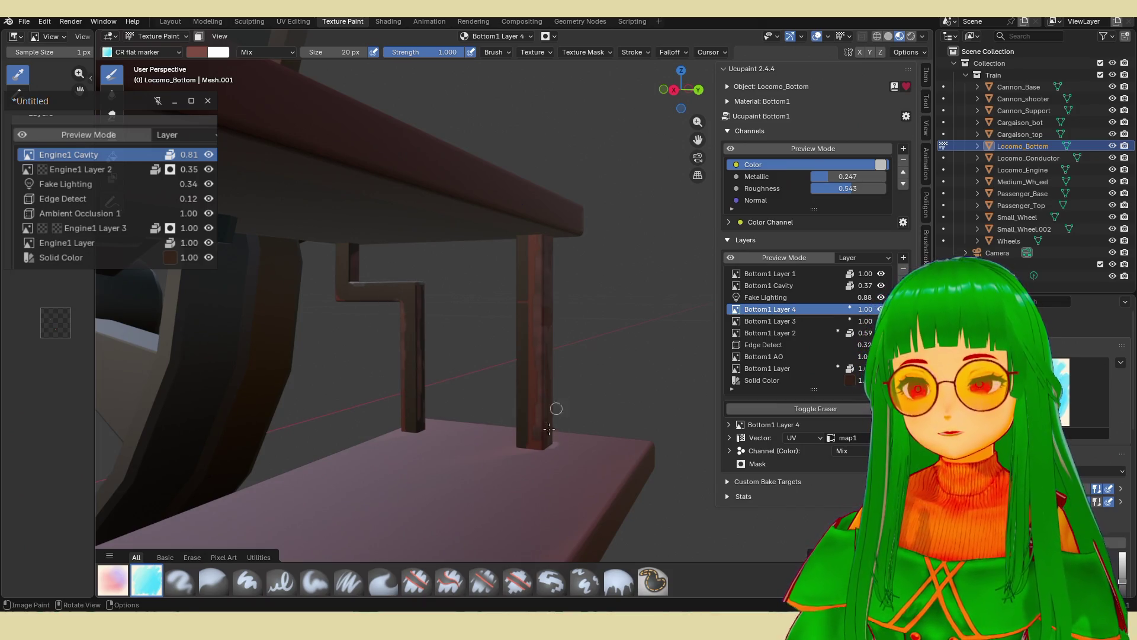
middle_click_drag(549, 429, 432, 452)
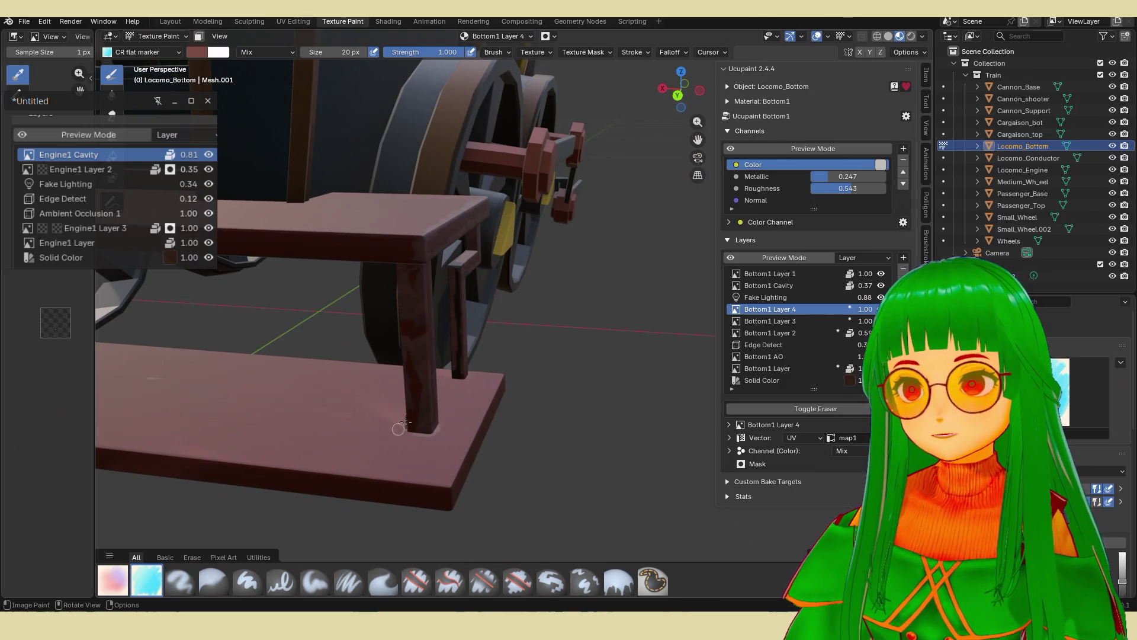
mouse_move(405, 424)
left_mouse_down()
mouse_move(432, 424)
mouse_move(453, 389)
left_mouse_up()
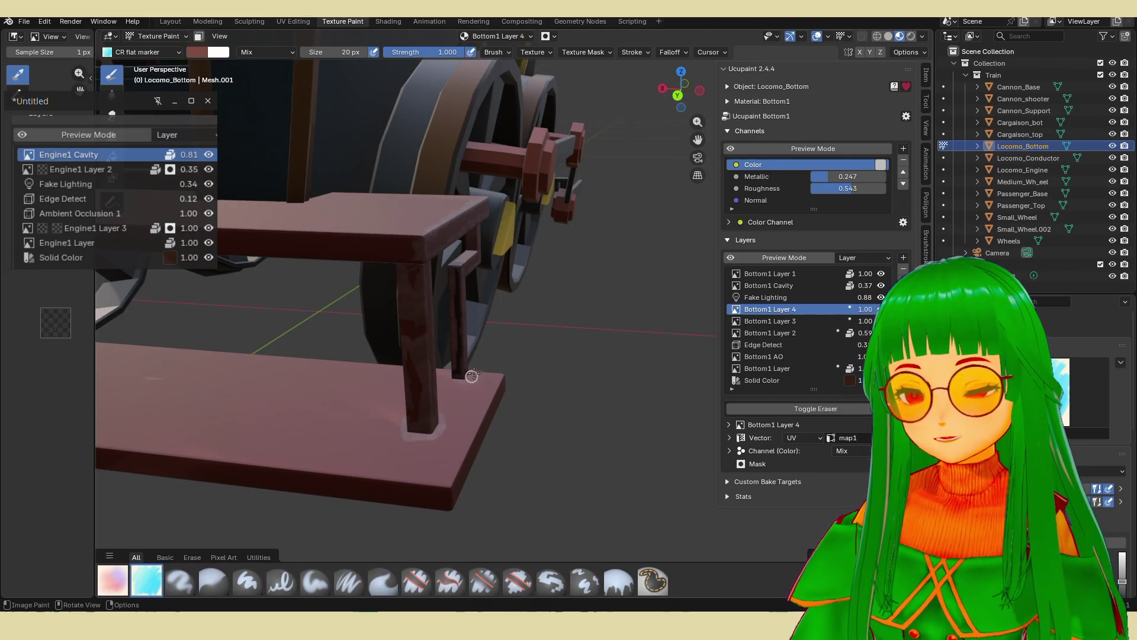
left_click_drag(400, 231, 422, 240)
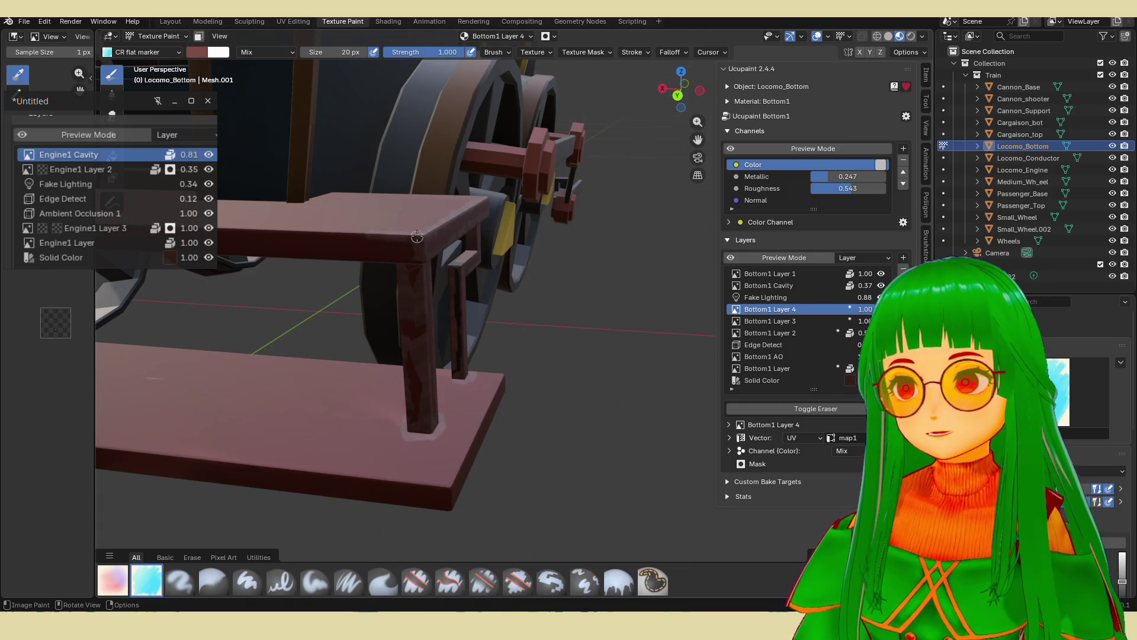
mouse_move(477, 264)
middle_mouse_down()
mouse_move(584, 305)
mouse_move(648, 360)
middle_mouse_up()
scroll(639, 349, "up", 4)
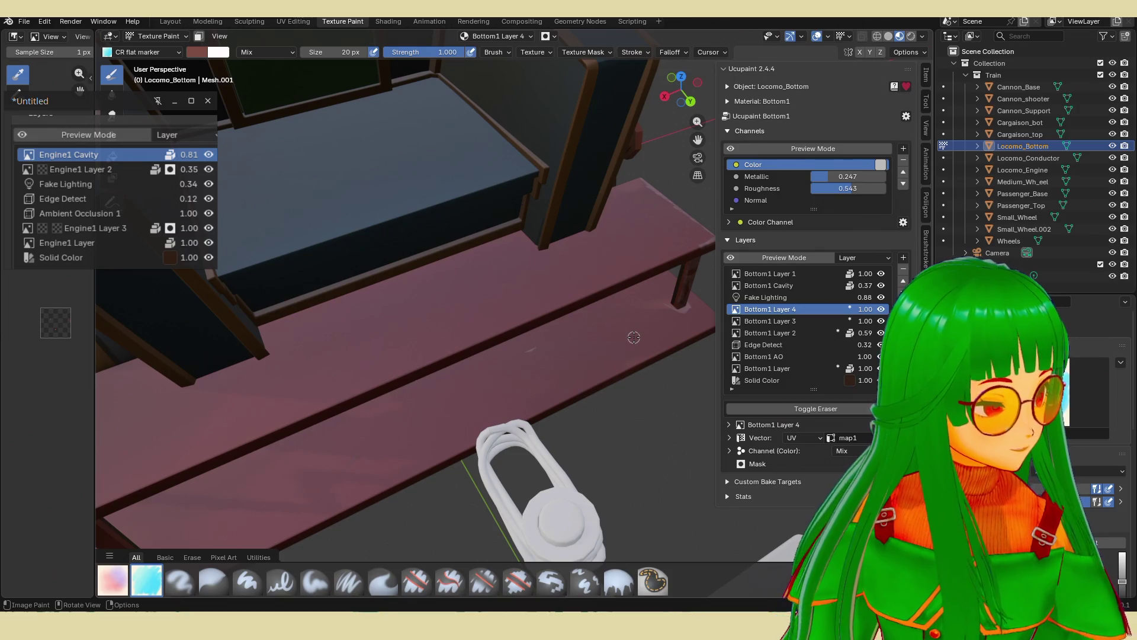
left_click_drag(528, 320, 705, 239)
left_click_drag(372, 382, 529, 316)
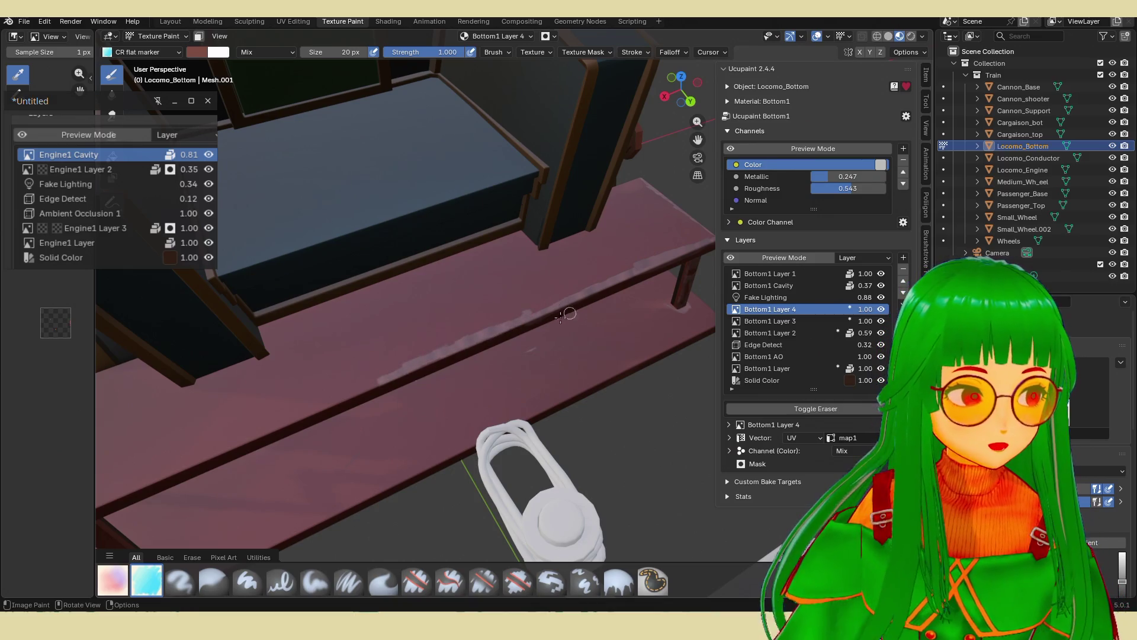
Add more highlights along the bench's front upper edge and the top's back and front edges.
middle_click_drag(560, 318, 548, 244)
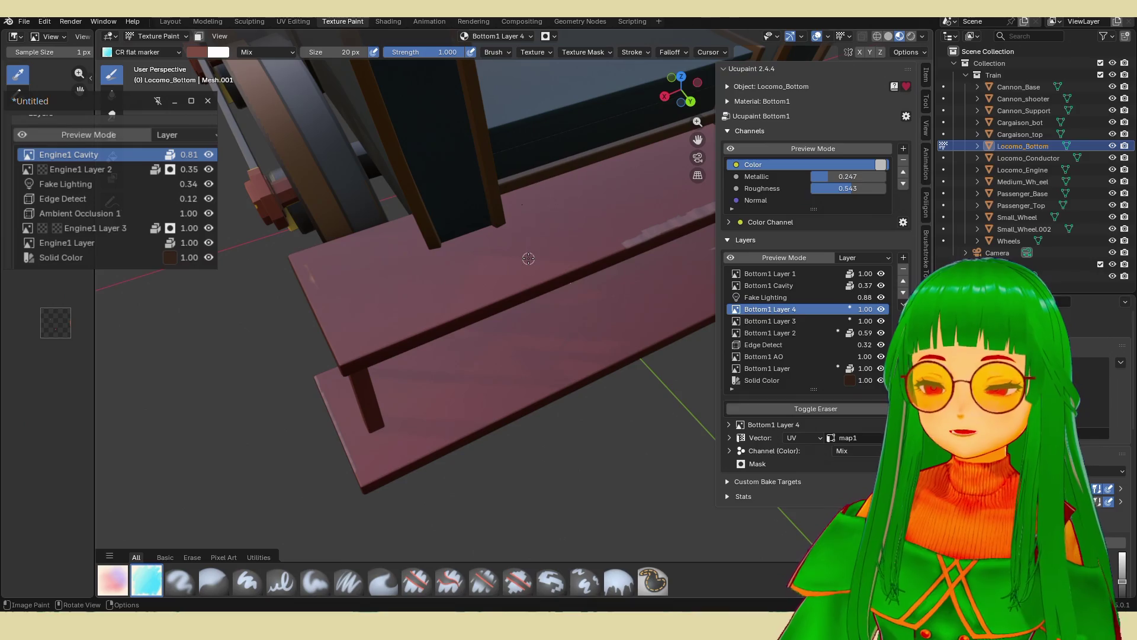
mouse_move(346, 360)
left_mouse_down()
mouse_move(610, 252)
mouse_move(527, 287)
left_mouse_up()
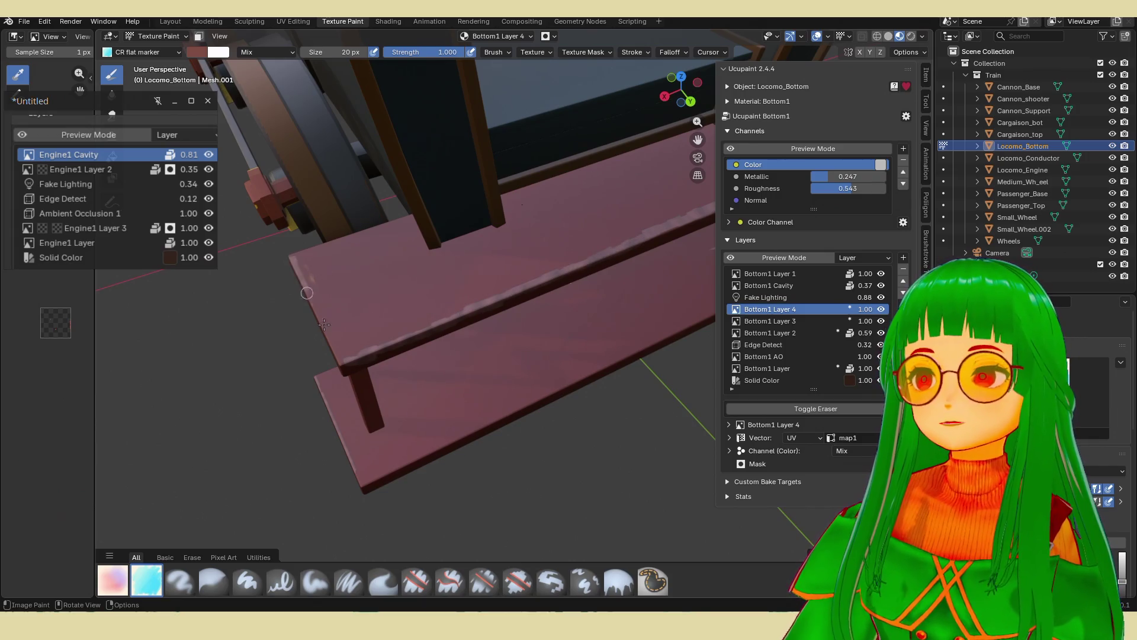
left_click_drag(295, 257, 412, 213)
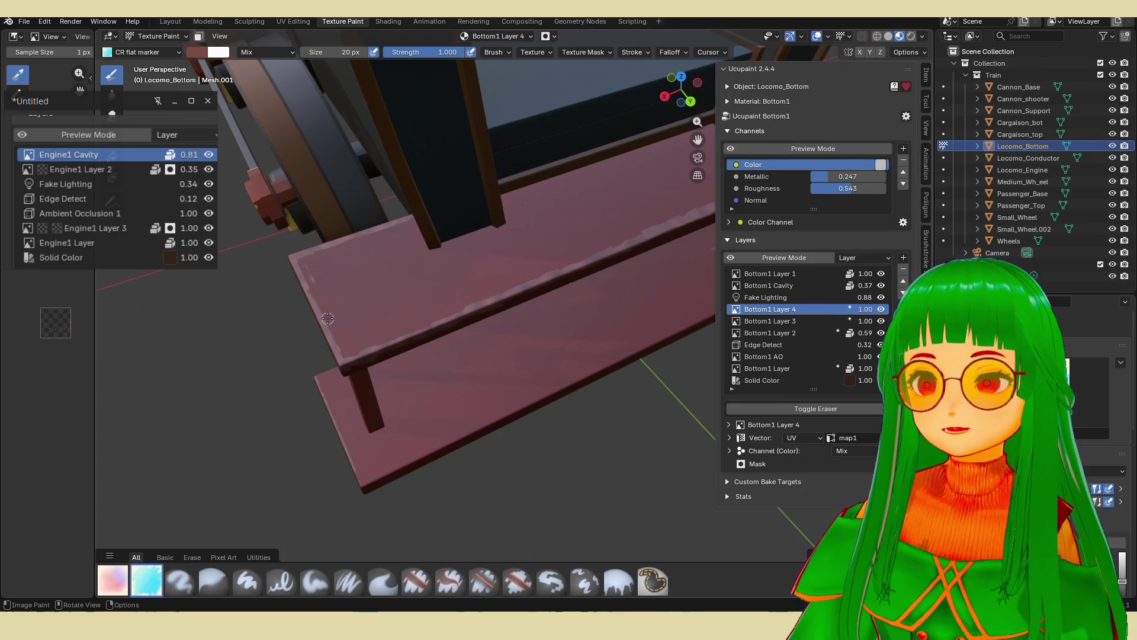
middle_click_drag(328, 318, 528, 269)
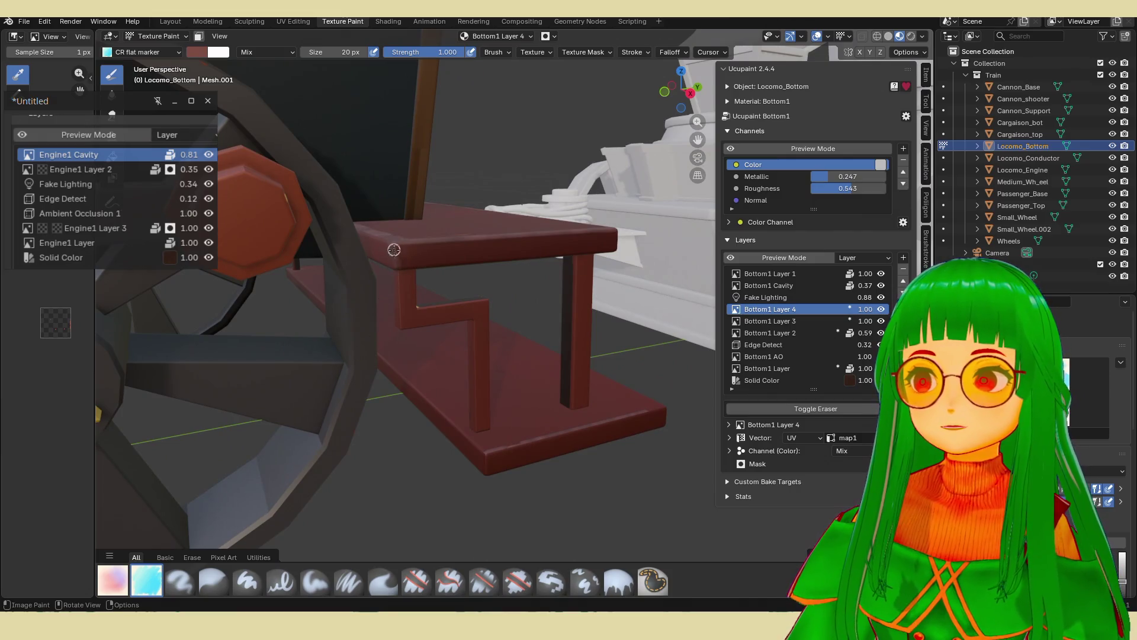
mouse_move(394, 249)
left_mouse_down()
mouse_move(425, 260)
mouse_move(616, 249)
left_mouse_up()
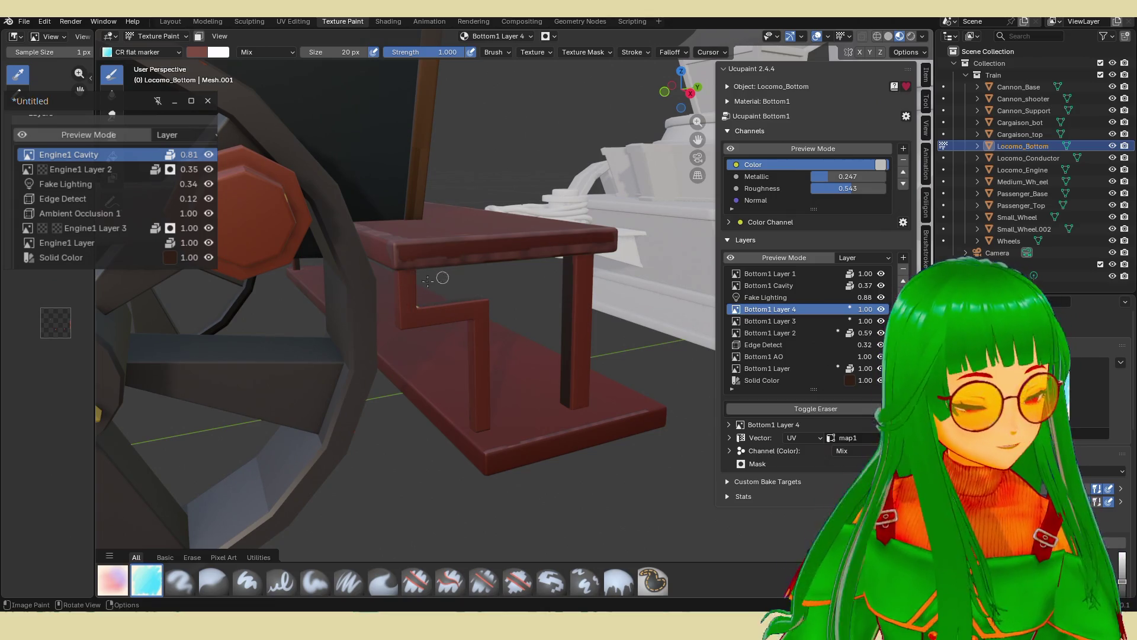
mouse_move(428, 281)
middle_mouse_down()
mouse_move(404, 305)
mouse_move(299, 315)
mouse_move(464, 287)
middle_mouse_up()
scroll(373, 303, "down", 4)
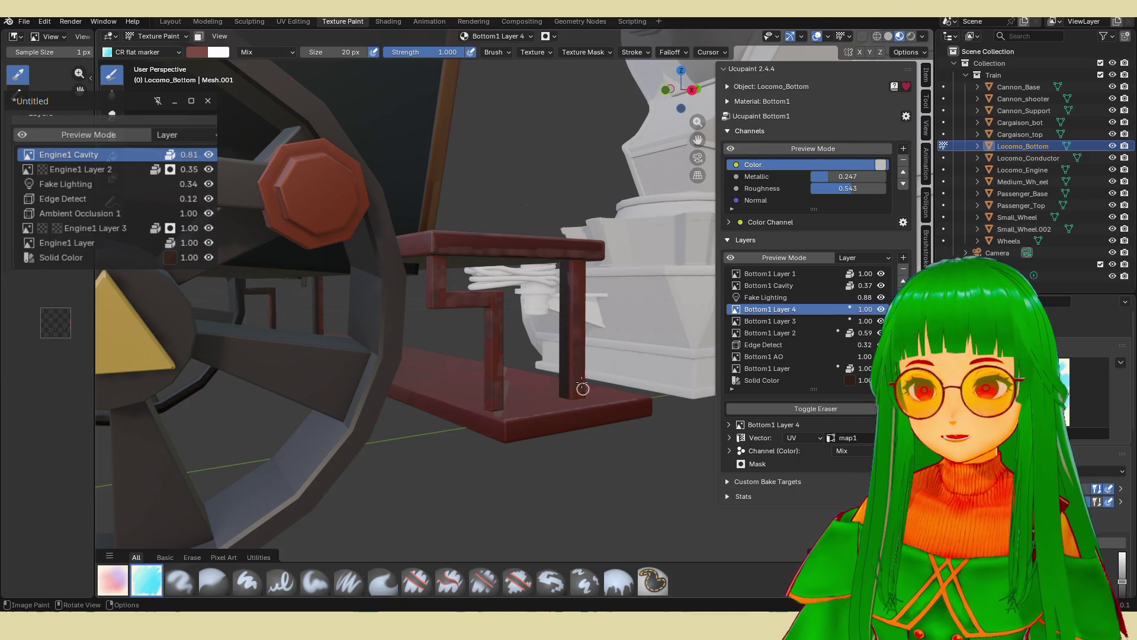
mouse_move(606, 315)
middle_mouse_down()
mouse_move(415, 350)
mouse_move(462, 355)
mouse_move(498, 336)
middle_mouse_up()
Paint a darker red stroke along the bottom plank's lower front edge.
key("e")
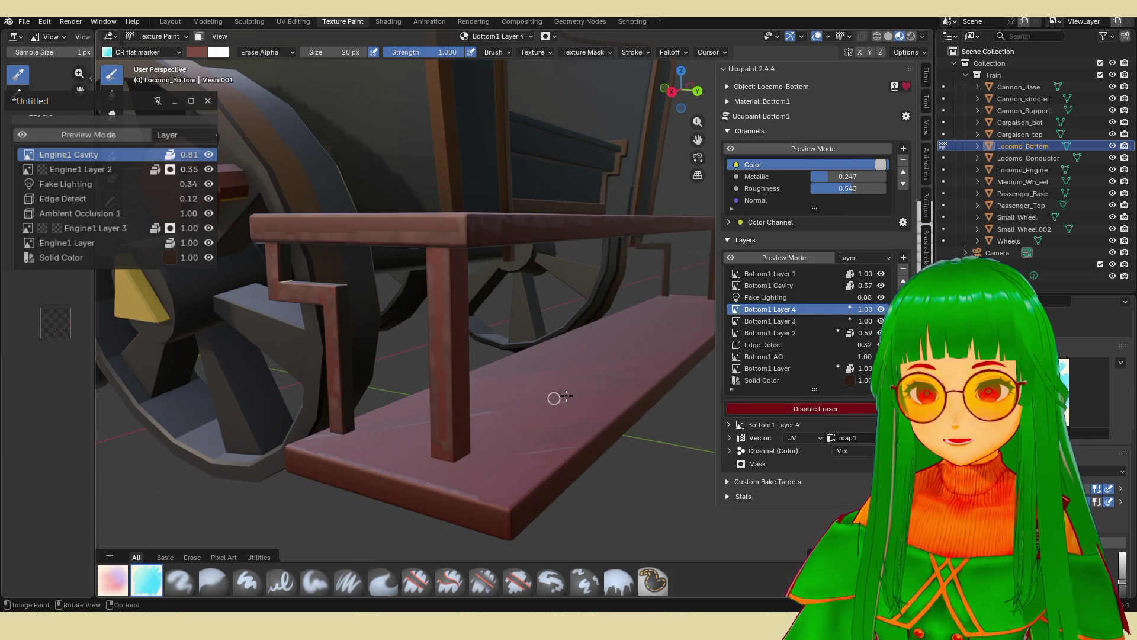
key("e")
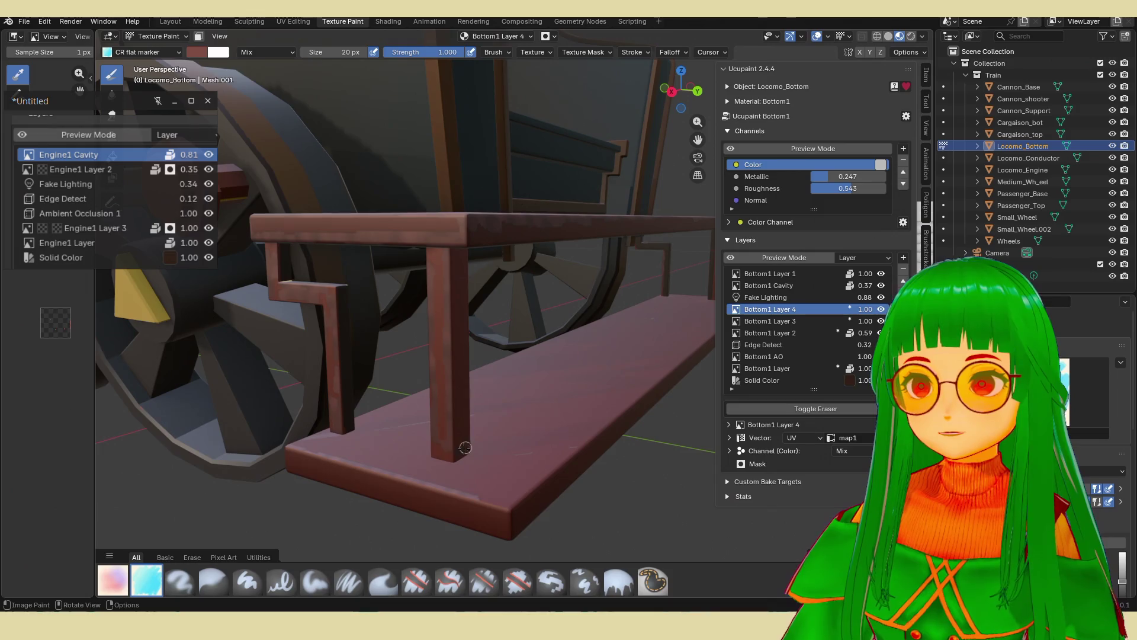
middle_click_drag(446, 400, 532, 416)
key("e")
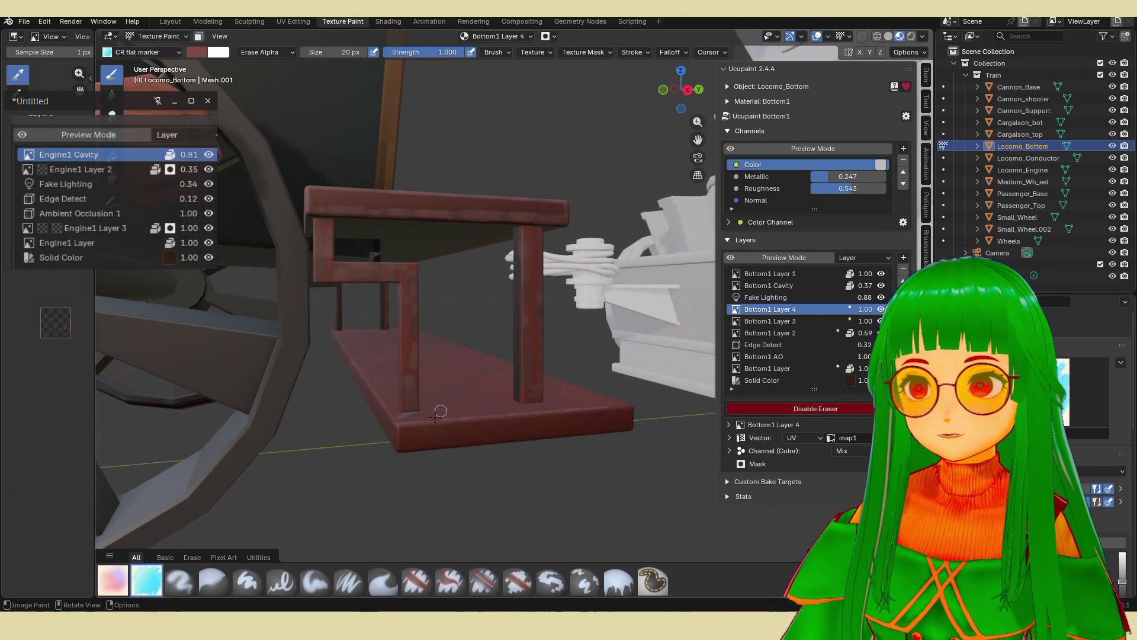
key("e")
mouse_move(414, 419)
left_mouse_down()
mouse_move(588, 406)
mouse_move(634, 421)
left_mouse_up()
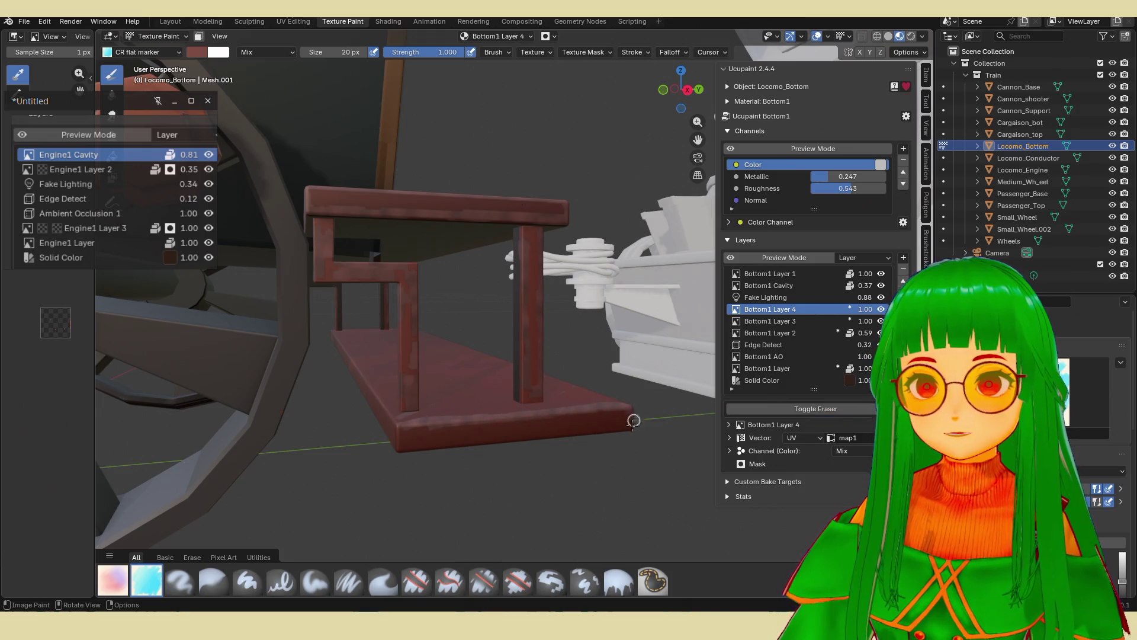
left_click_drag(449, 450, 625, 423)
mouse_move(631, 386)
middle_mouse_down()
mouse_move(470, 435)
mouse_move(495, 403)
middle_mouse_up()
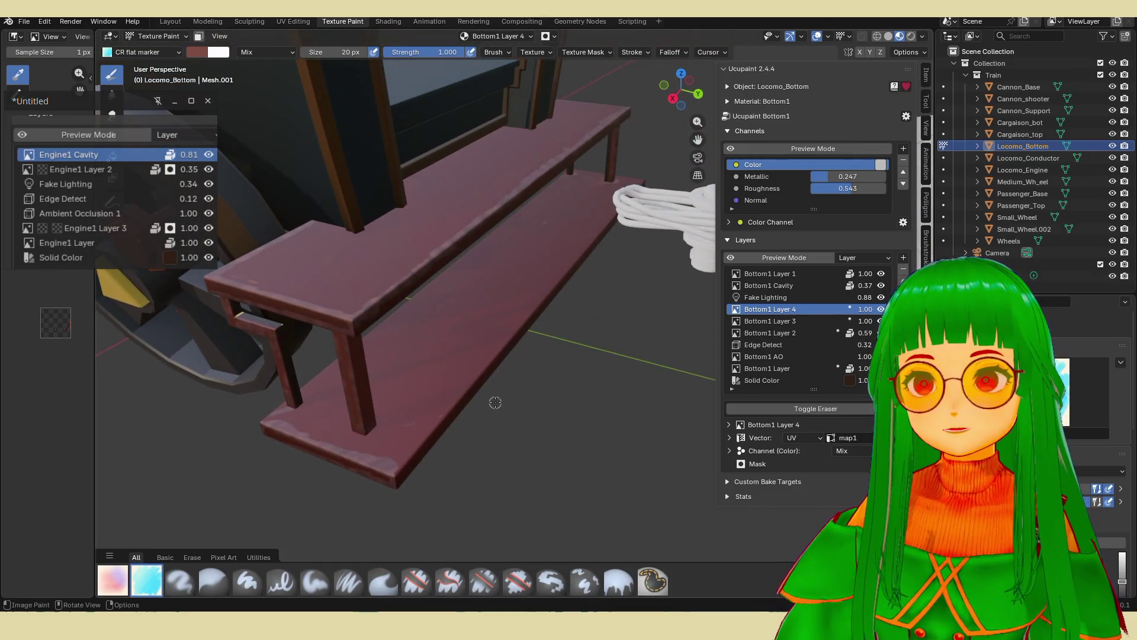
Erase paint along the plank's right edge to leave a pale streak.
key("e")
key("e")
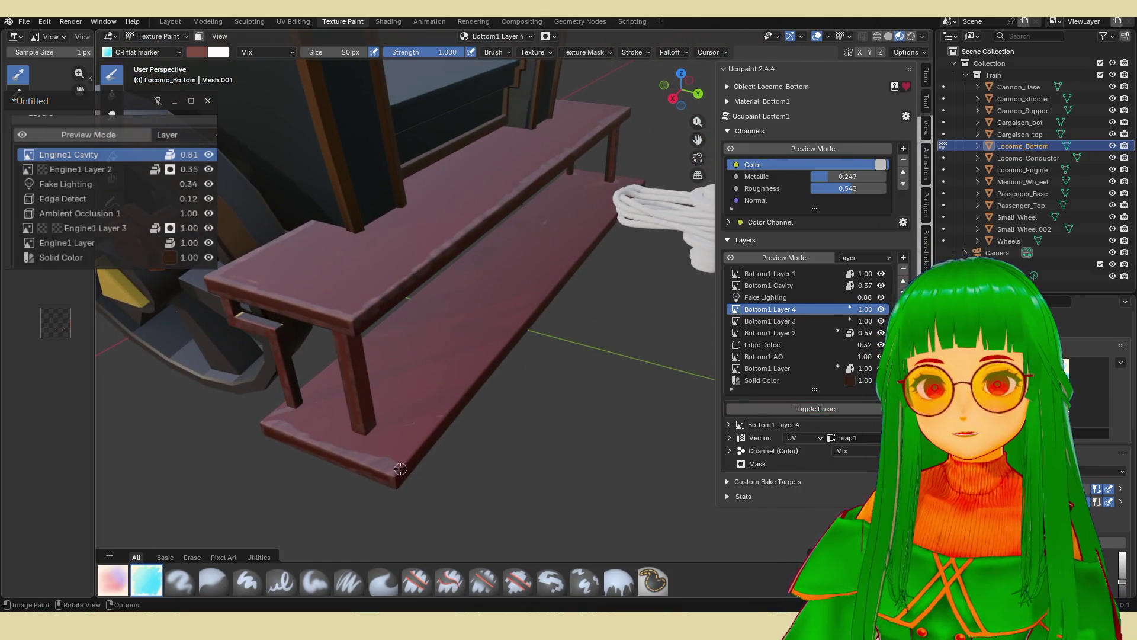
left_click_drag(392, 479, 610, 215)
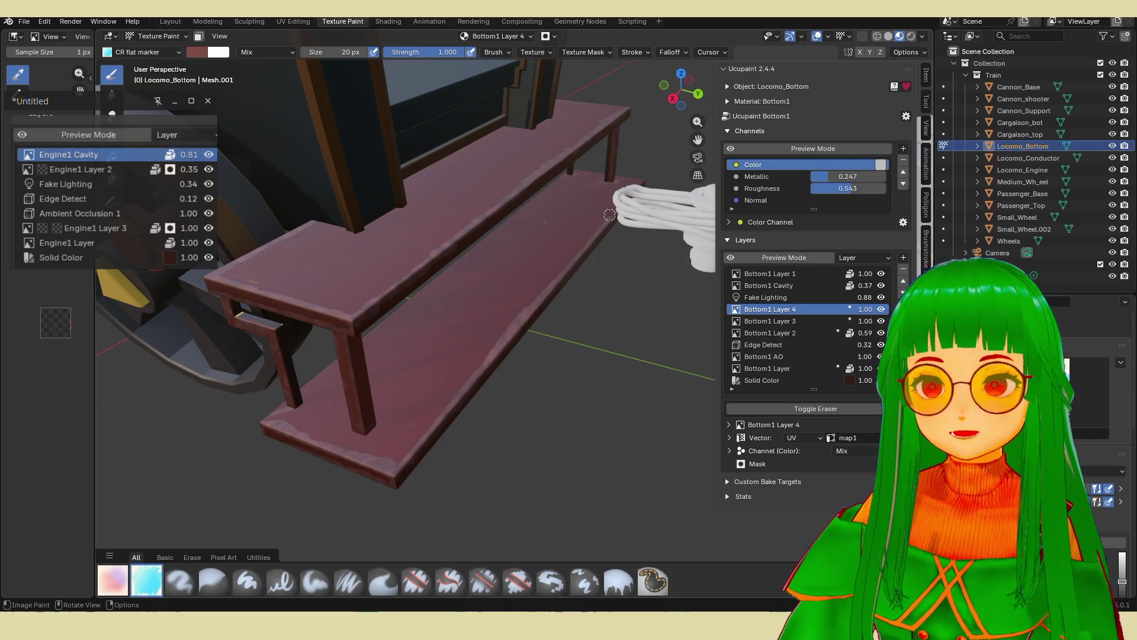
mouse_move(610, 214)
middle_mouse_down()
mouse_move(627, 234)
mouse_move(493, 301)
mouse_move(518, 313)
middle_mouse_up()
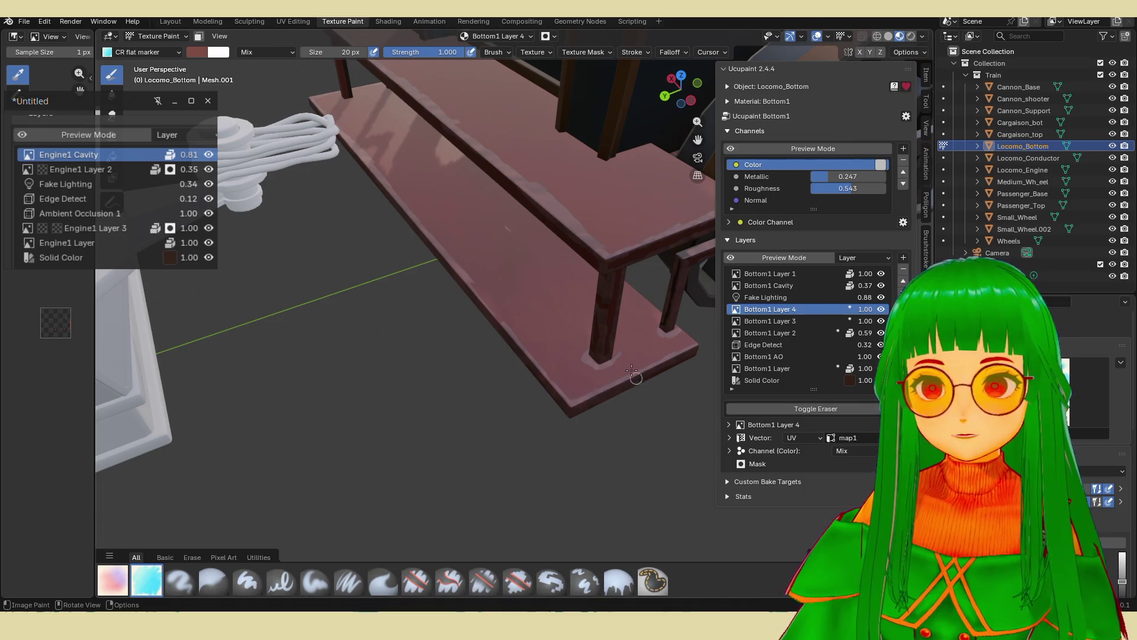
Orbit around the bench and wheels to inspect the pale wear from several angles.
middle_click_drag(628, 364, 643, 328)
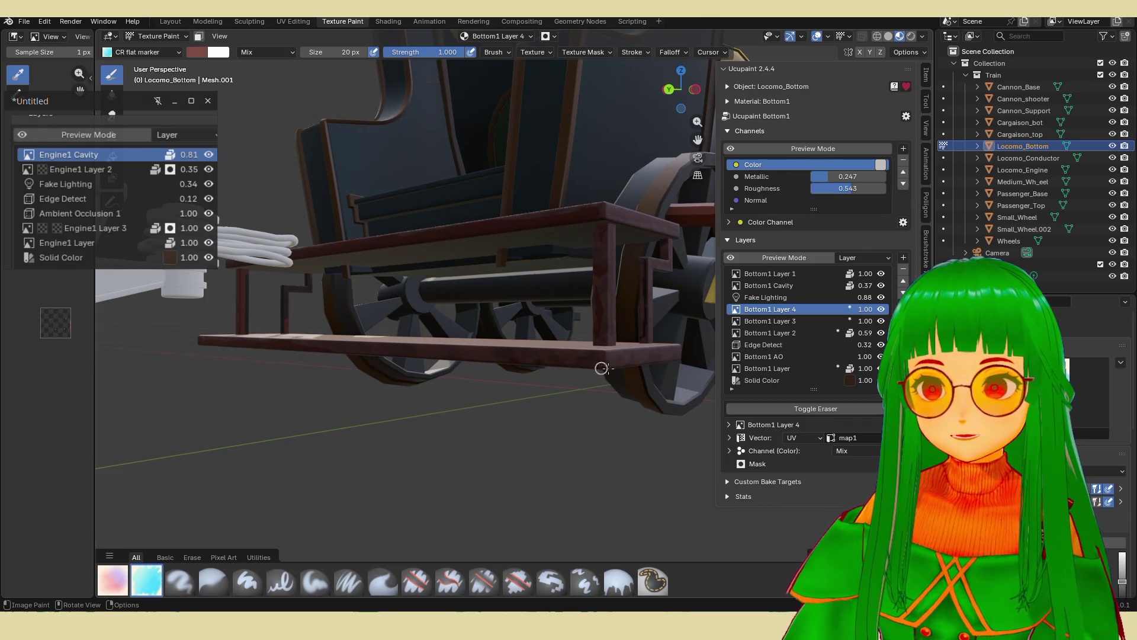
mouse_move(512, 358)
middle_mouse_down()
mouse_move(497, 393)
mouse_move(570, 305)
middle_mouse_up()
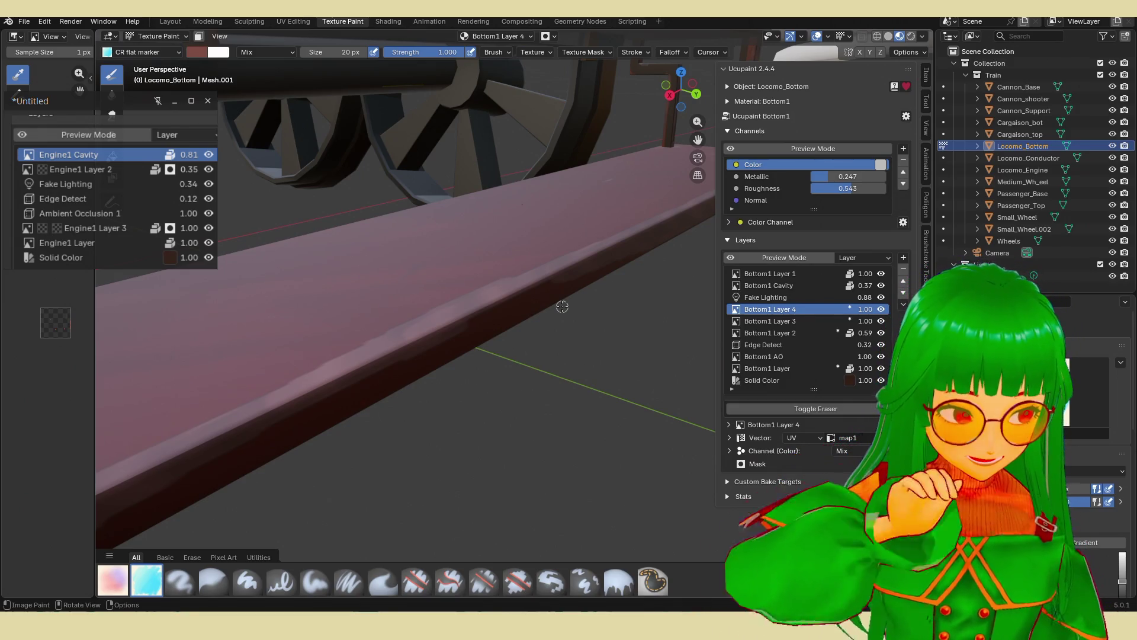
mouse_move(562, 306)
middle_mouse_down()
mouse_move(611, 270)
mouse_move(575, 288)
middle_mouse_up()
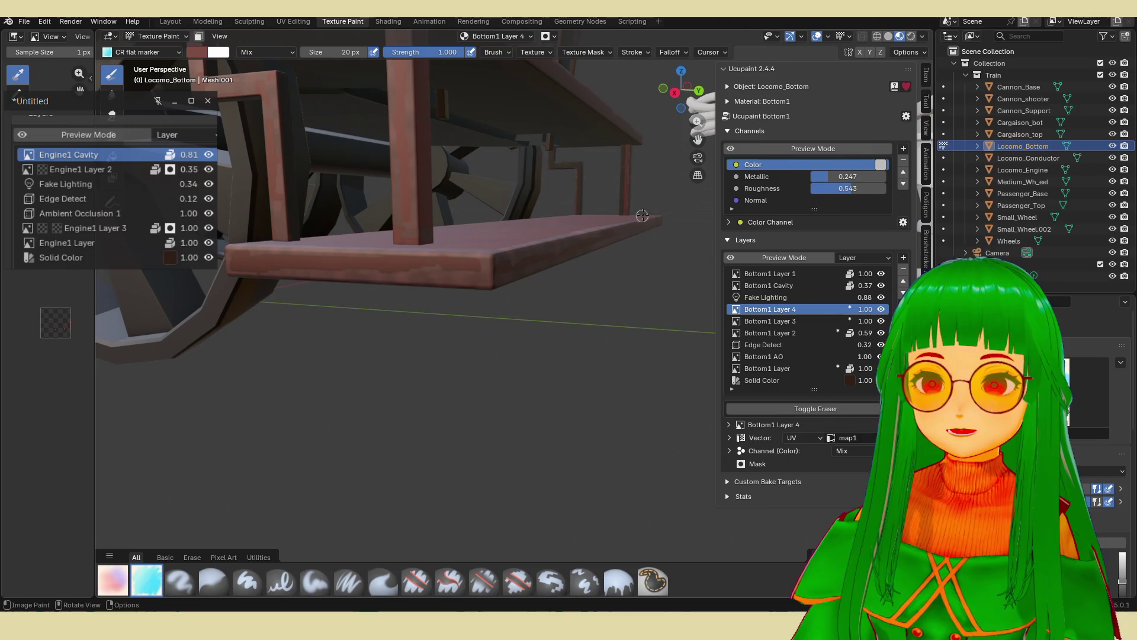
scroll(643, 214, "down", 3)
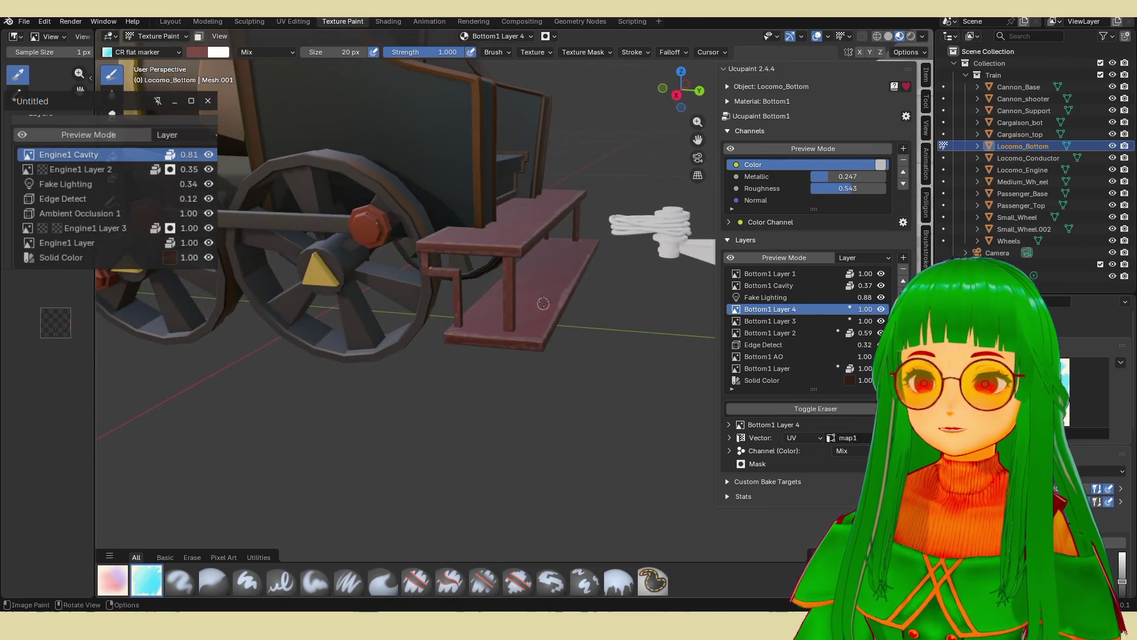
scroll(543, 305, "up", 2)
middle_click_drag(543, 305, 459, 397)
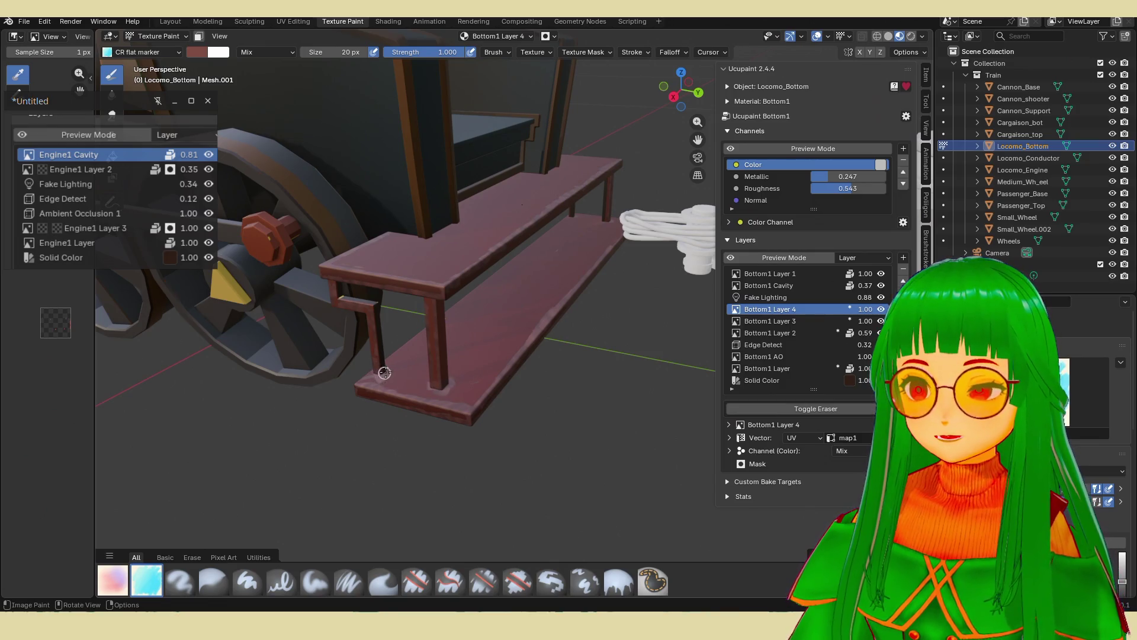
middle_click_drag(385, 372, 615, 347)
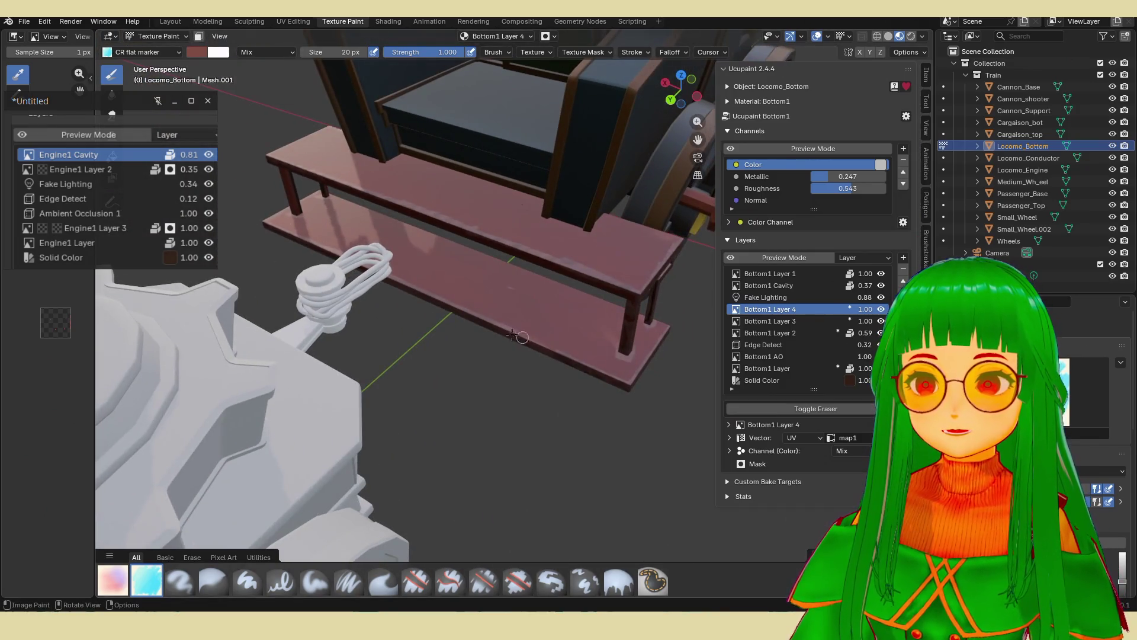
middle_click_drag(527, 344, 563, 285)
scroll(563, 285, "up", 3)
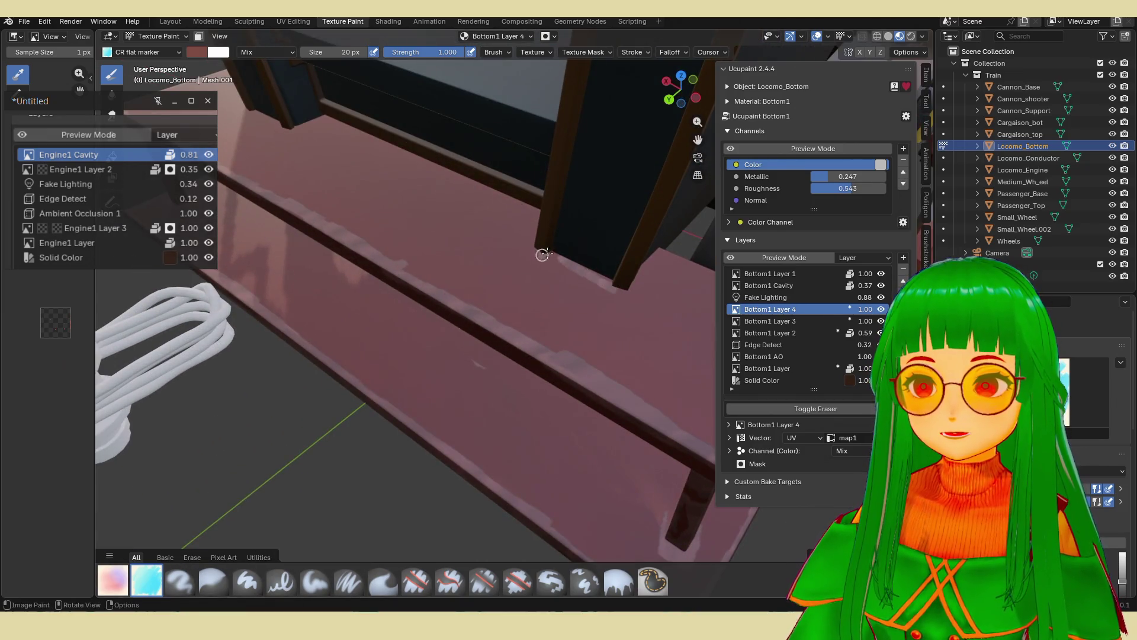
middle_click_drag(621, 279, 573, 284)
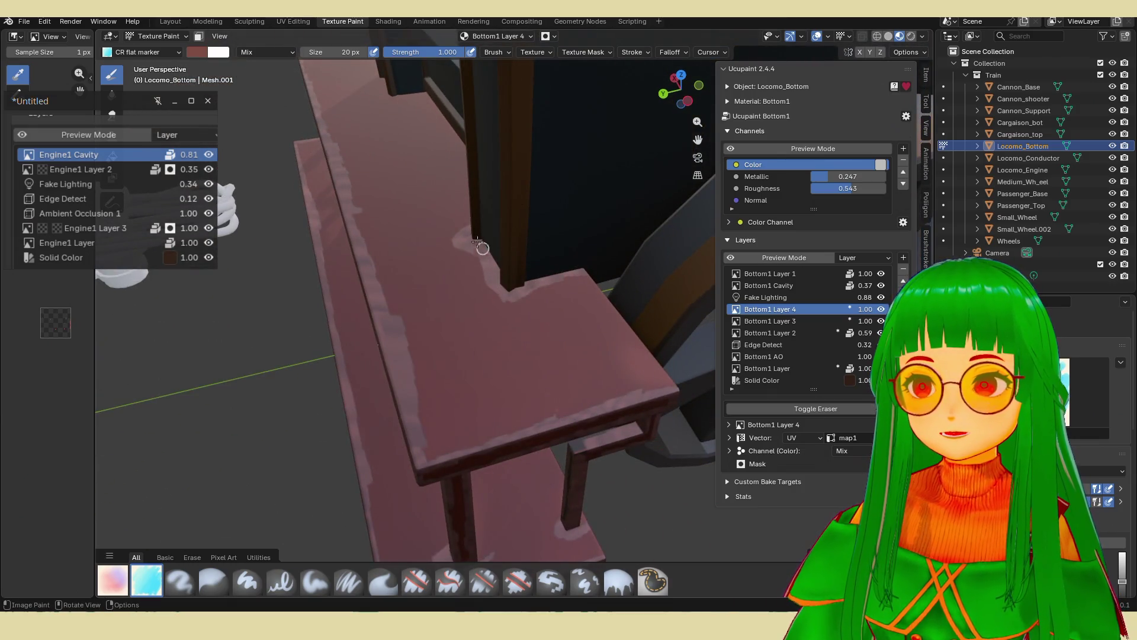
mouse_move(494, 268)
middle_mouse_down()
mouse_move(578, 254)
mouse_move(390, 258)
middle_mouse_up()
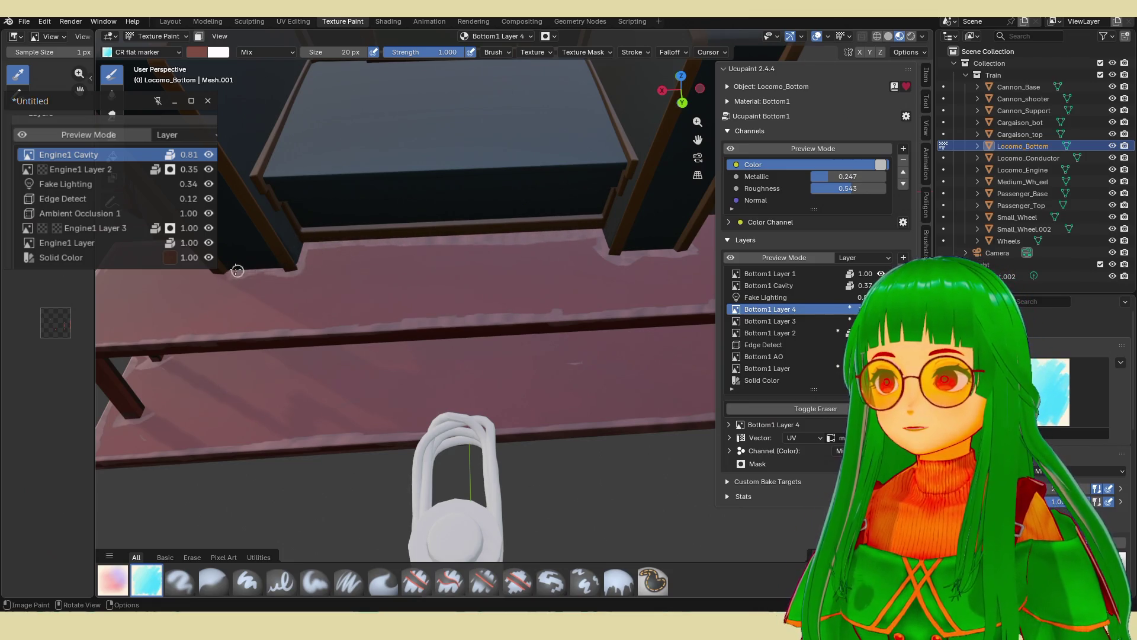
mouse_move(255, 261)
middle_mouse_down()
mouse_move(314, 264)
mouse_move(385, 332)
mouse_move(470, 373)
mouse_move(471, 291)
mouse_move(421, 350)
middle_mouse_up()
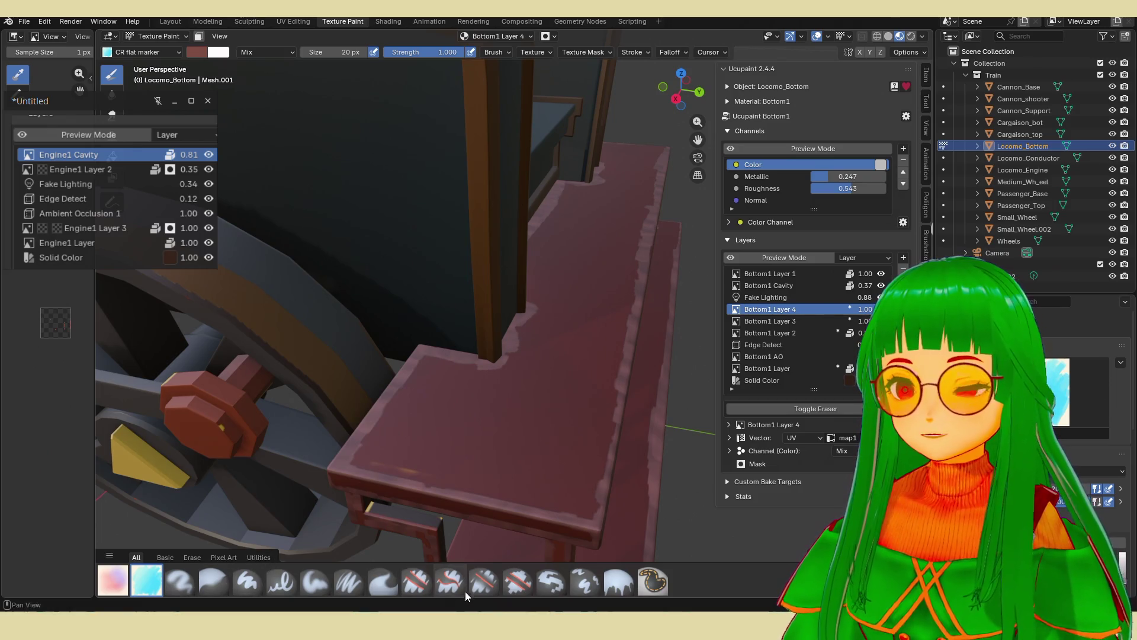
Switch to the Smear brush and enlarge it to about 116 px.
left_click(422, 585)
left_click(382, 581)
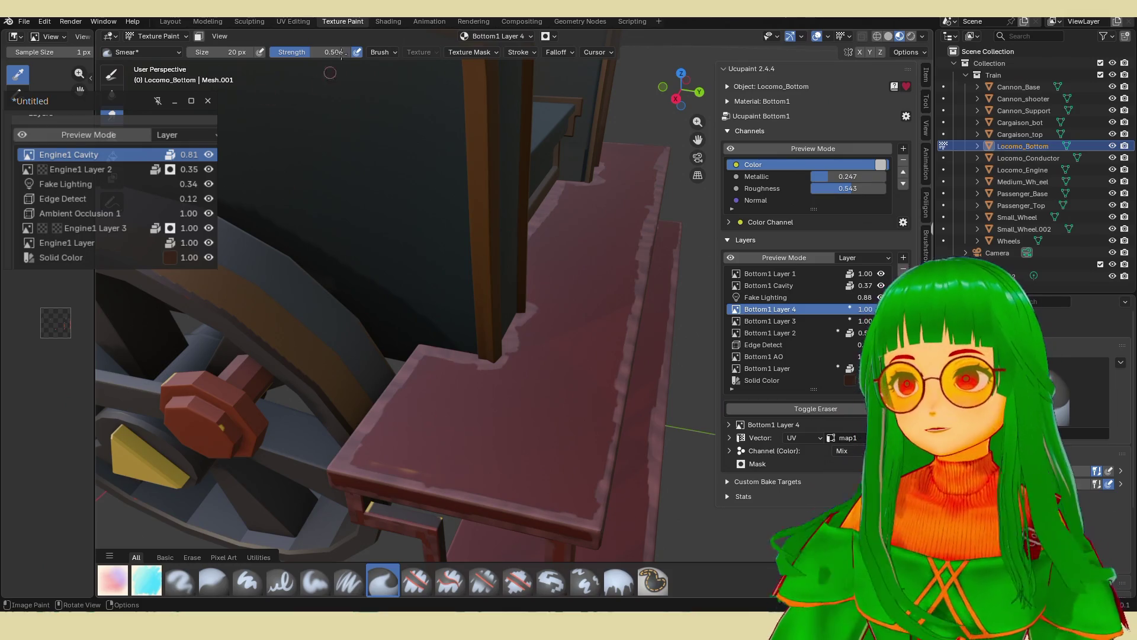
mouse_move(236, 53)
left_mouse_down()
mouse_move(270, 52)
mouse_move(195, 56)
left_mouse_up()
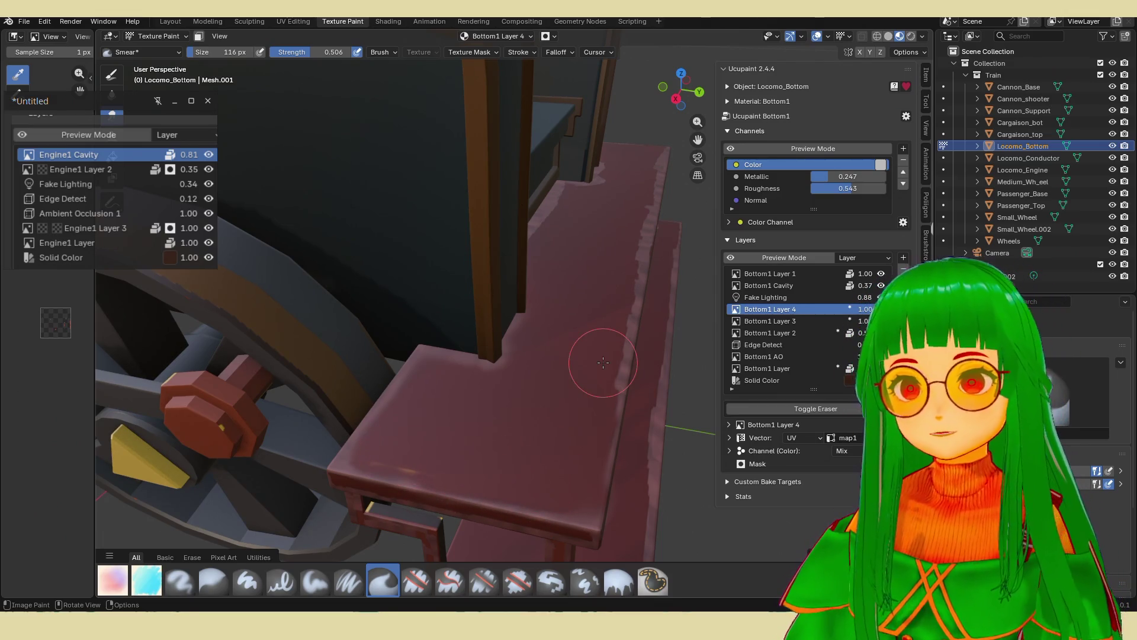
Smear the highlights along the bench groove and across the bench top.
middle_click_drag(649, 433, 418, 409)
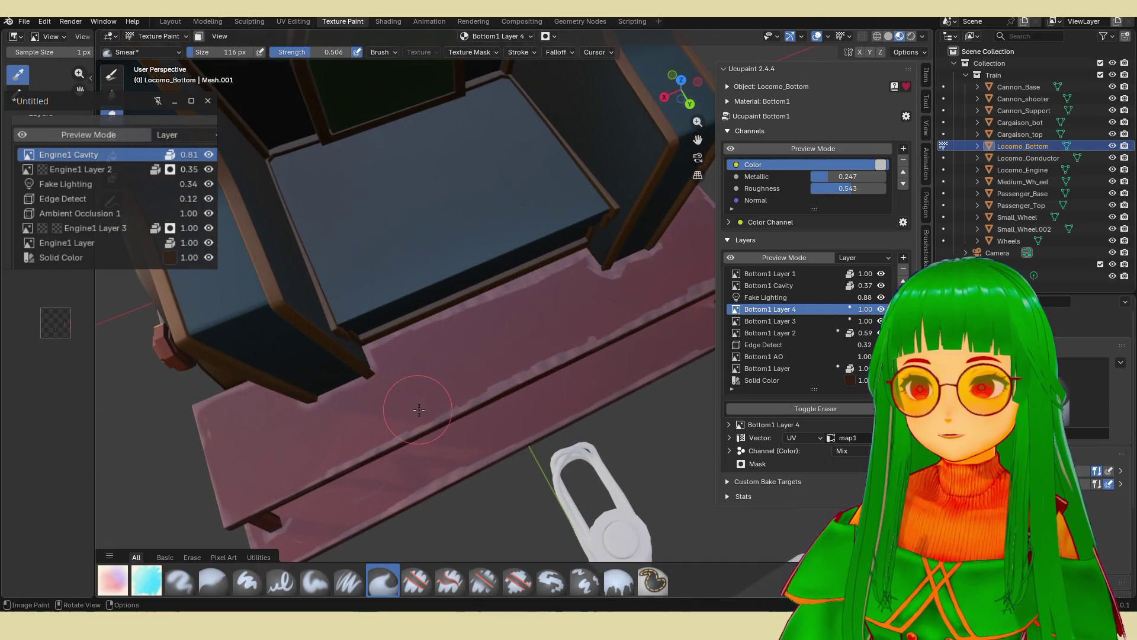
left_click_drag(419, 409, 289, 476)
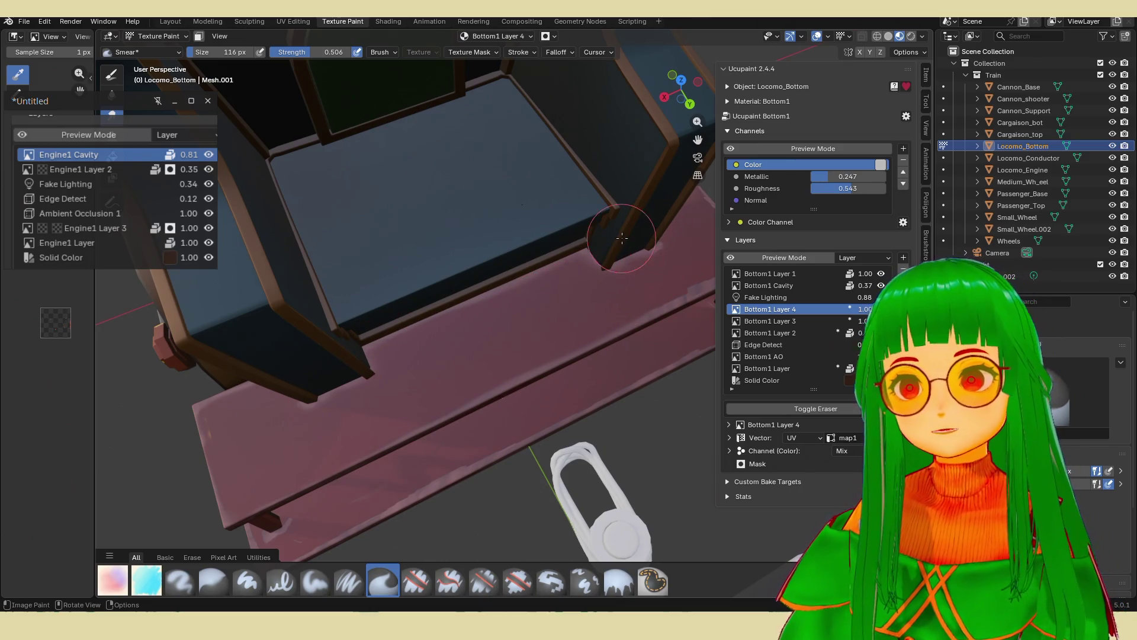
middle_click_drag(621, 238, 527, 354)
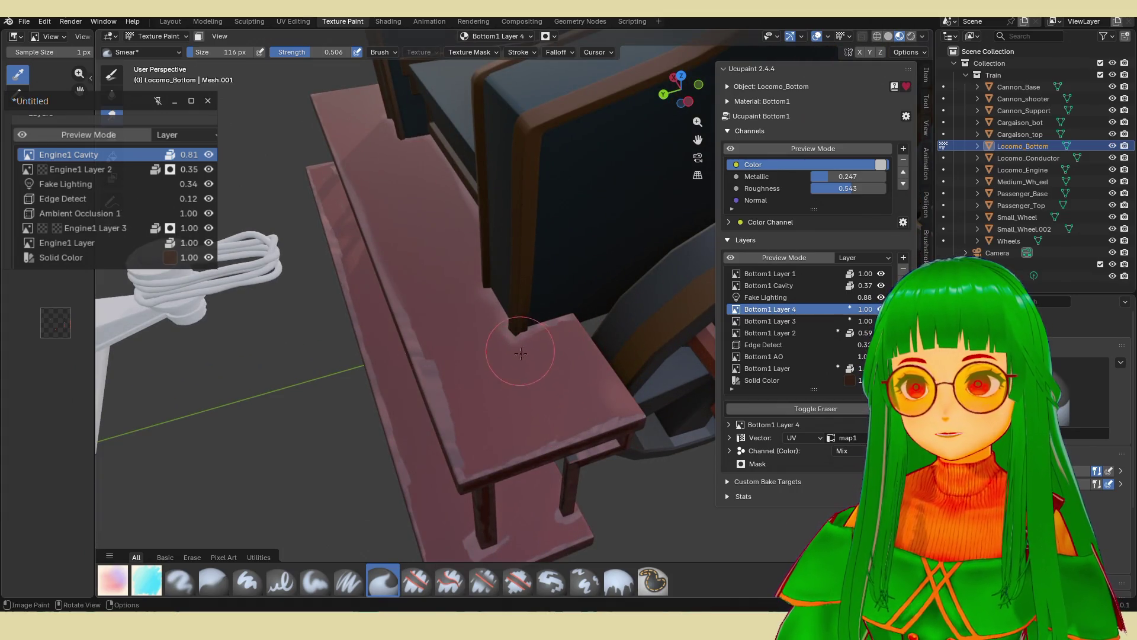
key("e")
left_click(146, 586)
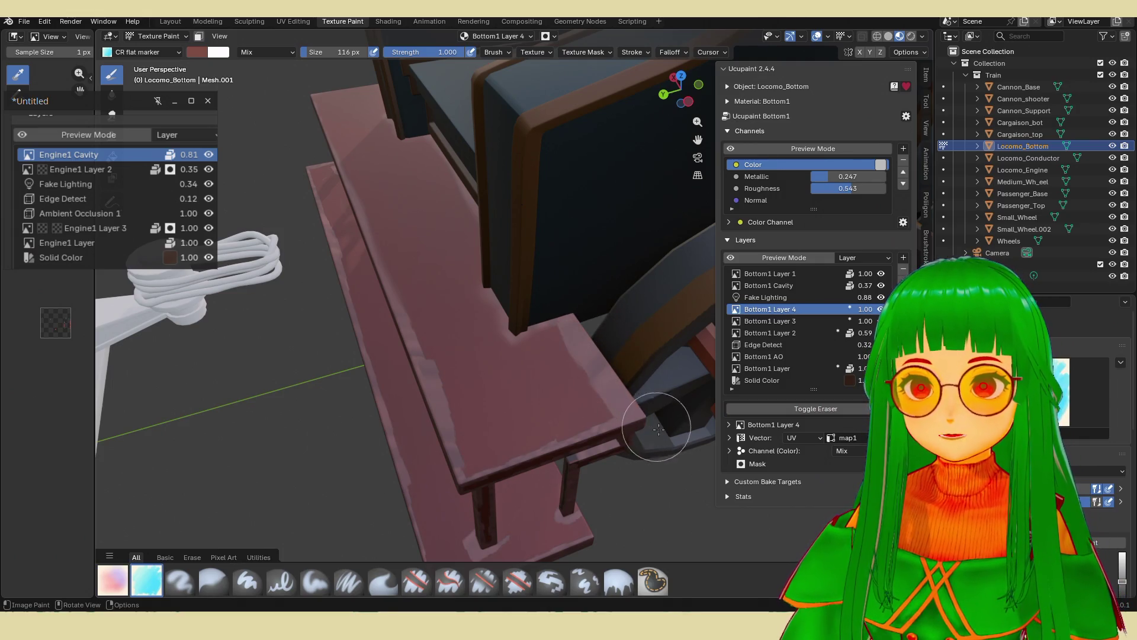
left_click(381, 581)
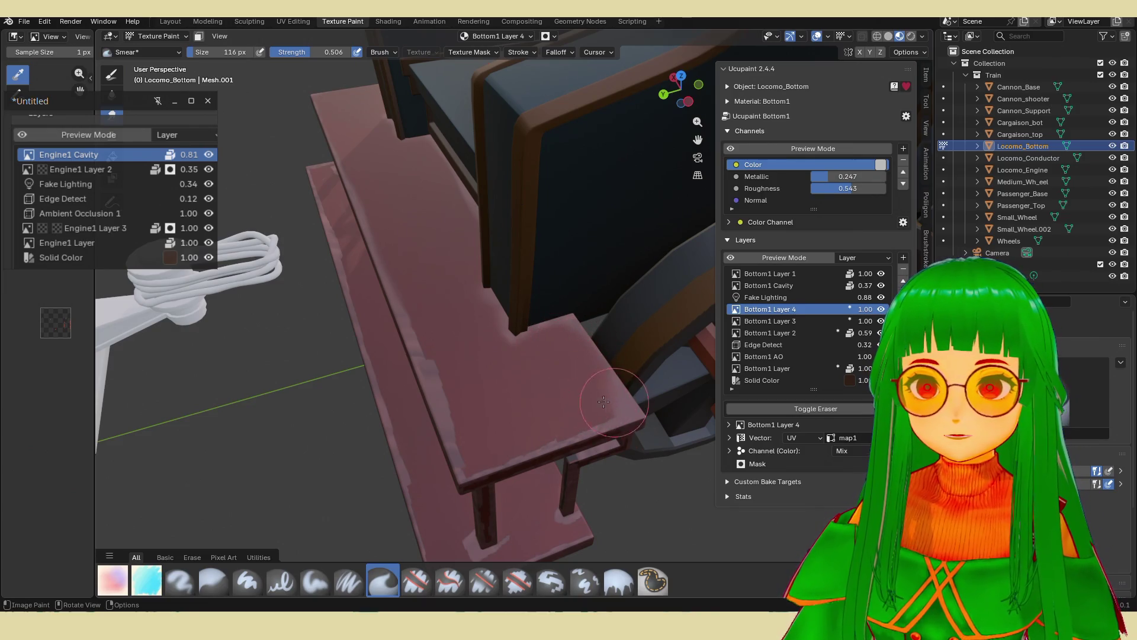
mouse_move(604, 401)
left_mouse_down()
mouse_move(491, 413)
mouse_move(463, 408)
mouse_move(464, 386)
mouse_move(471, 453)
mouse_move(537, 431)
mouse_move(439, 342)
mouse_move(453, 347)
mouse_move(431, 317)
mouse_move(420, 244)
left_mouse_up()
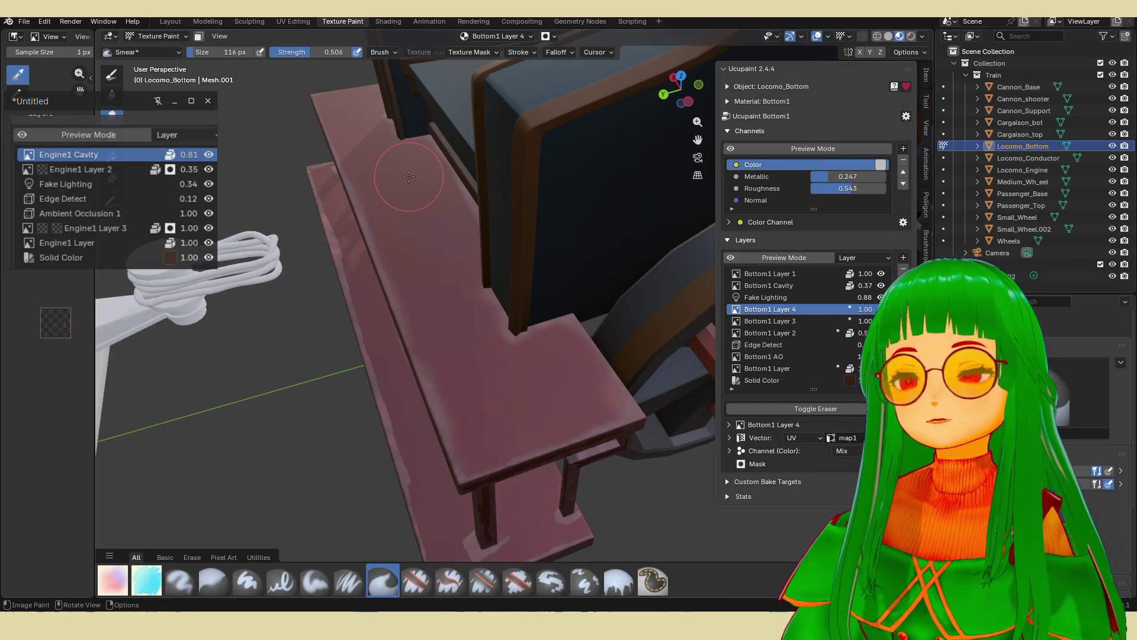
View the bench from its right end and underneath to check the blending.
mouse_move(408, 176)
middle_mouse_down()
mouse_move(474, 225)
mouse_move(605, 279)
middle_mouse_up()
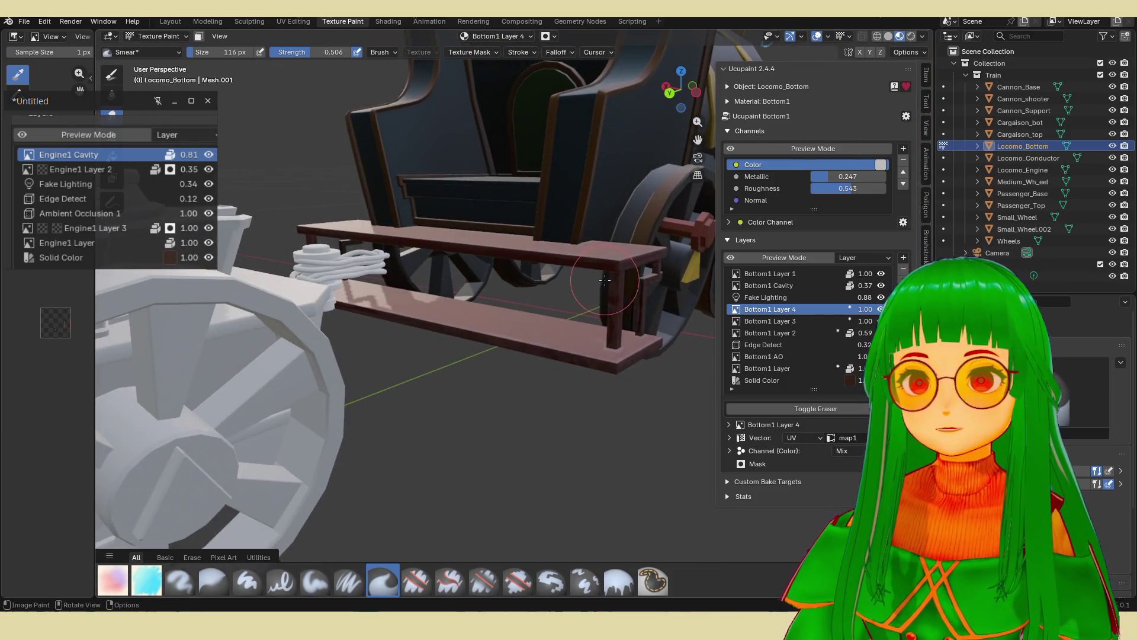
key("KP_6")
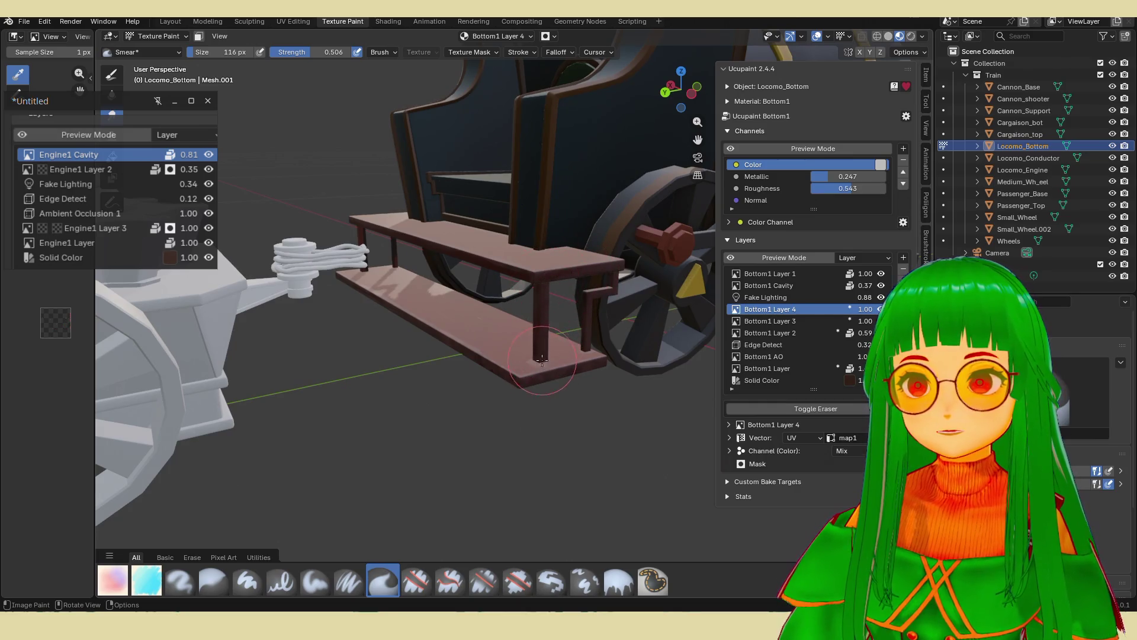
middle_click_drag(541, 359, 541, 409)
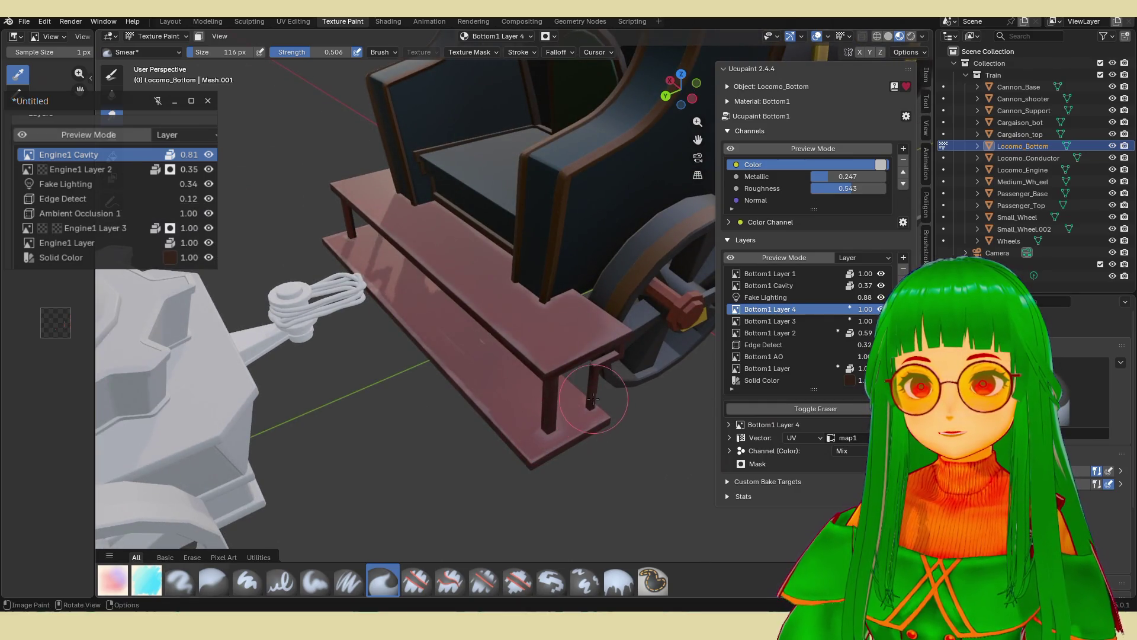
mouse_move(542, 432)
middle_mouse_down()
mouse_move(569, 226)
mouse_move(678, 415)
middle_mouse_up()
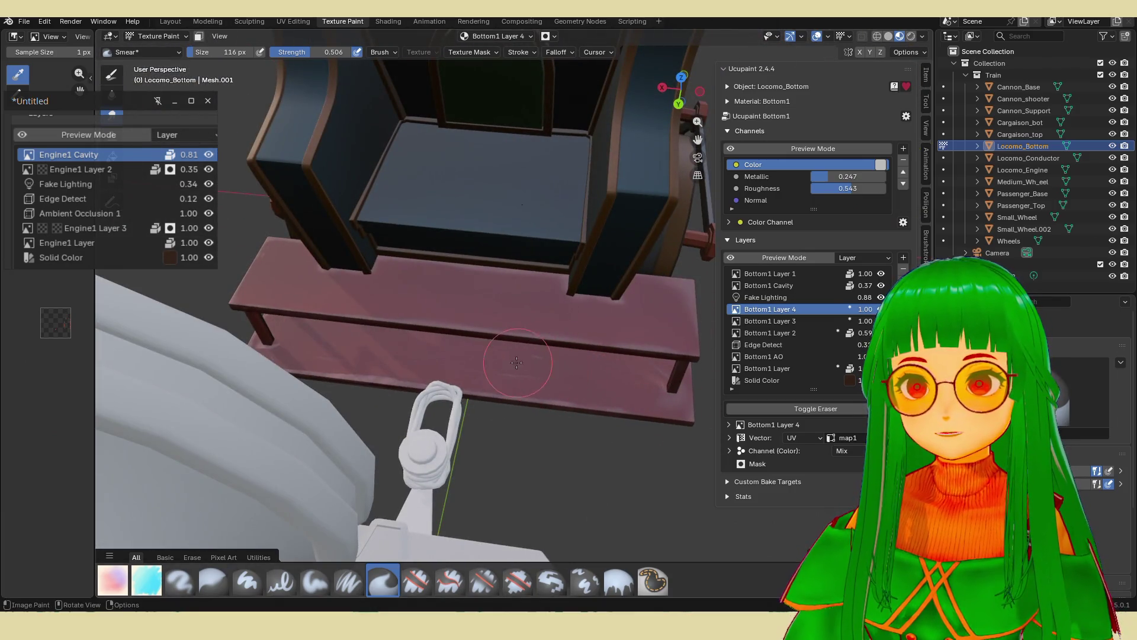
middle_click_drag(516, 362, 527, 374)
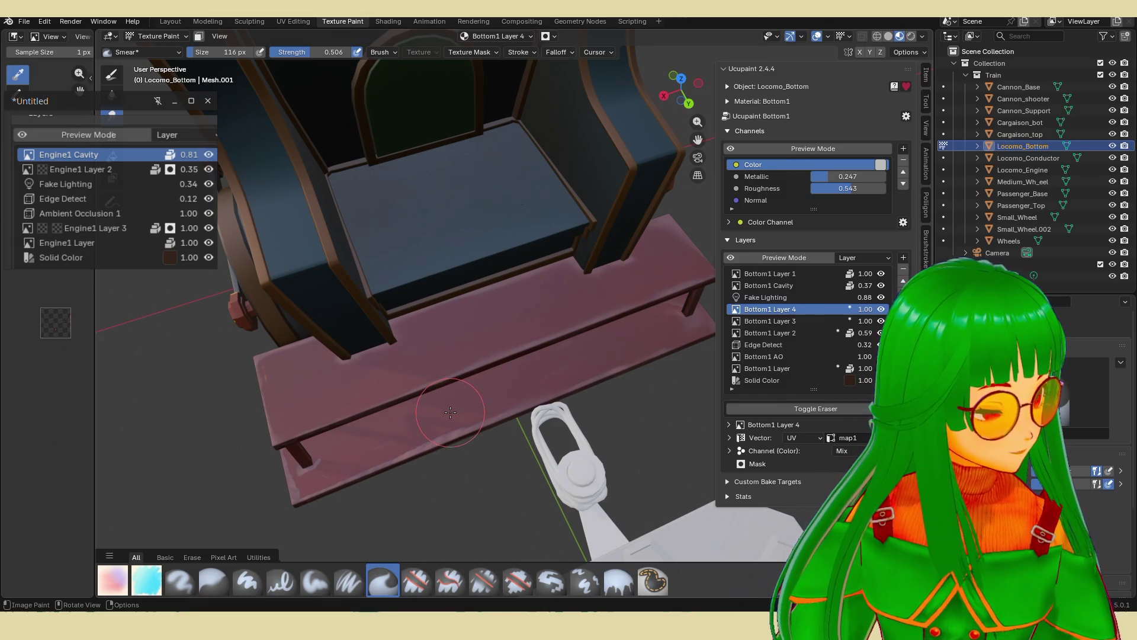
middle_click_drag(473, 394, 521, 376, "shift")
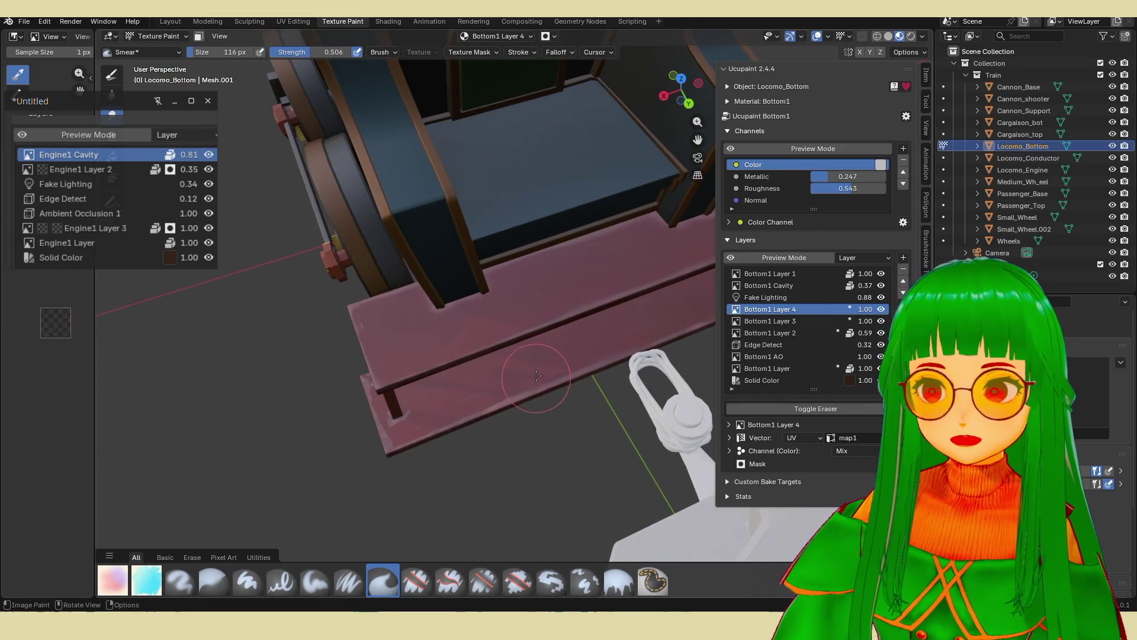
mouse_move(408, 438)
middle_mouse_down()
mouse_move(468, 423)
mouse_move(581, 308)
middle_mouse_up()
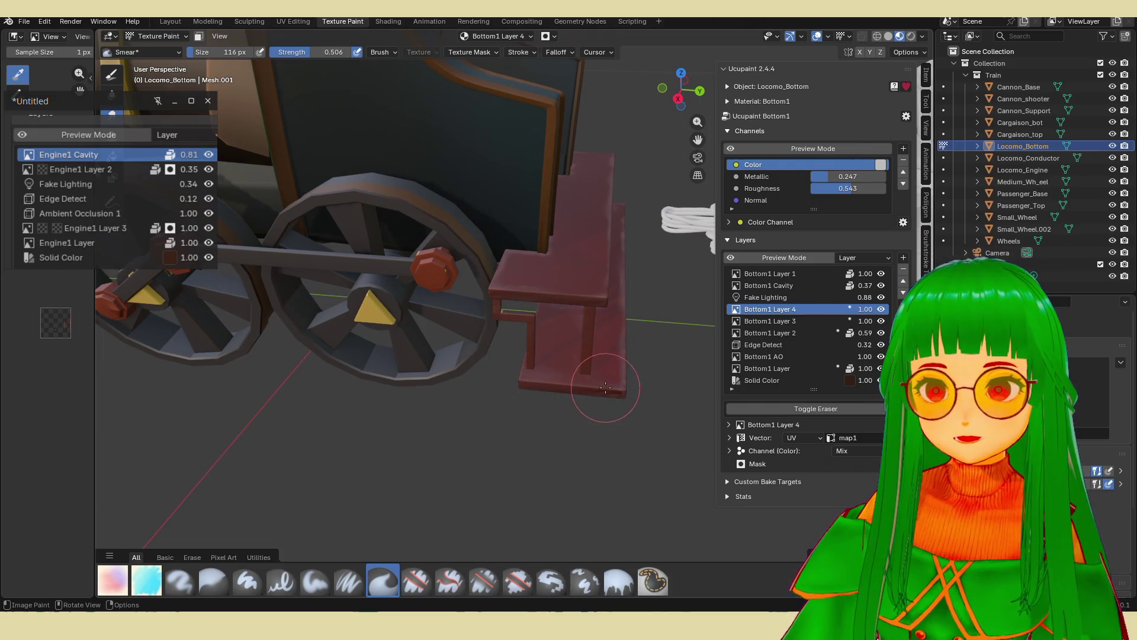
mouse_move(616, 385)
middle_mouse_down()
mouse_move(491, 406)
mouse_move(504, 417)
mouse_move(482, 430)
mouse_move(562, 290)
mouse_move(510, 365)
mouse_move(384, 332)
middle_mouse_up()
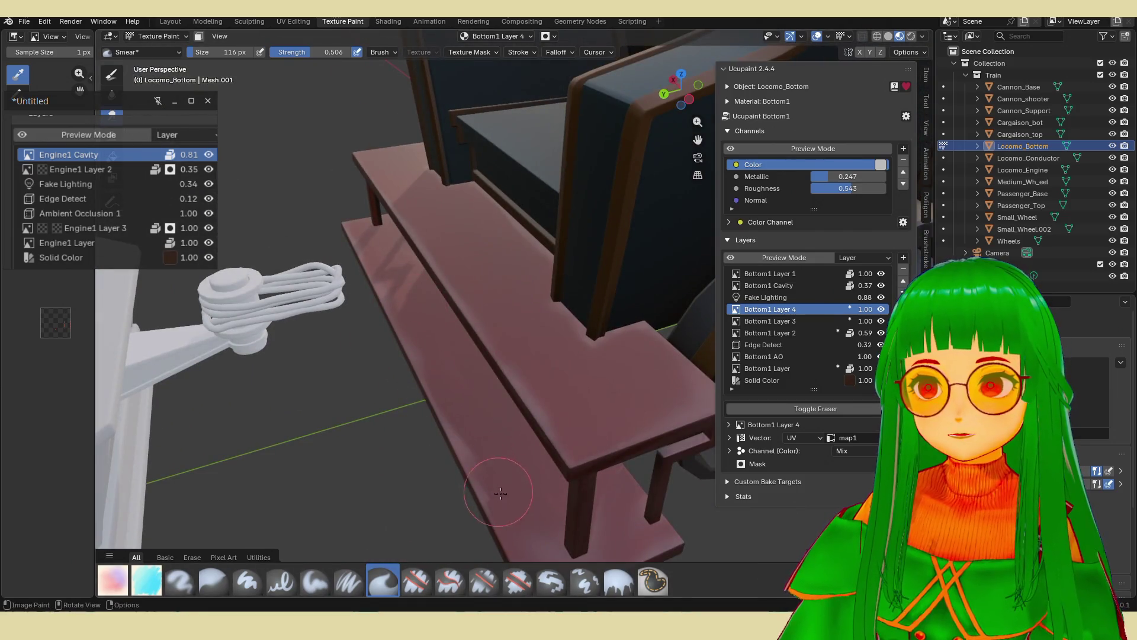
mouse_move(491, 496)
middle_mouse_down()
mouse_move(465, 465)
mouse_move(589, 468)
mouse_move(445, 346)
middle_mouse_up()
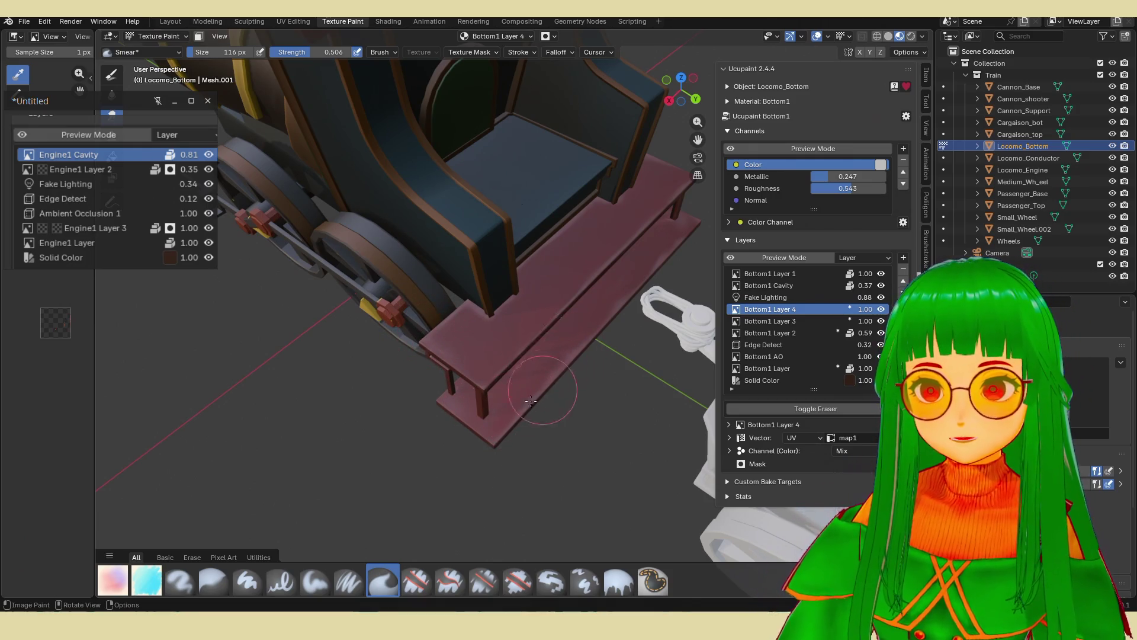
middle_click_drag(560, 355, 524, 332)
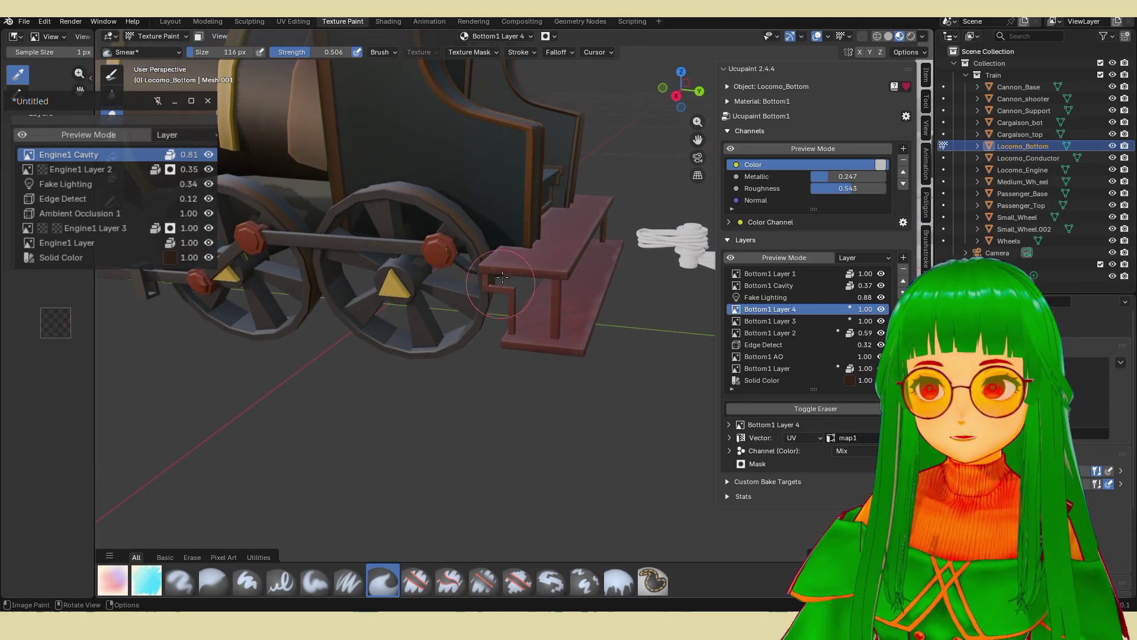
mouse_move(516, 290)
middle_mouse_down()
mouse_move(527, 284)
mouse_move(552, 309)
middle_mouse_up()
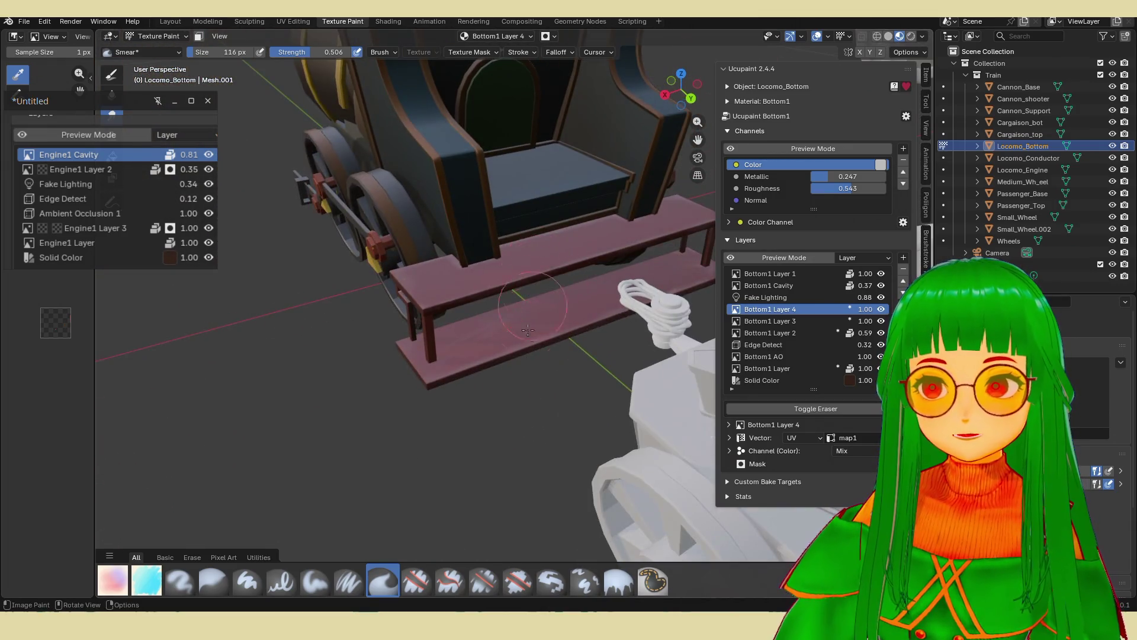
scroll(552, 308, "up", 2)
left_click_drag(865, 309, 823, 309)
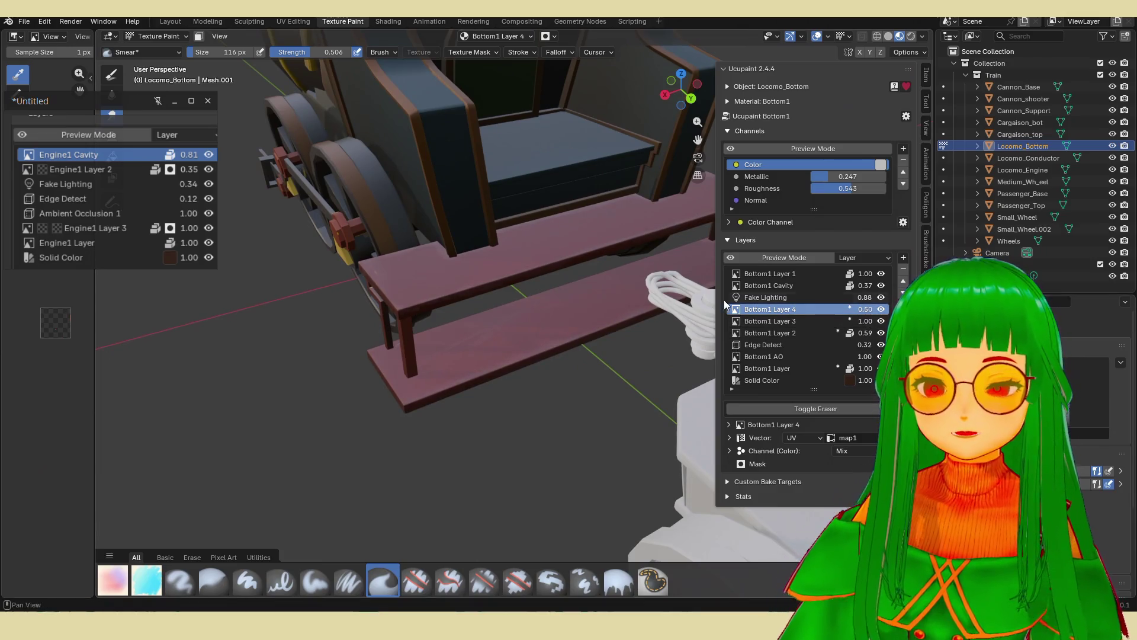
scroll(450, 308, "up", 4)
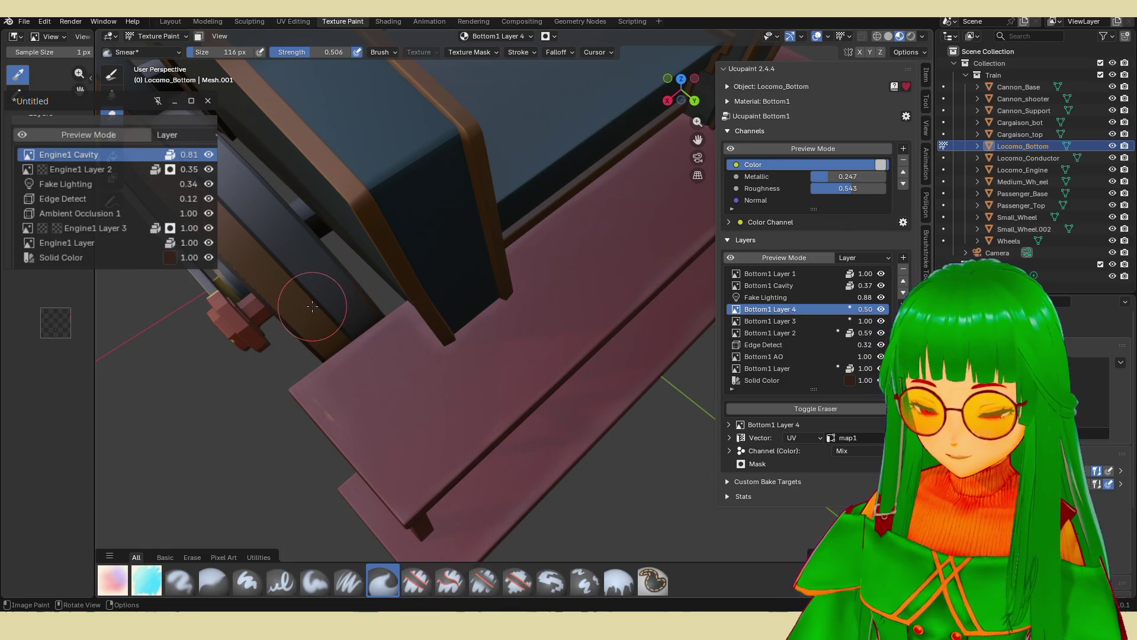
key("Tab")
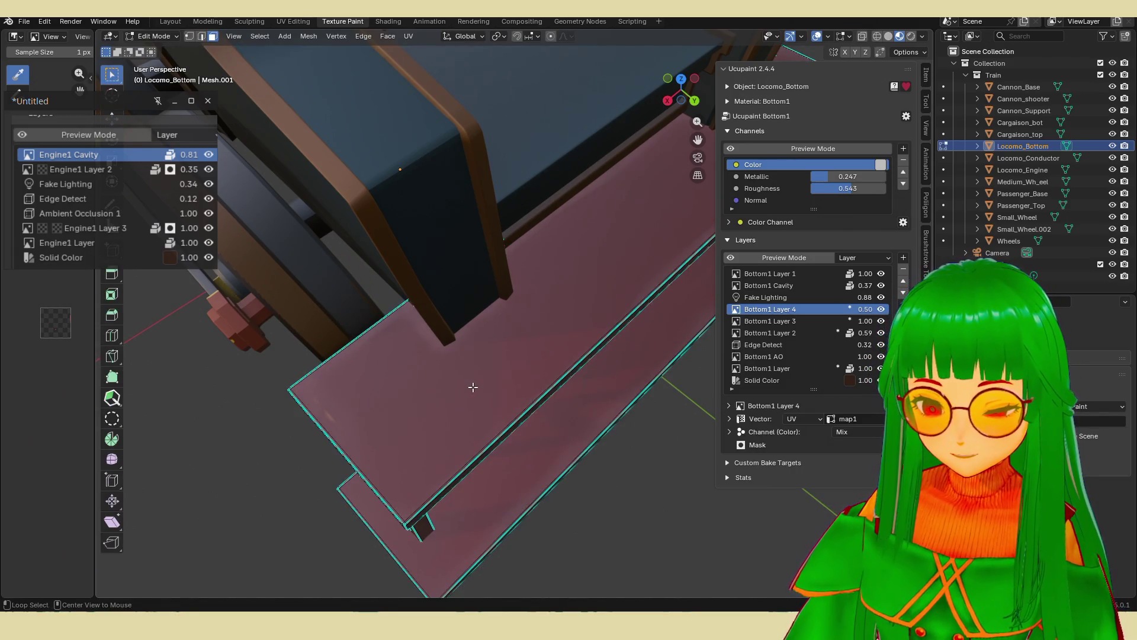
key("Tab")
mouse_move(482, 398)
middle_mouse_down()
mouse_move(516, 361)
mouse_move(443, 353)
mouse_move(529, 404)
middle_mouse_up()
scroll(529, 404, "up", 6)
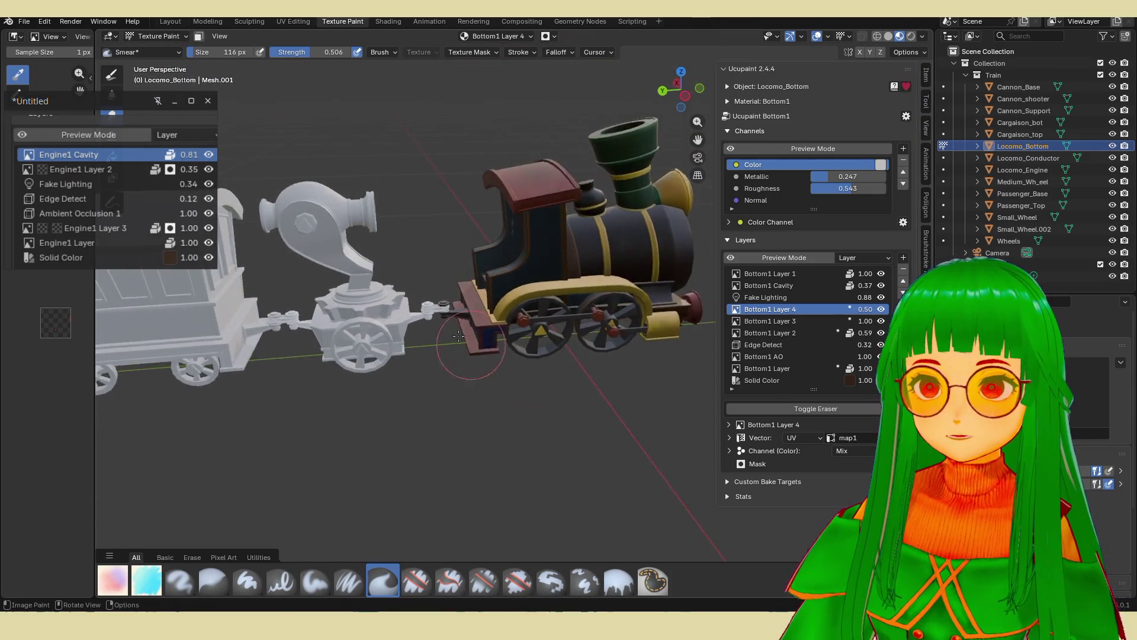
mouse_move(411, 393)
middle_mouse_down()
mouse_move(498, 417)
mouse_move(385, 403)
middle_mouse_up()
left_click_drag(856, 308, 876, 308)
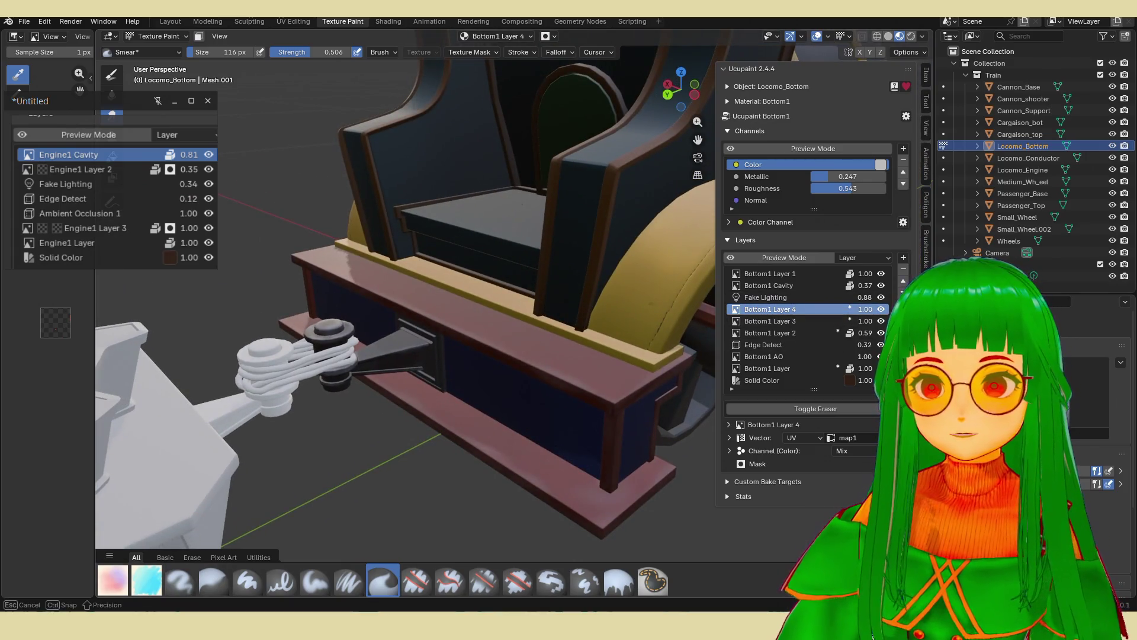
scroll(535, 386, "down", 5)
mouse_move(509, 382)
middle_mouse_down()
mouse_move(536, 385)
mouse_move(527, 443)
mouse_move(539, 414)
middle_mouse_up()
scroll(533, 414, "up", 4)
Hide all but the base block, then resume Texture Paint on Bottom1 Layer.
key("Tab")
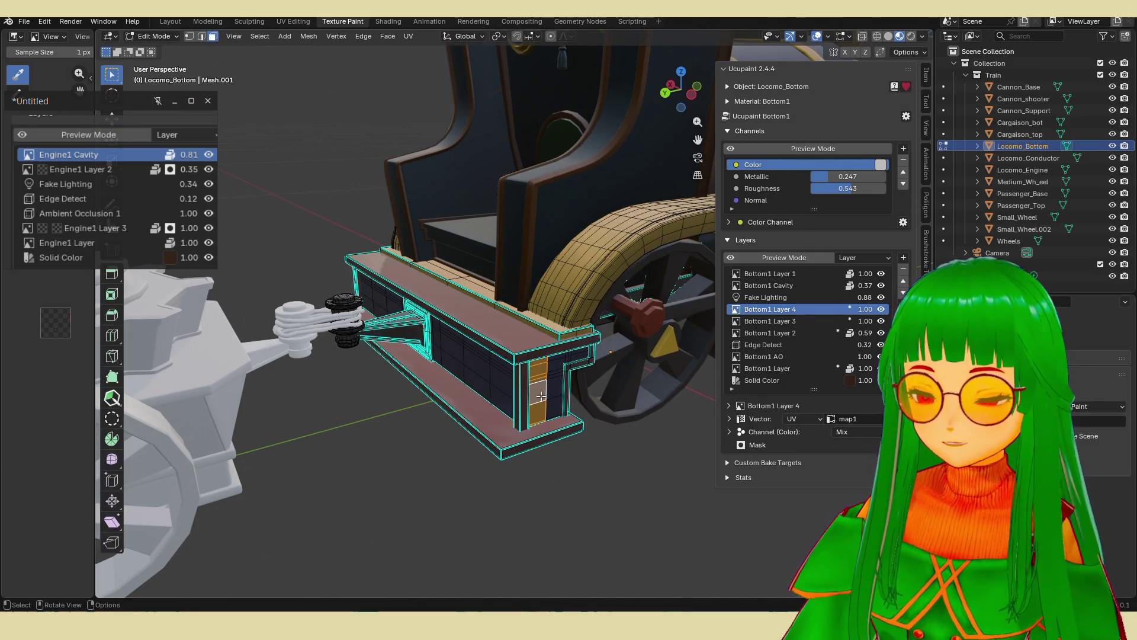
key("ctrl+KP_Add")
key("ctrl+KP_Add")
key("ctrl+KP_Add")
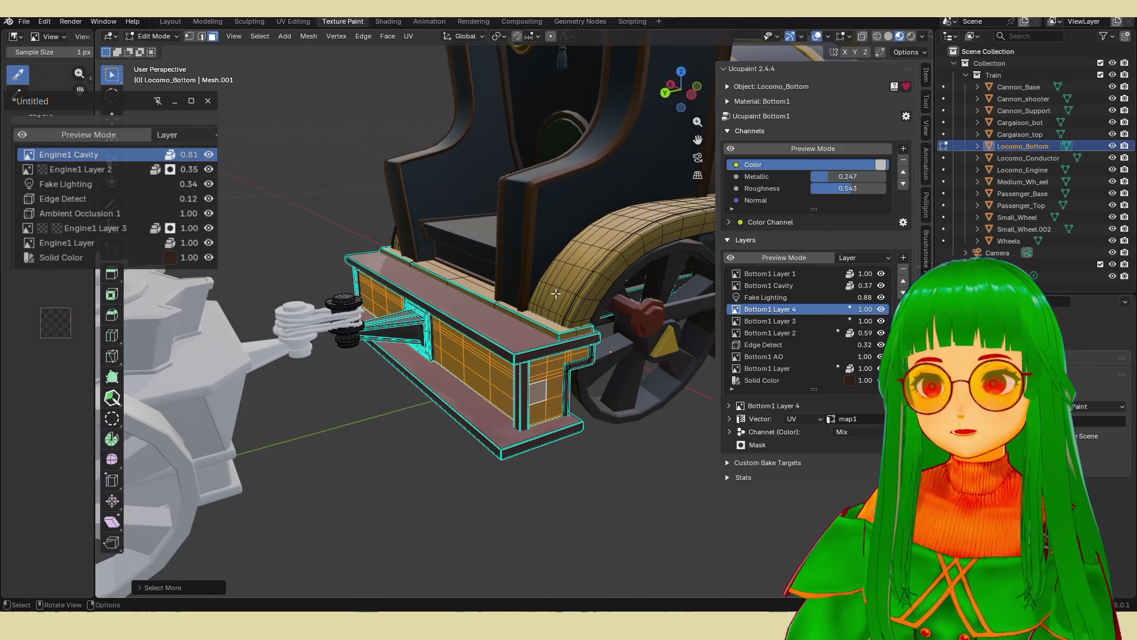
scroll(568, 411, "up", 2)
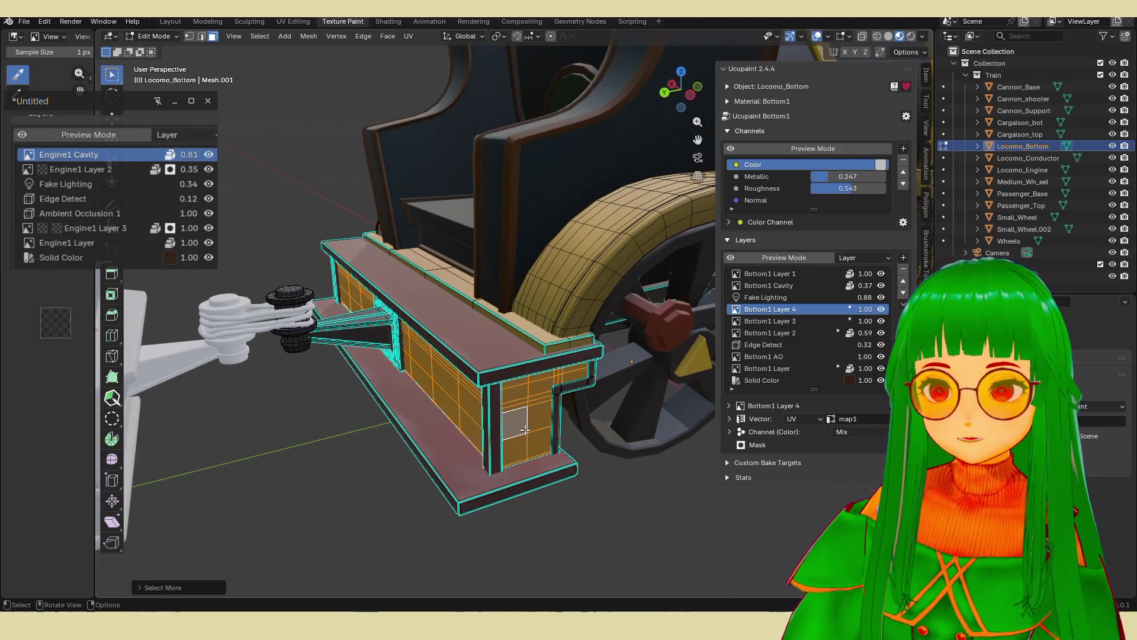
key("ctrl+i")
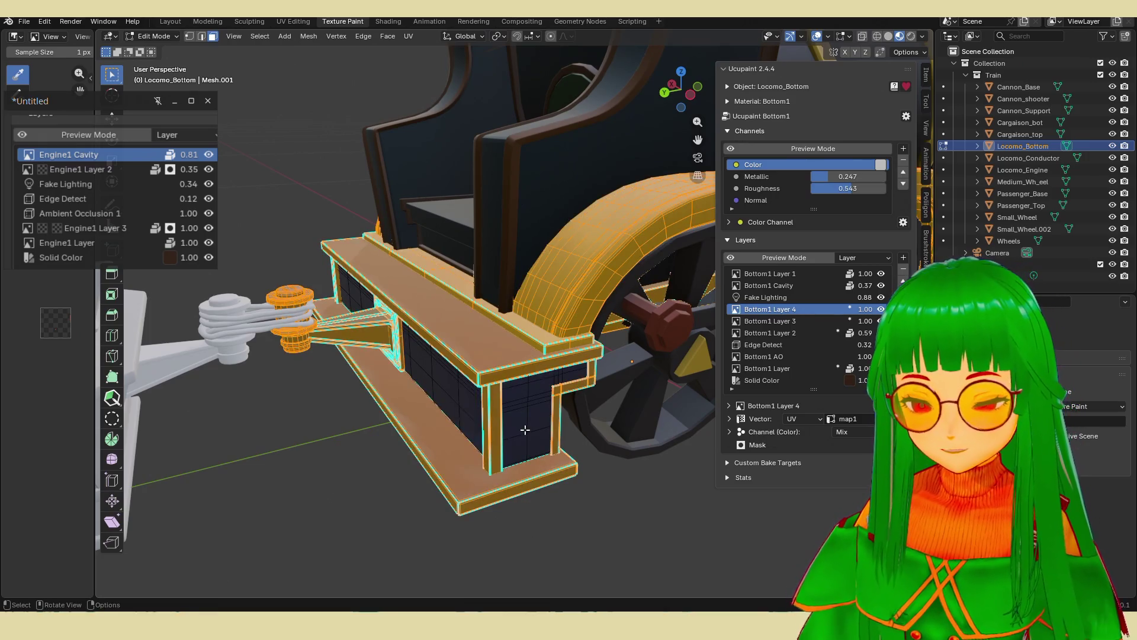
key("h")
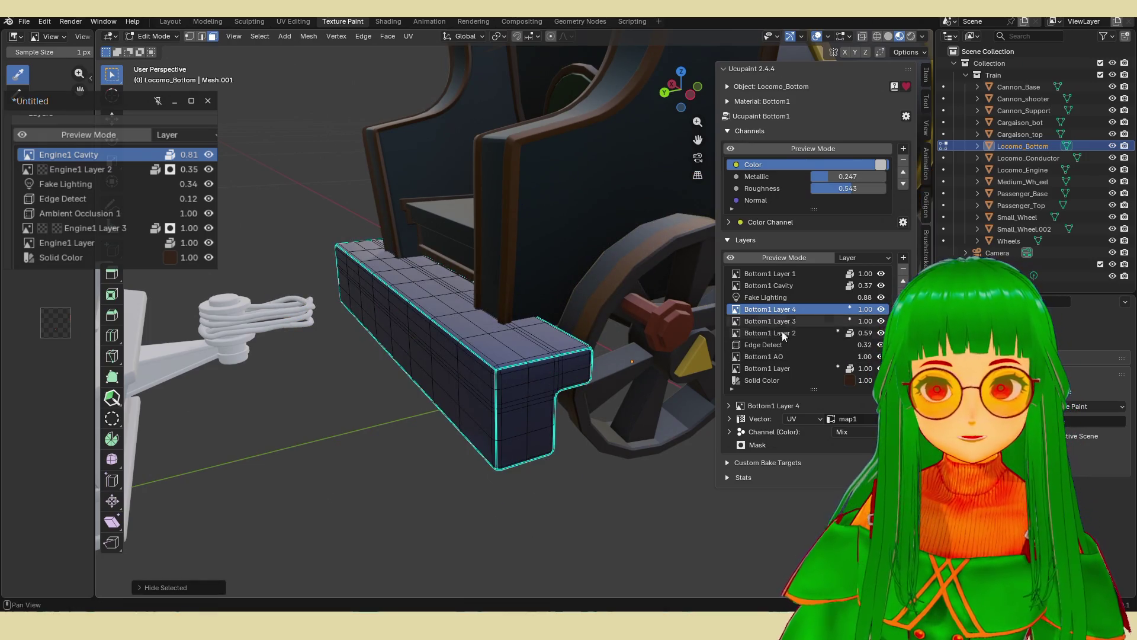
left_click(806, 367)
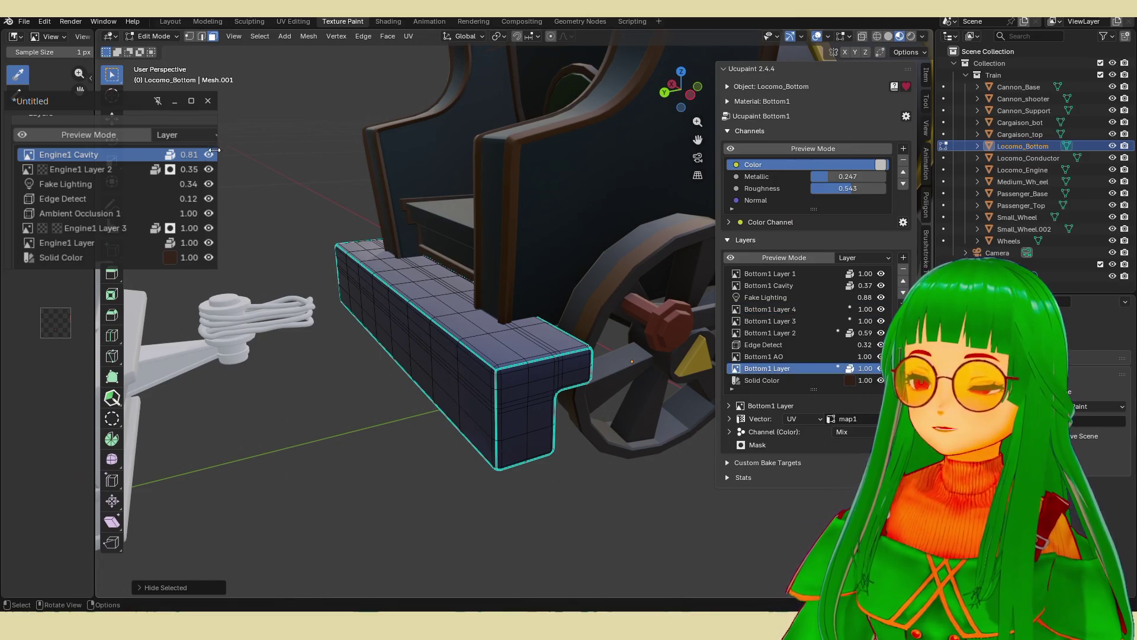
key("Tab")
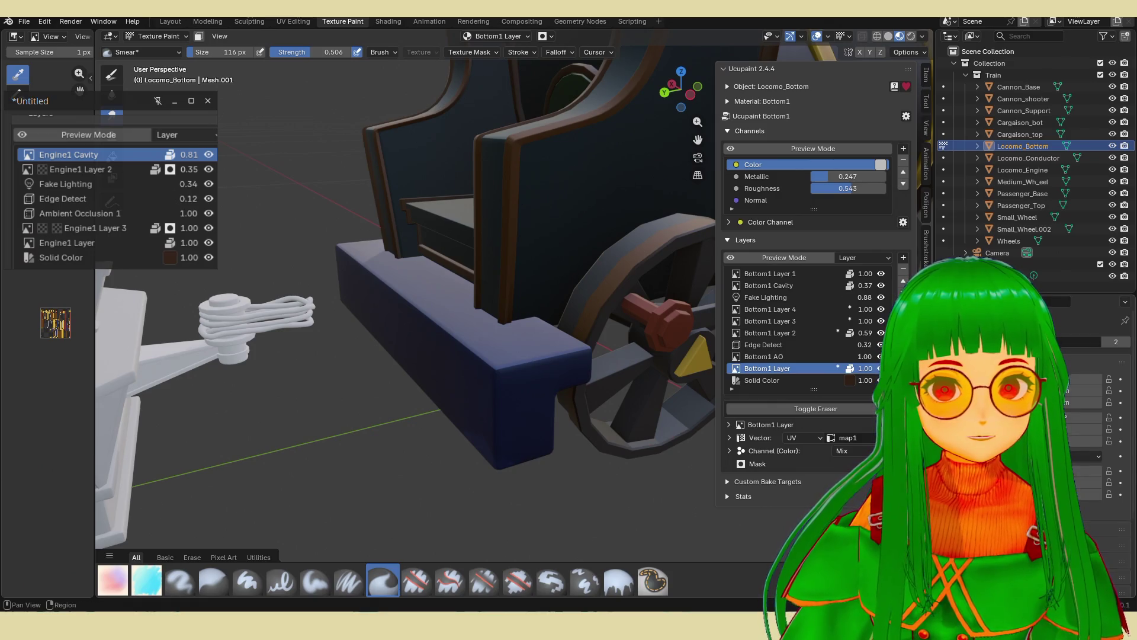
Paint darker navy shading on the base block's front with the CR flat marker brush.
scroll(1095, 415, "down", 2)
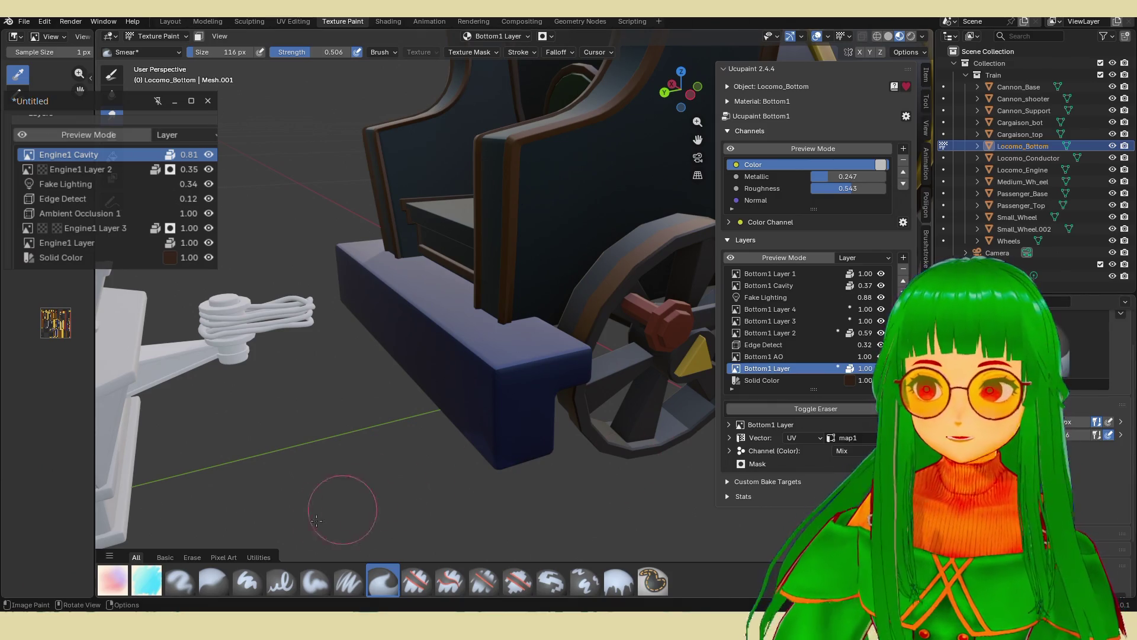
left_click(147, 578)
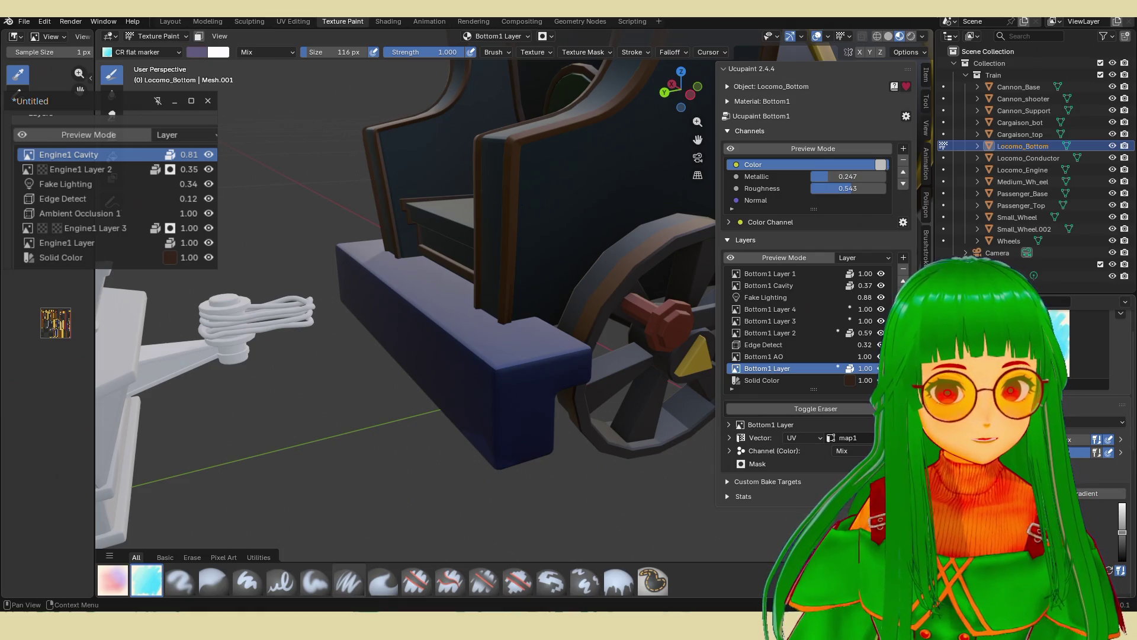
mouse_move(503, 401)
left_mouse_down()
mouse_move(515, 414)
mouse_move(533, 371)
mouse_move(519, 424)
left_mouse_up()
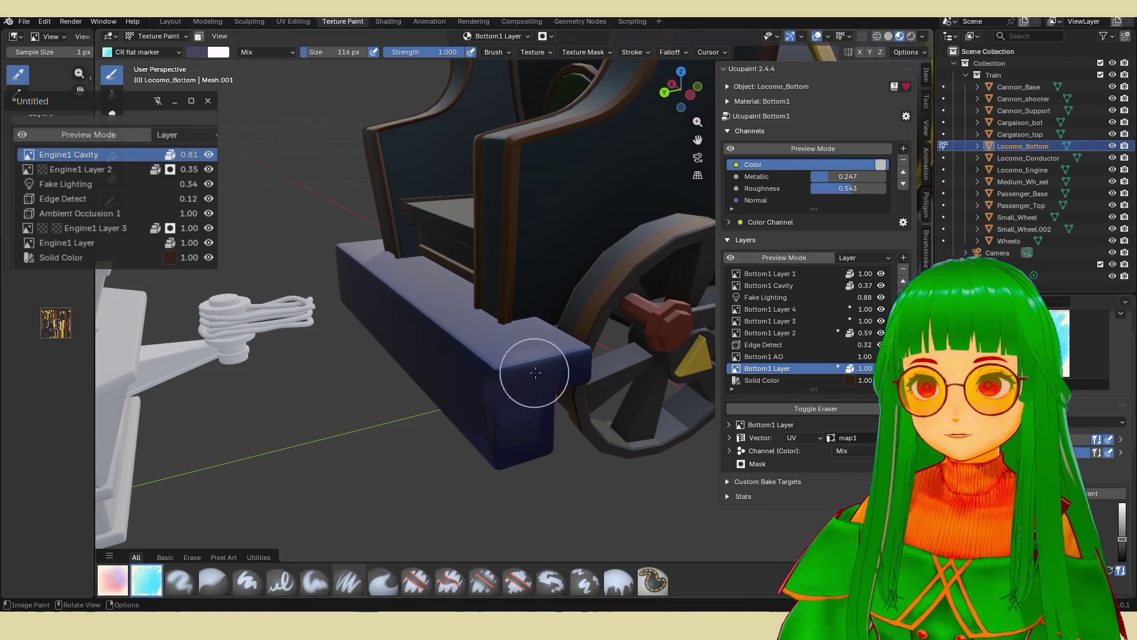
middle_click_drag(528, 329, 520, 464)
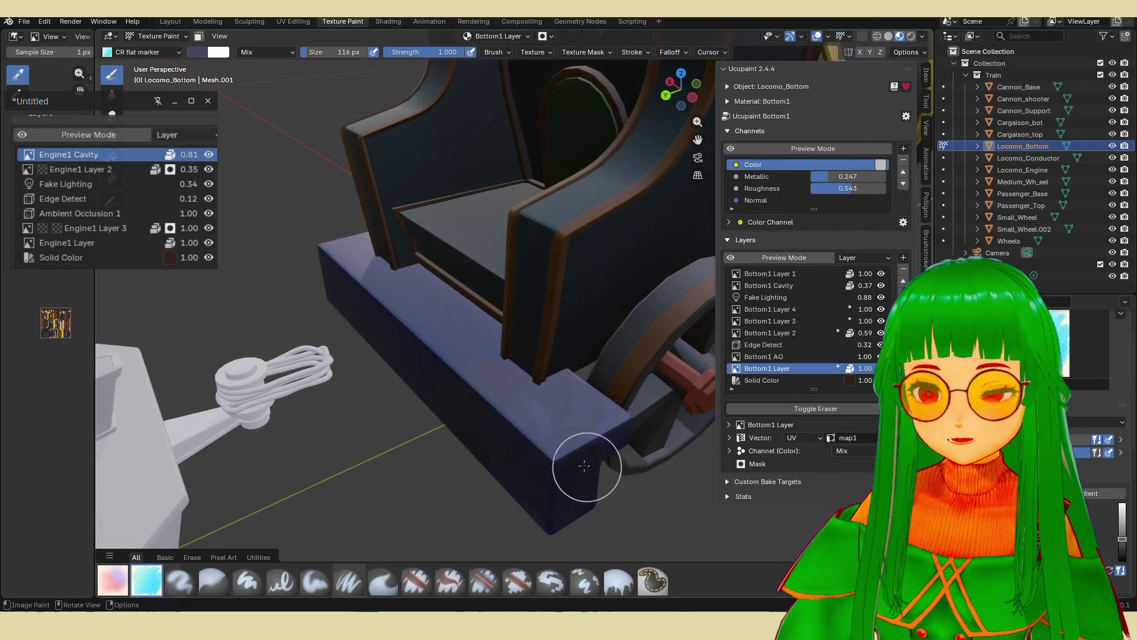
middle_click_drag(609, 406, 579, 385)
mouse_move(456, 324)
middle_mouse_down()
mouse_move(576, 361)
mouse_move(632, 399)
mouse_move(629, 364)
mouse_move(574, 362)
mouse_move(533, 394)
mouse_move(493, 402)
middle_mouse_up()
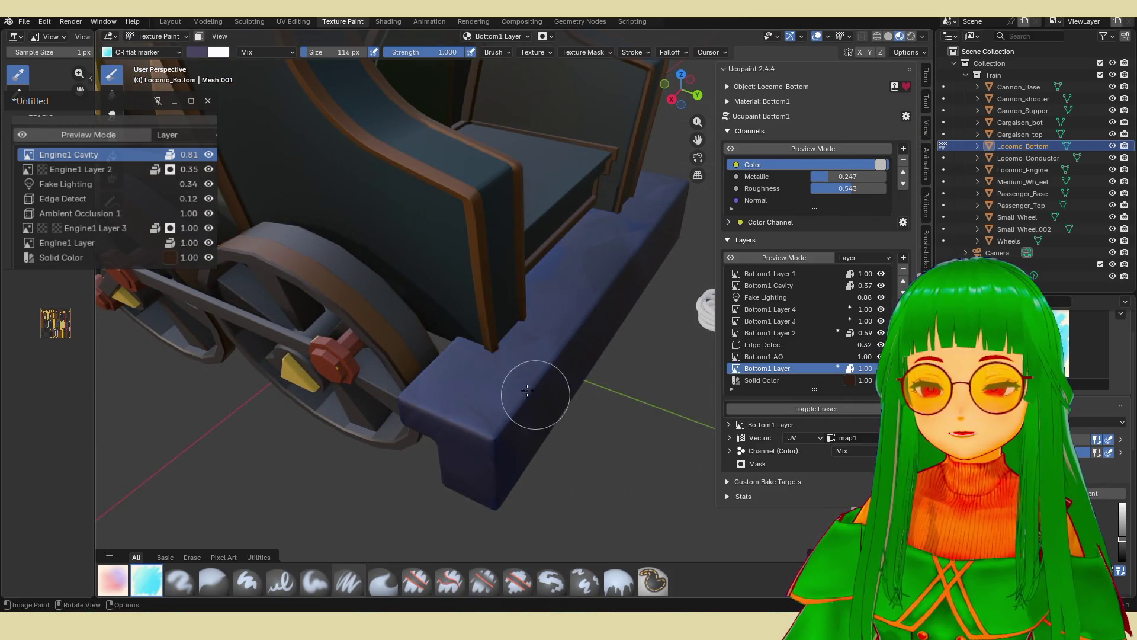
middle_click_drag(531, 392, 511, 347)
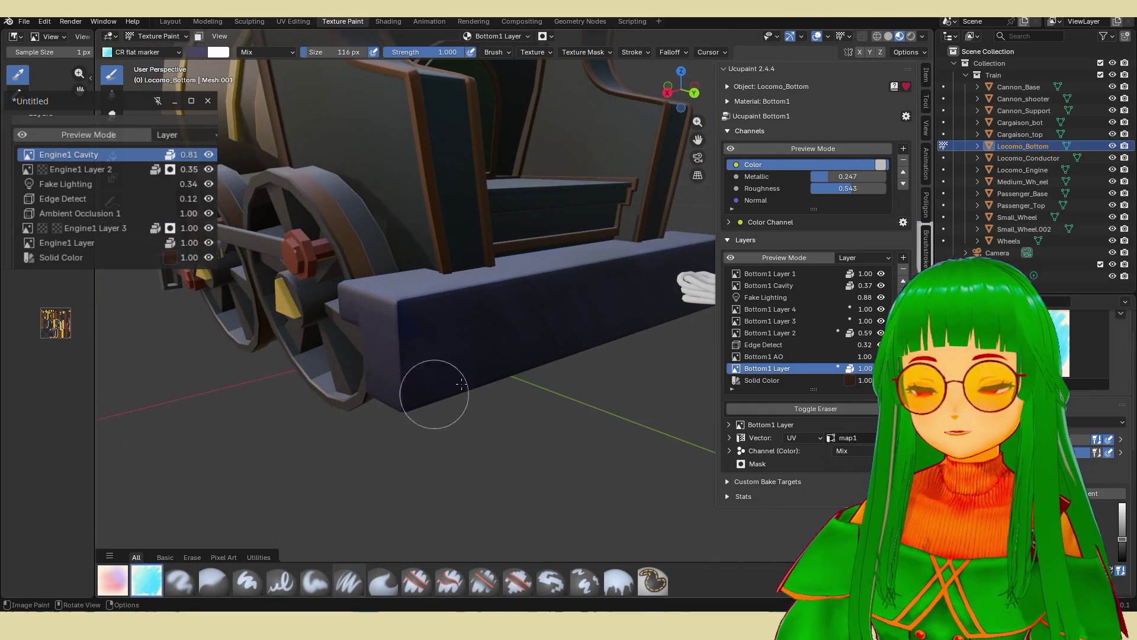
middle_click_drag(446, 390, 577, 391)
mouse_move(588, 339)
middle_mouse_down()
mouse_move(519, 356)
mouse_move(494, 337)
middle_mouse_up()
mouse_move(542, 367)
middle_mouse_down()
mouse_move(617, 367)
mouse_move(482, 322)
mouse_move(571, 352)
middle_mouse_up()
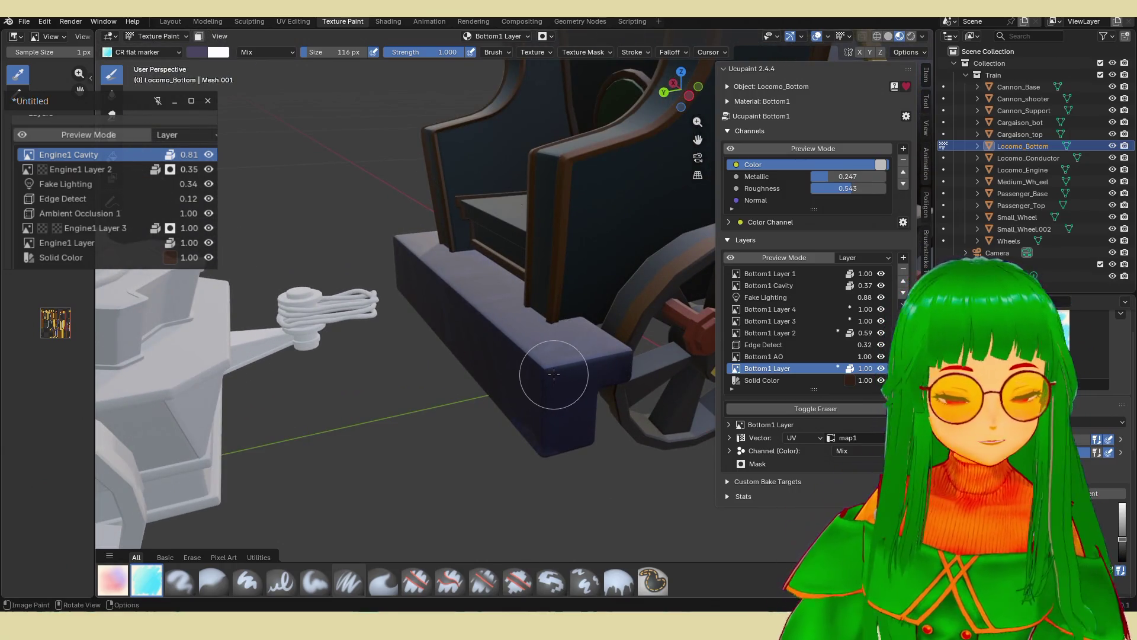
Check the navy shading from around the wheels, seat and cannon, then re-enter Edit Mode.
scroll(563, 379, "down", 2)
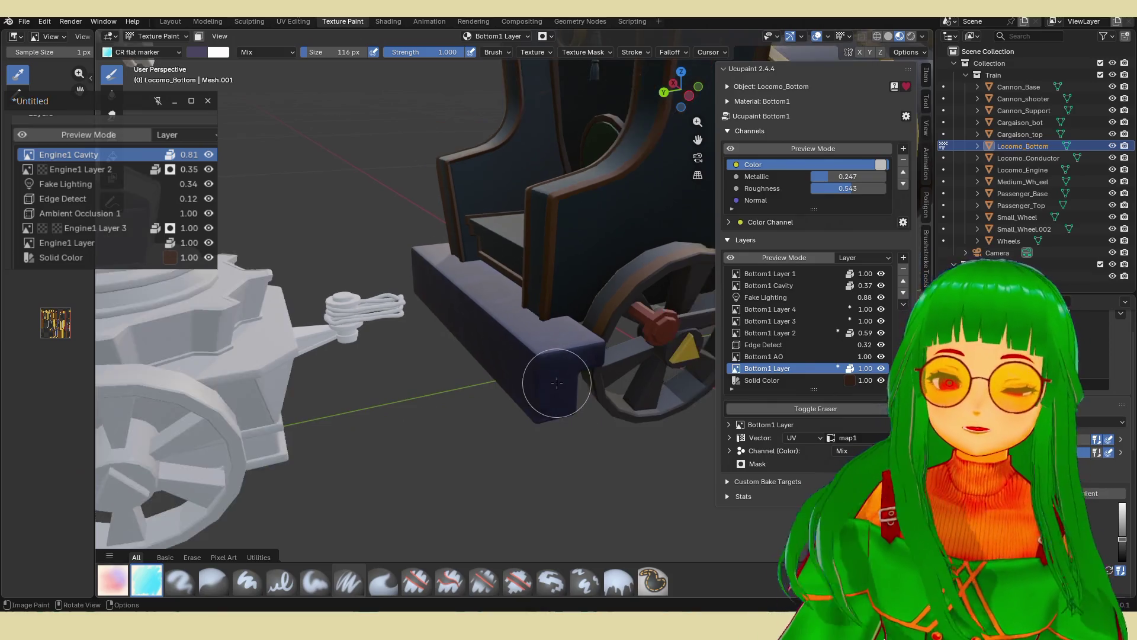
middle_click_drag(492, 357, 626, 355)
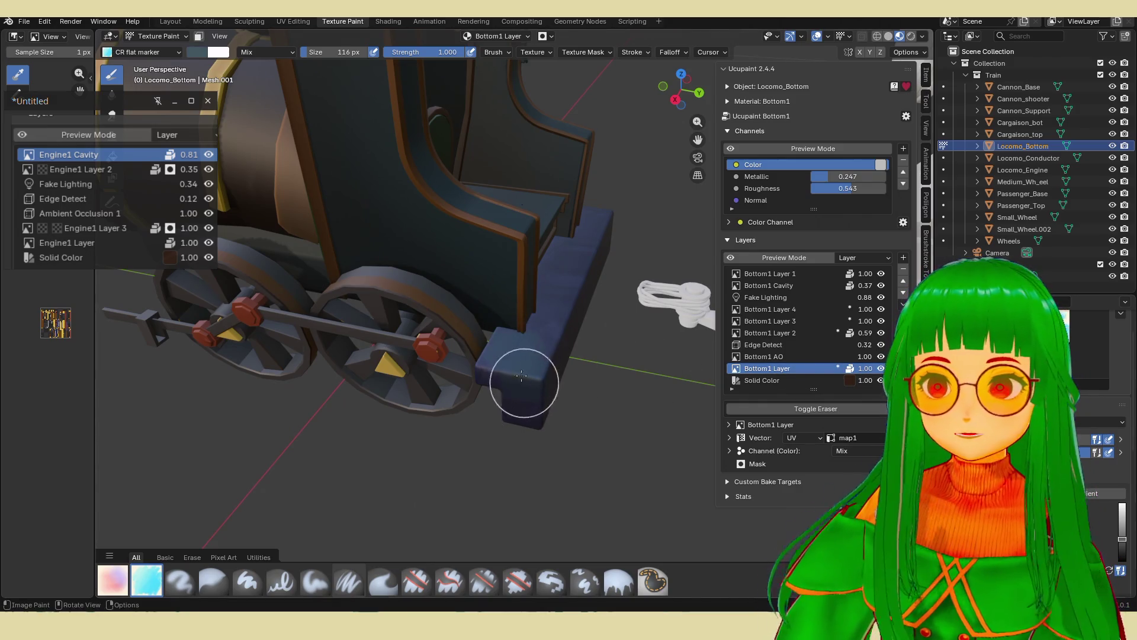
middle_click_drag(526, 391, 531, 338)
middle_click_drag(574, 270, 482, 335)
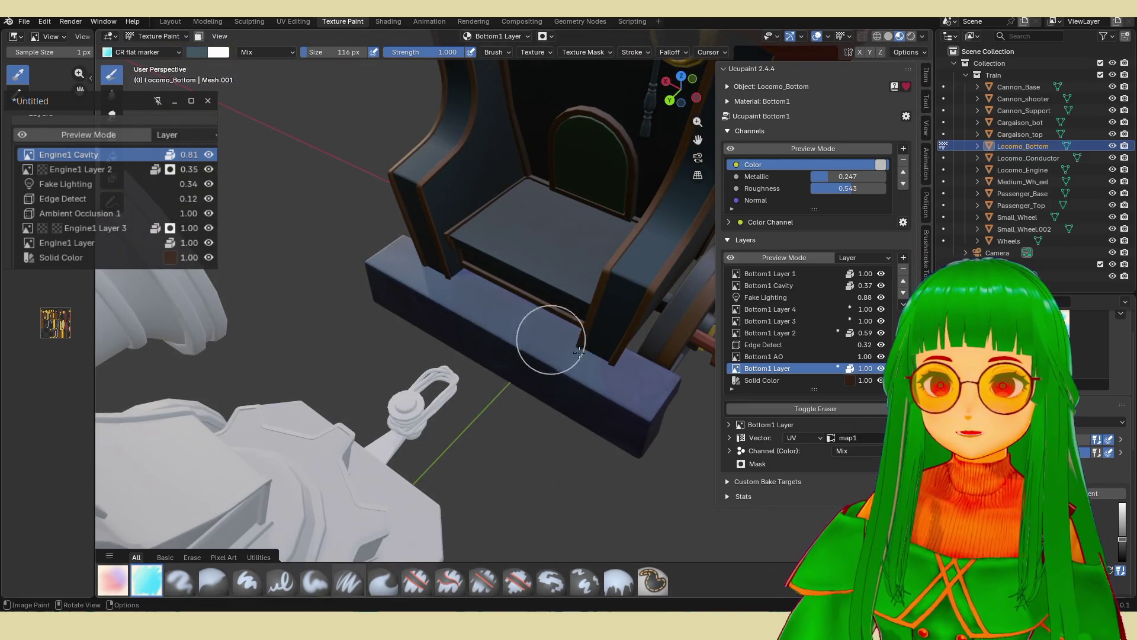
mouse_move(640, 398)
middle_mouse_down()
mouse_move(472, 330)
mouse_move(553, 381)
middle_mouse_up()
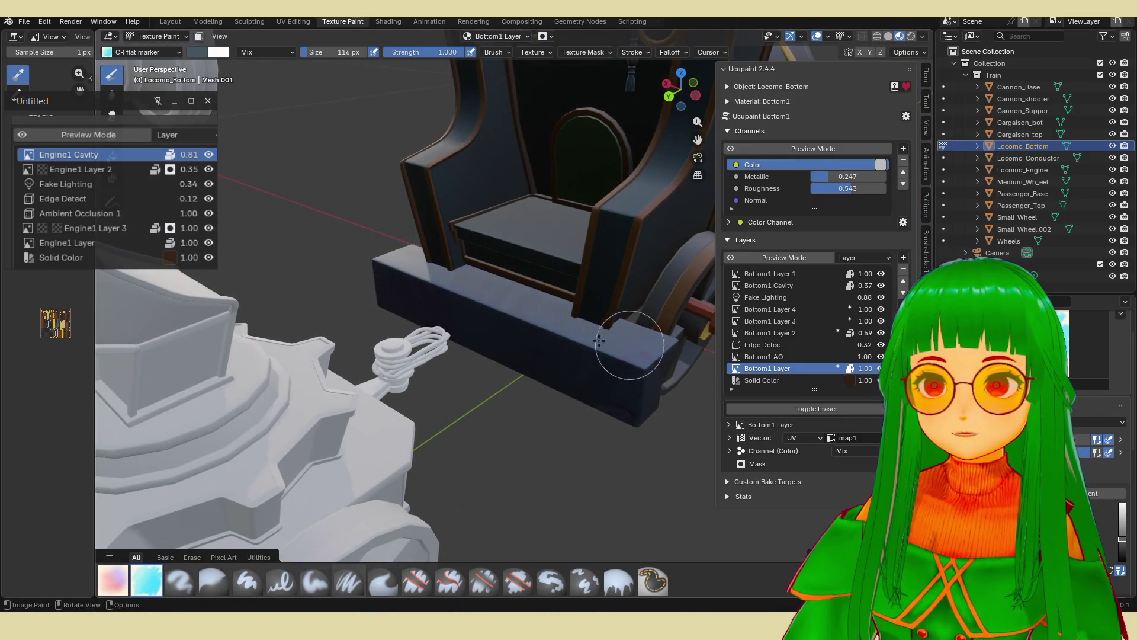
mouse_move(628, 359)
middle_mouse_down()
mouse_move(482, 304)
mouse_move(544, 373)
middle_mouse_up()
mouse_move(456, 248)
middle_mouse_down()
mouse_move(569, 332)
mouse_move(598, 373)
middle_mouse_up()
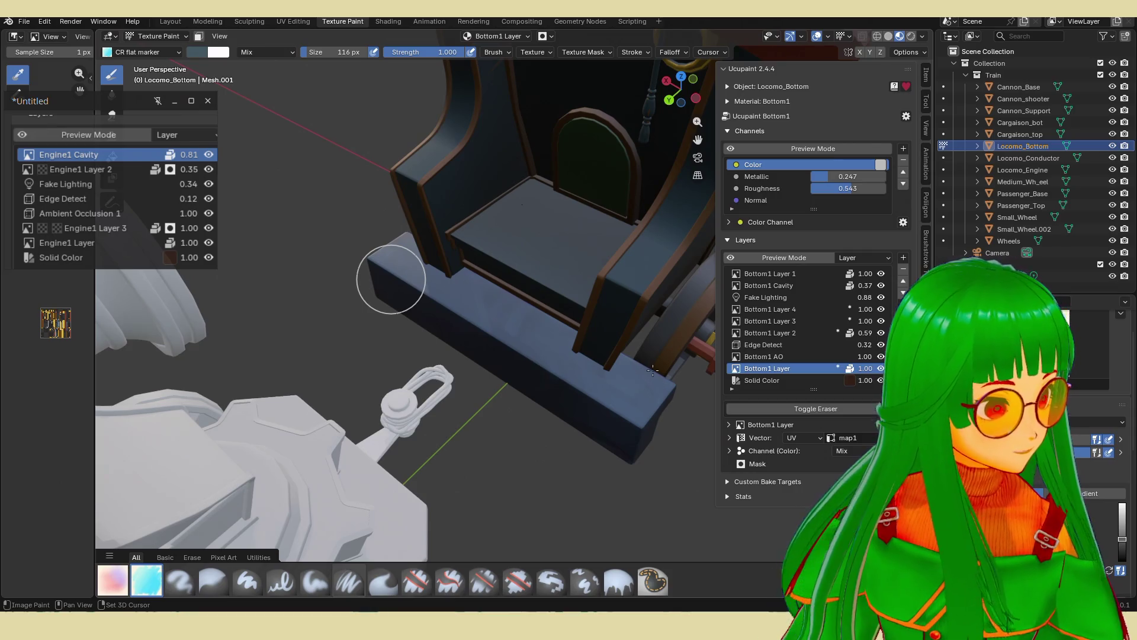
scroll(652, 383, "down", 4)
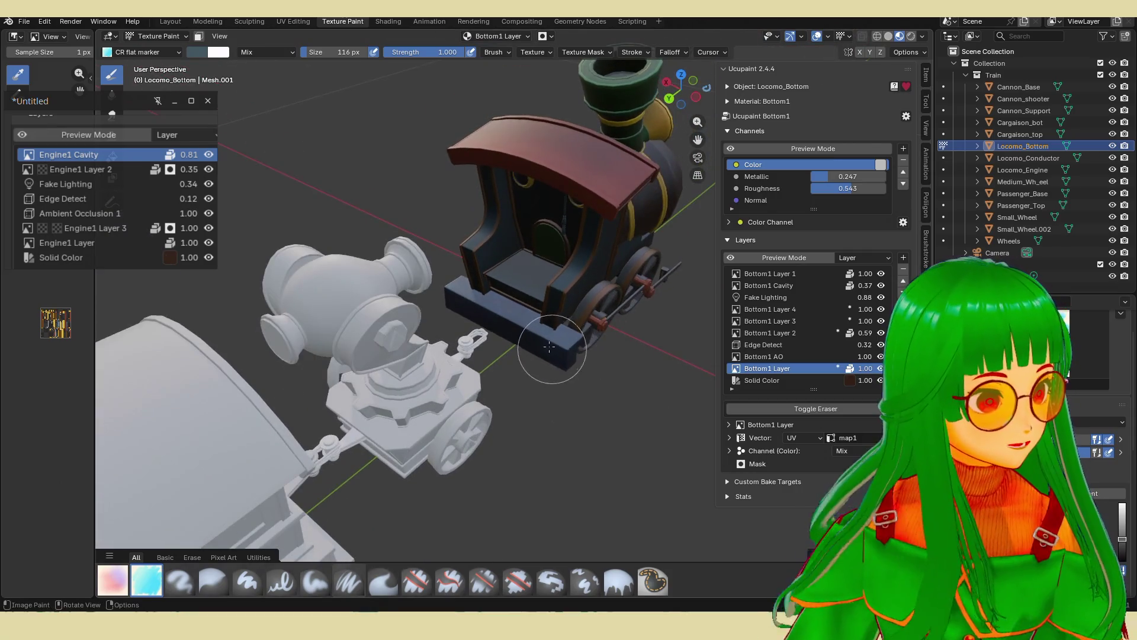
mouse_move(521, 375)
middle_mouse_down()
mouse_move(561, 380)
mouse_move(553, 373)
middle_mouse_up()
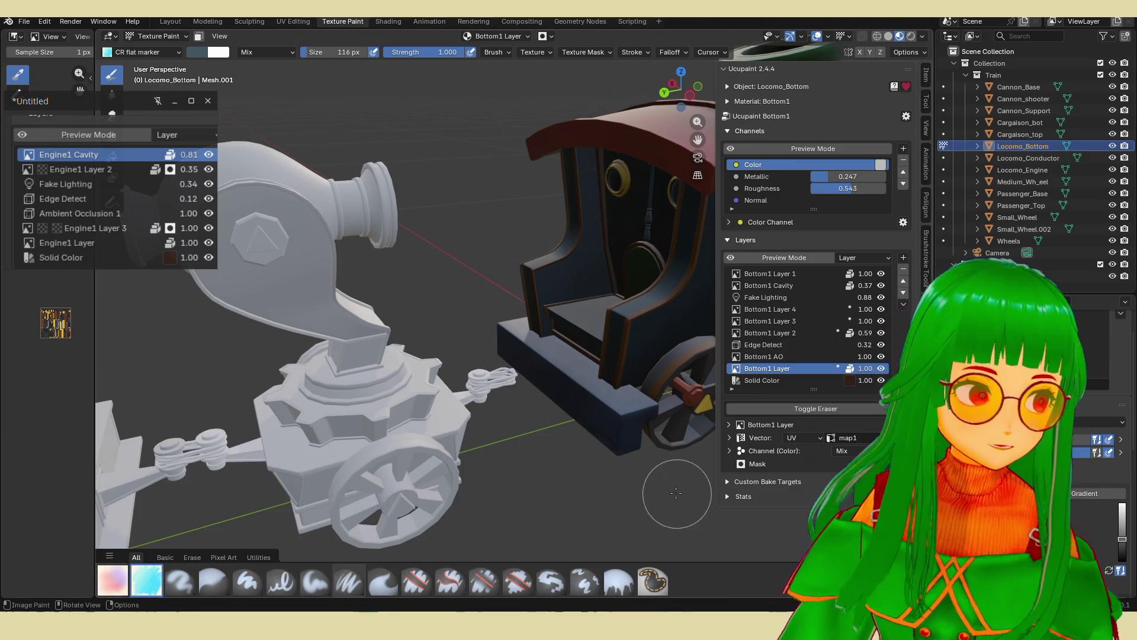
mouse_move(642, 459)
middle_mouse_down()
mouse_move(597, 437)
mouse_move(589, 410)
mouse_move(591, 437)
mouse_move(565, 478)
mouse_move(602, 440)
middle_mouse_up()
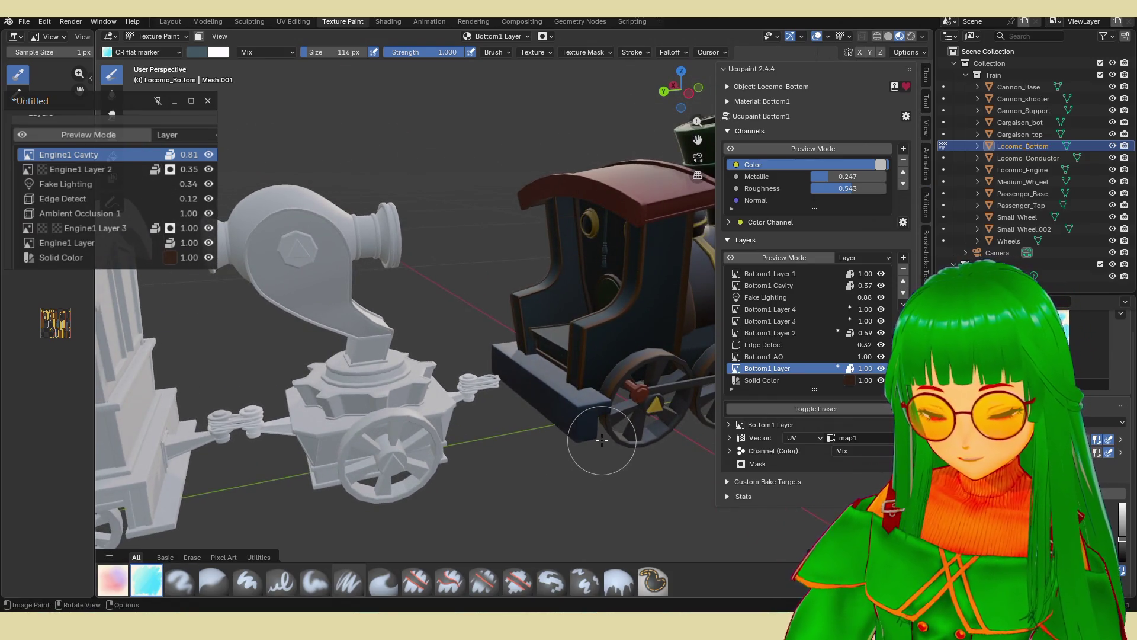
key("Tab")
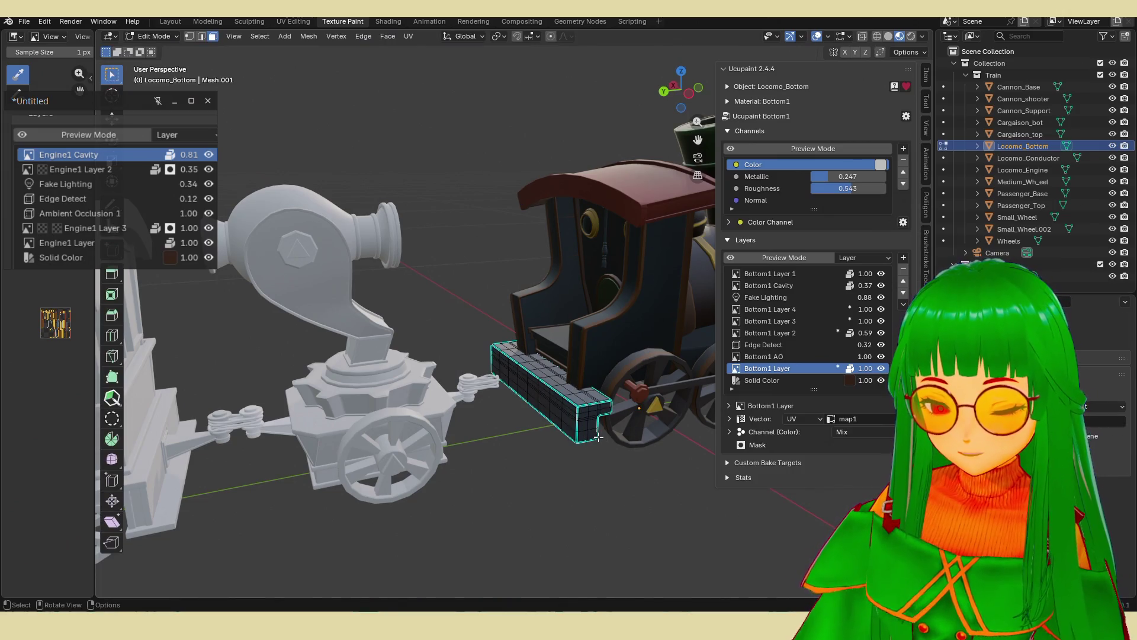
Unhide every hidden locomotive part, orbit over the cab and cannon car, then show the Discord flower painting.
key("Tab")
mouse_move(610, 473)
middle_mouse_down()
mouse_move(492, 468)
mouse_move(487, 456)
middle_mouse_up()
scroll(487, 471, "up", 4)
scroll(487, 471, "down", 3)
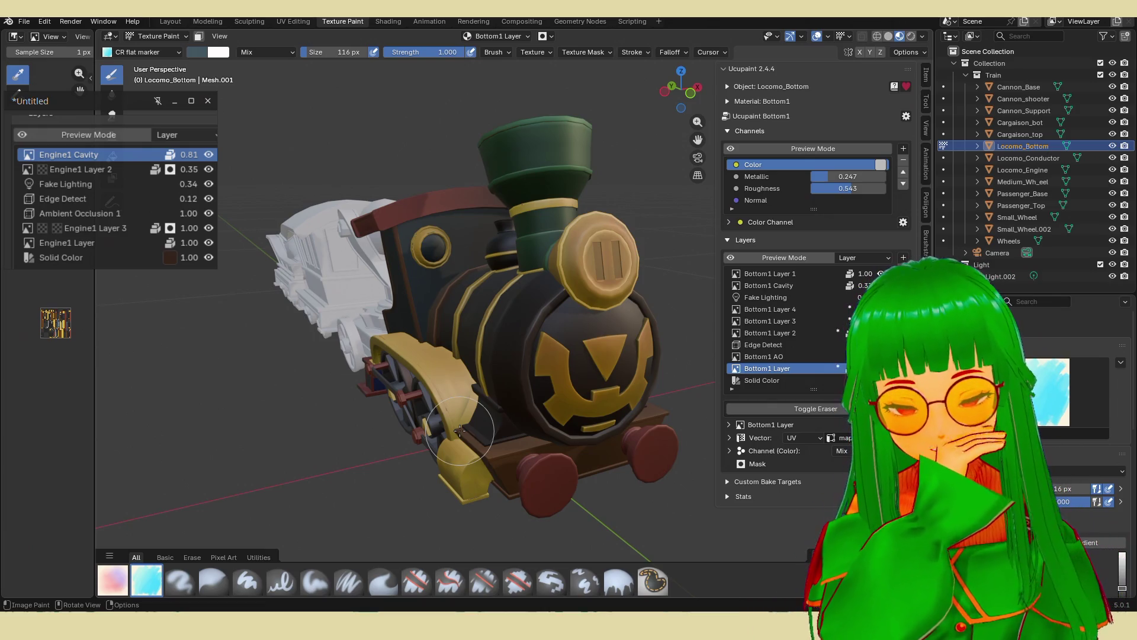
mouse_move(460, 431)
middle_mouse_down()
mouse_move(563, 437)
mouse_move(469, 443)
mouse_move(486, 430)
middle_mouse_up()
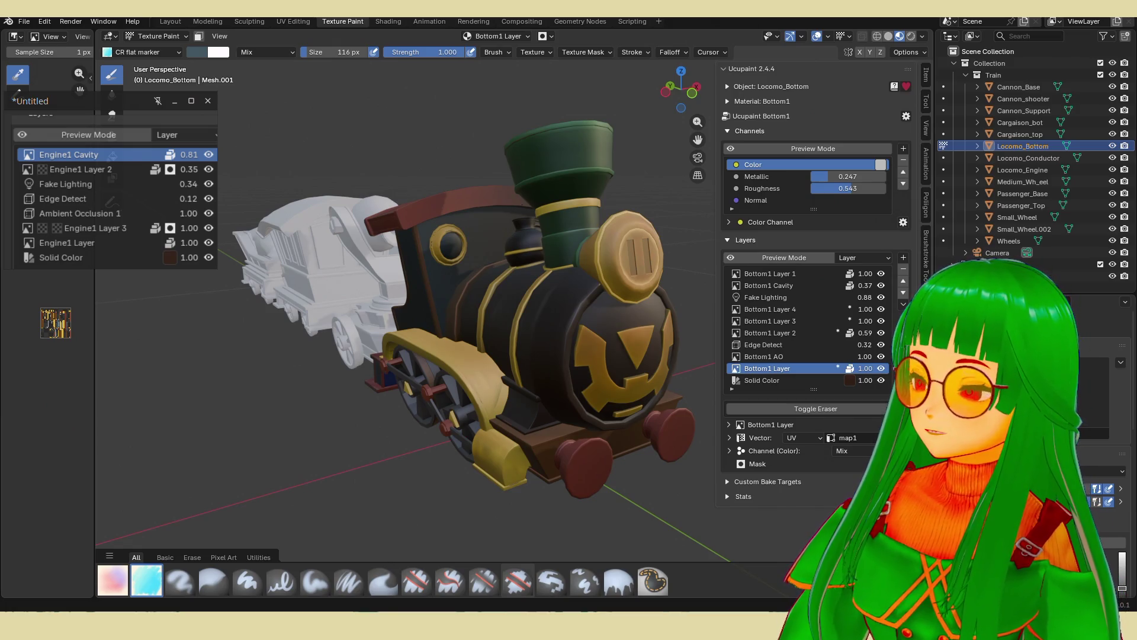
key("alt+Tab")
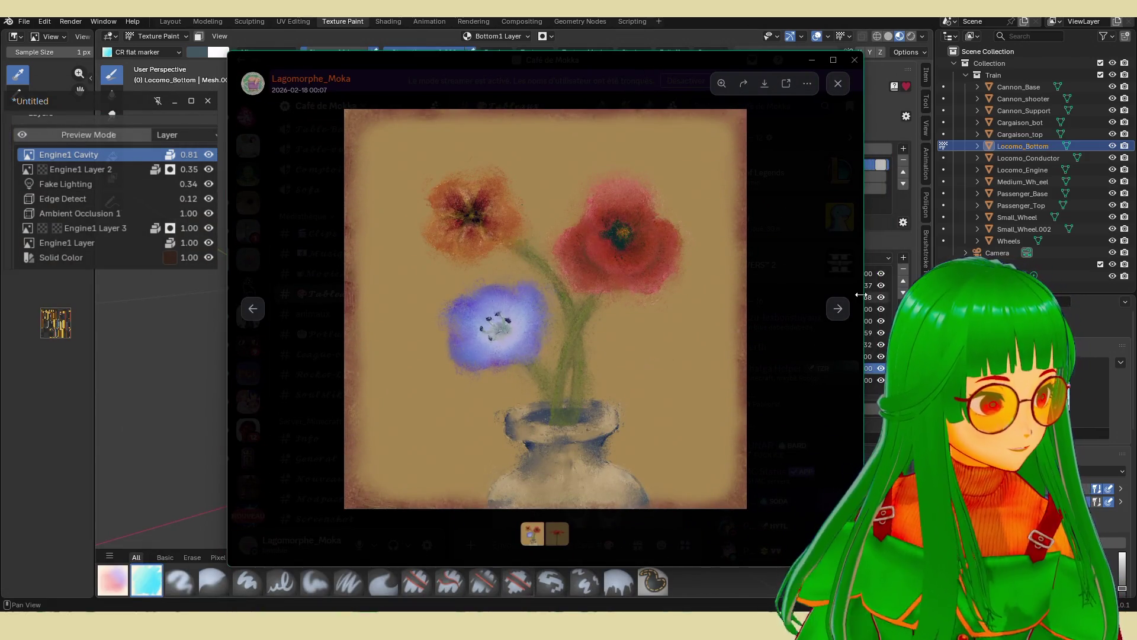
left_click(838, 308)
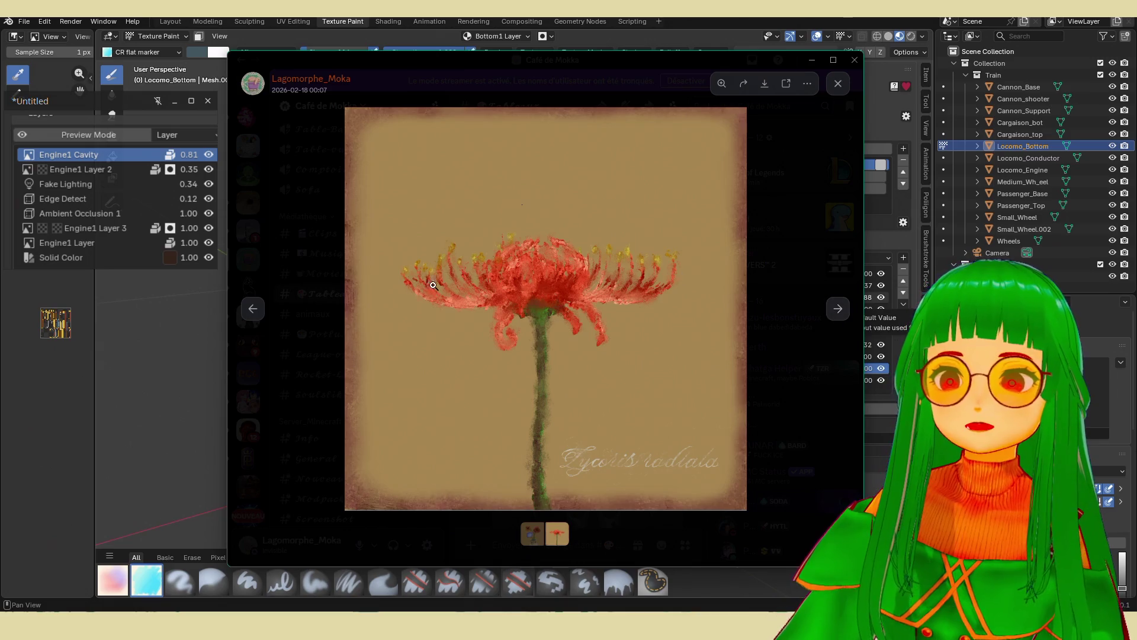
left_click(254, 309)
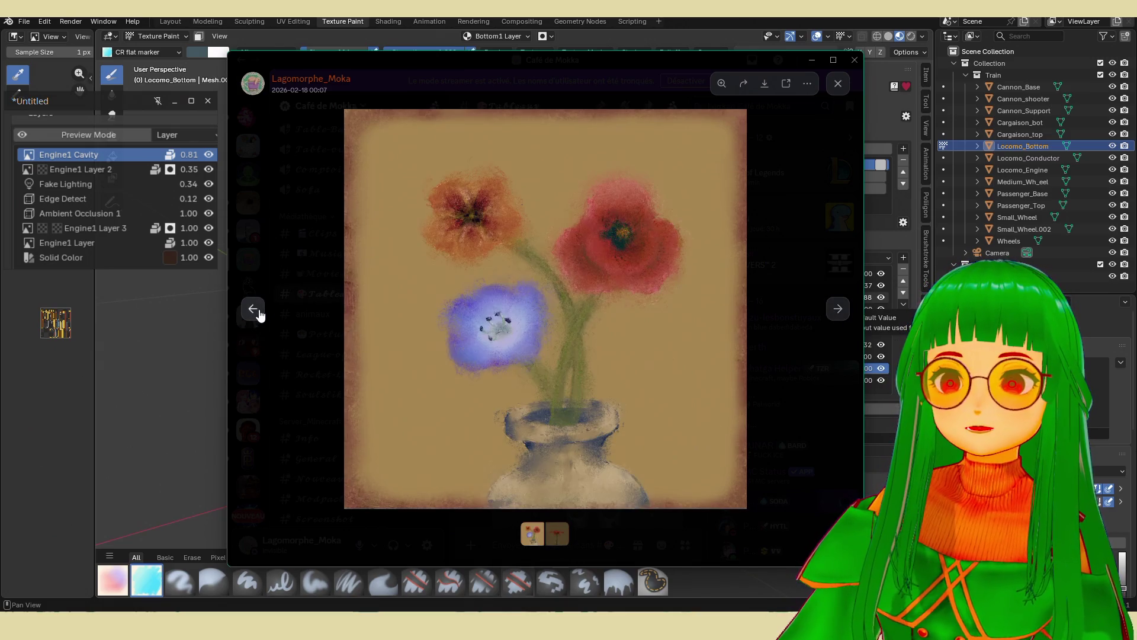
left_click(774, 404)
scroll(645, 397, "up", 5)
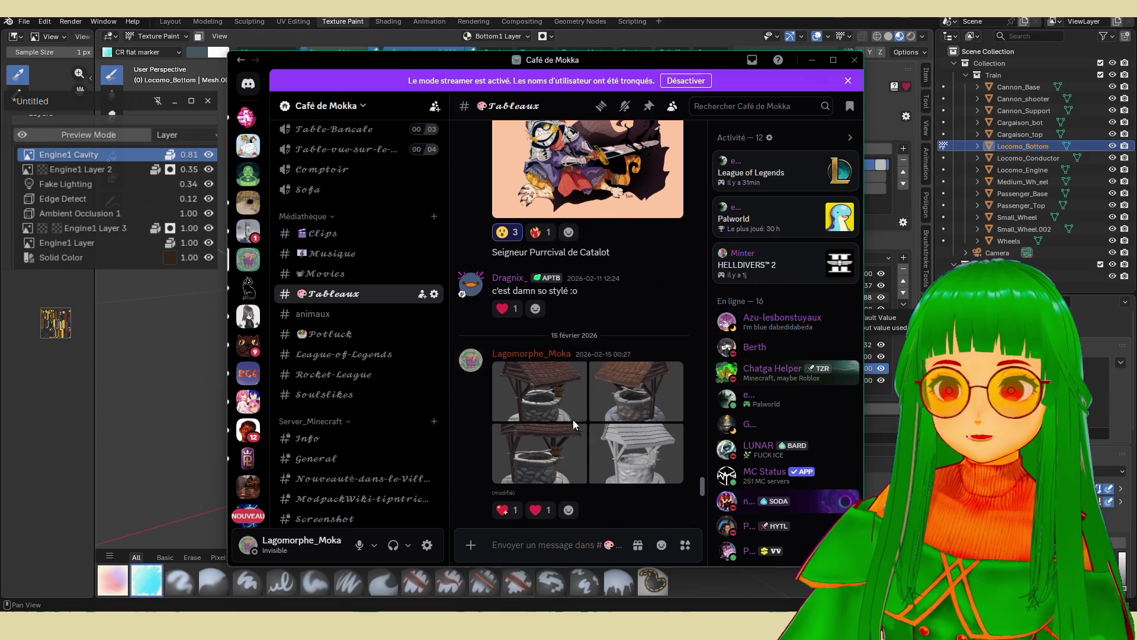
left_click(572, 400)
left_click(837, 309)
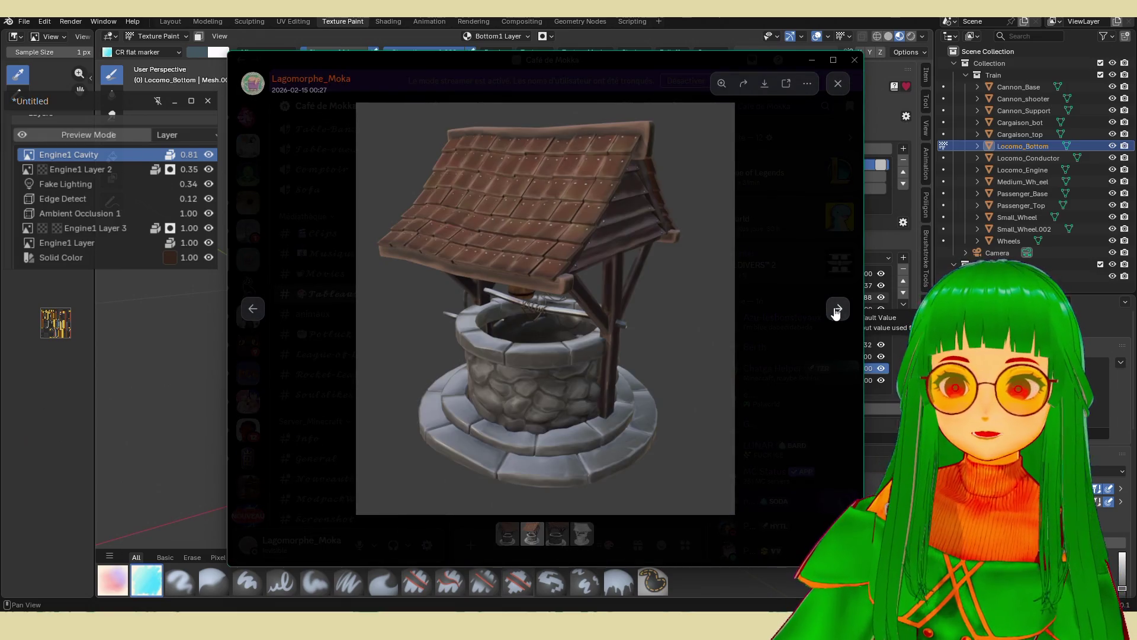
left_click(837, 311)
left_click(837, 310)
left_click(253, 309)
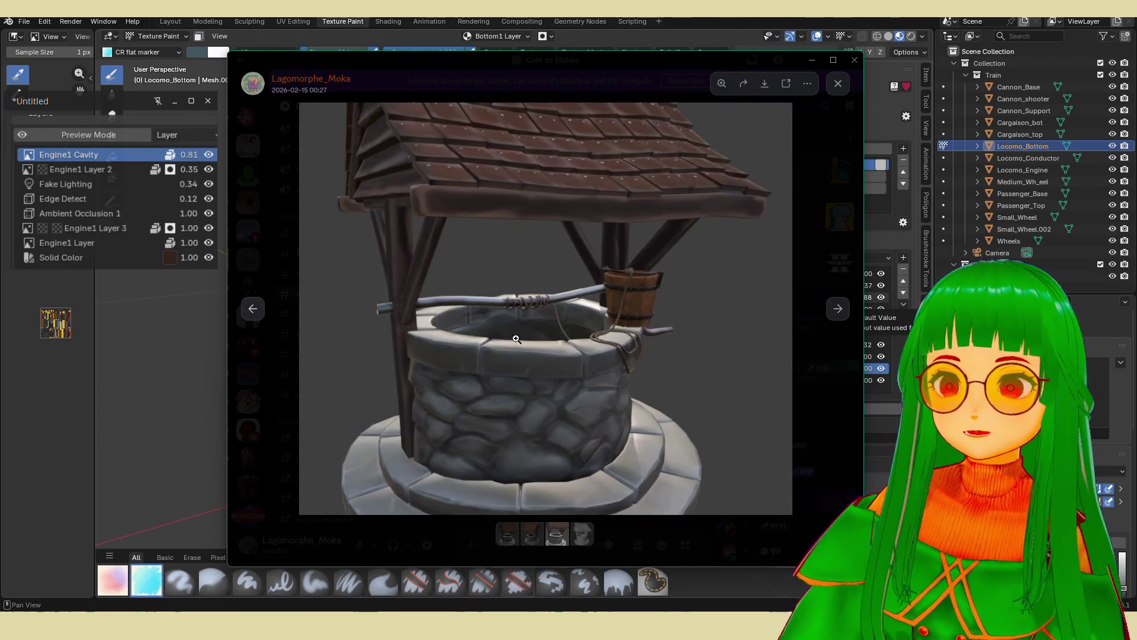
left_click(812, 424)
scroll(605, 386, "up", 10)
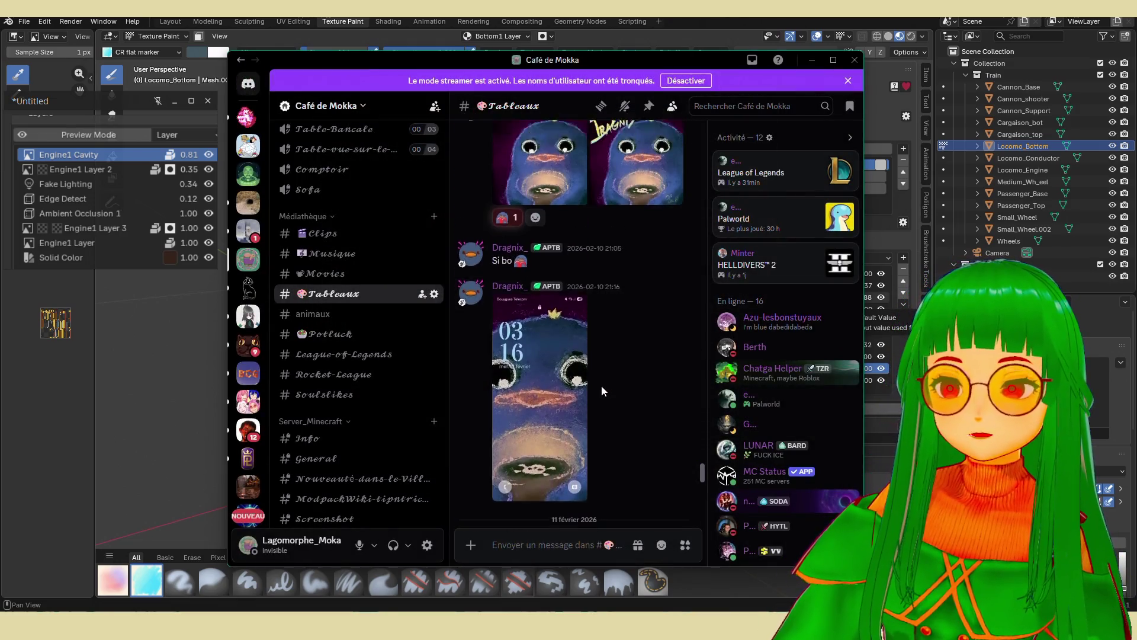
left_click(555, 356)
left_click(810, 420)
scroll(627, 410, "up", 5)
left_click(545, 402)
left_click(836, 309)
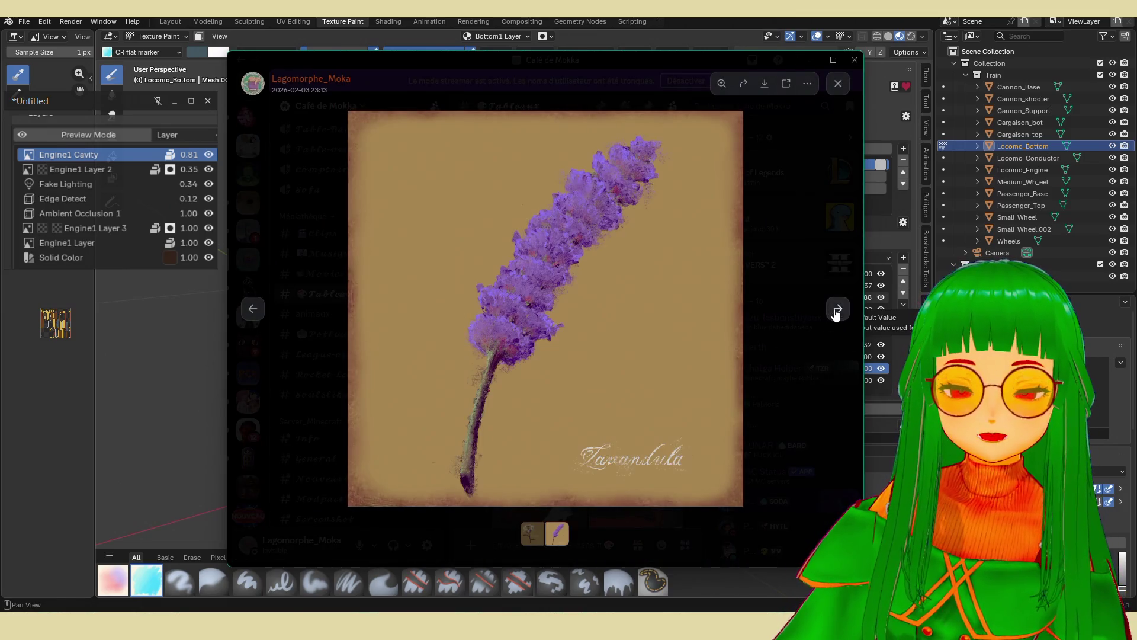
left_click(780, 403)
scroll(571, 409, "down", 5)
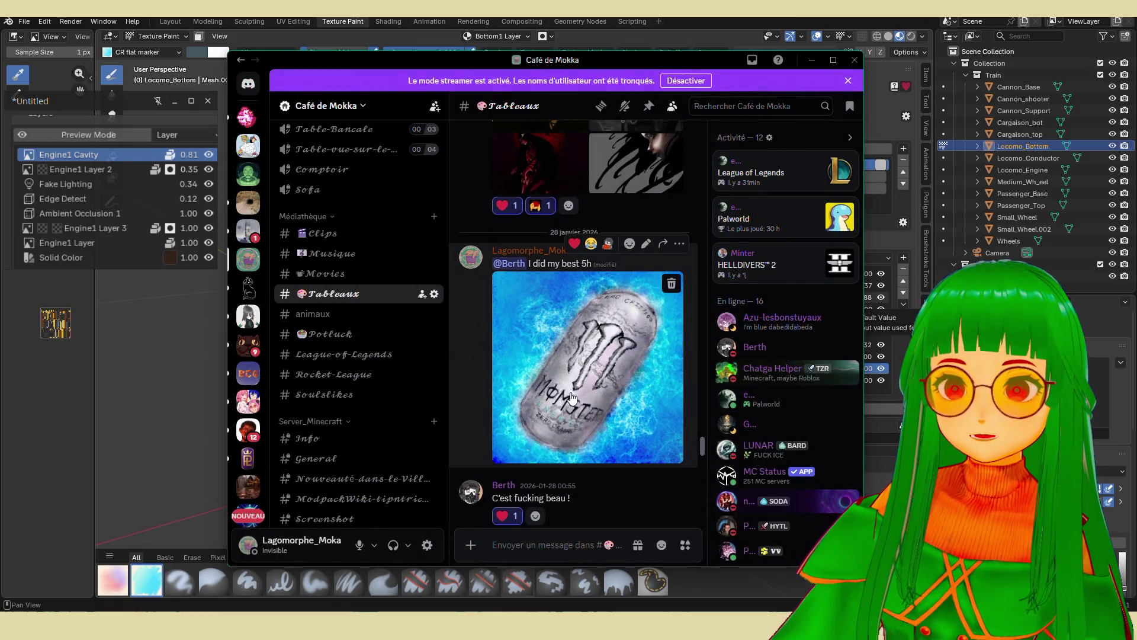
left_click(571, 385)
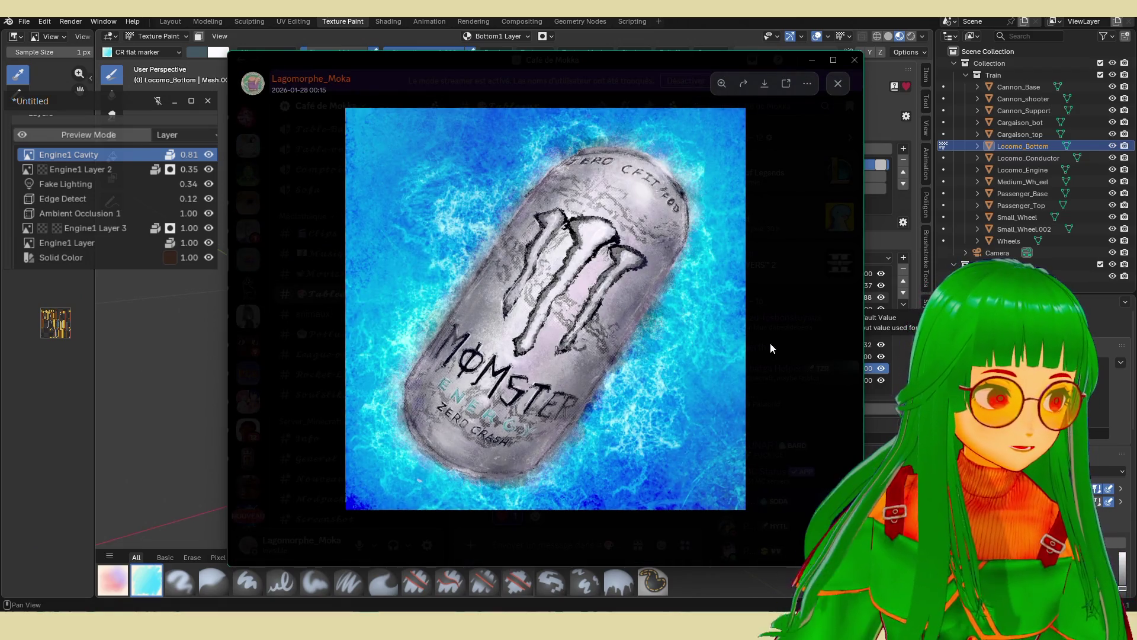
left_click(777, 346)
scroll(564, 393, "up", 5)
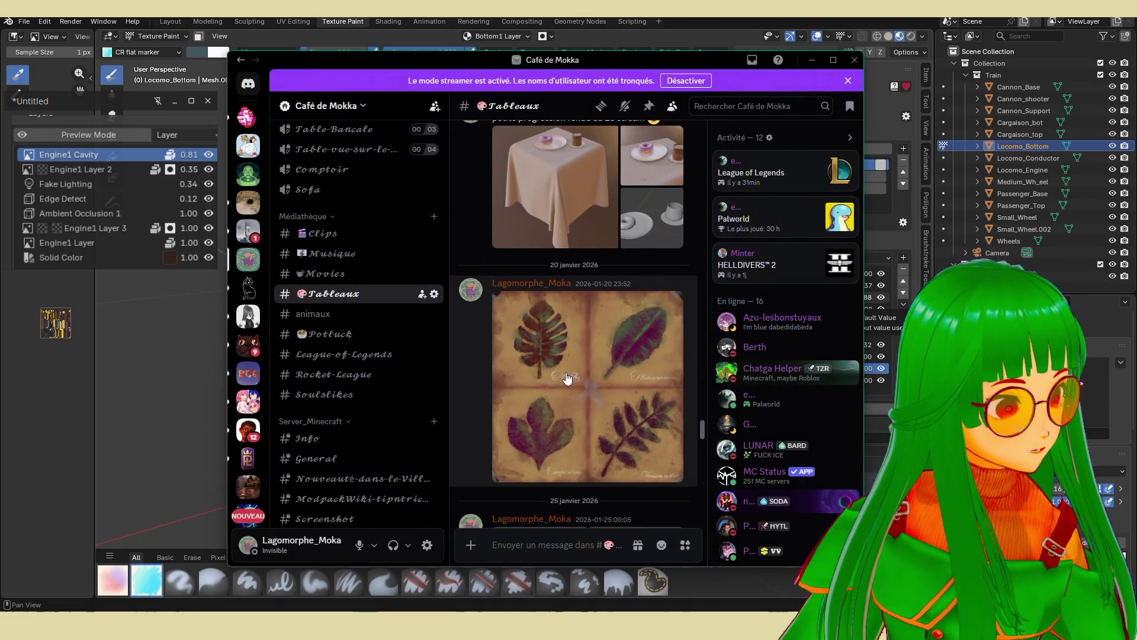
left_click(566, 373)
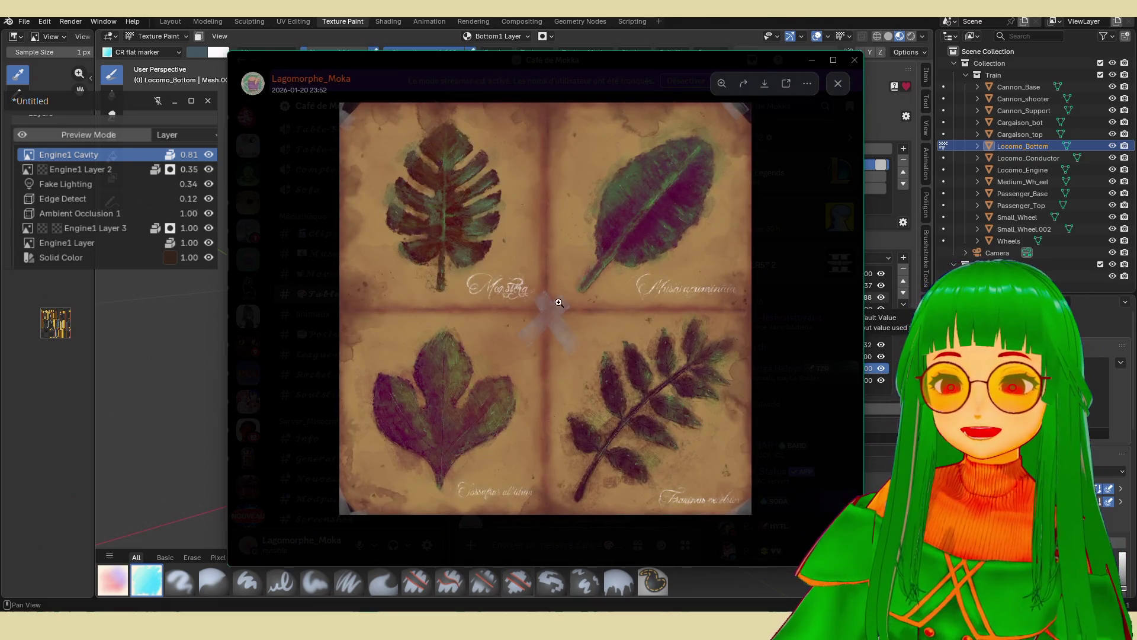
left_click(790, 320)
scroll(565, 418, "up", 10)
scroll(537, 436, "up", 3)
scroll(558, 441, "down", 3)
left_click(558, 440)
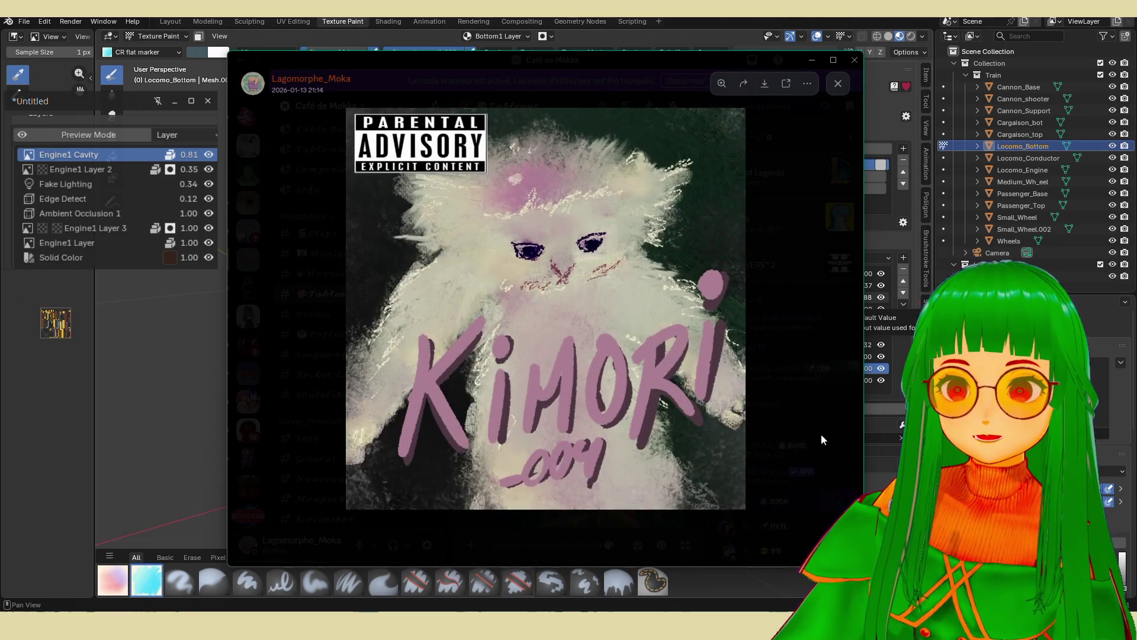
left_click(821, 439)
scroll(504, 397, "up", 10)
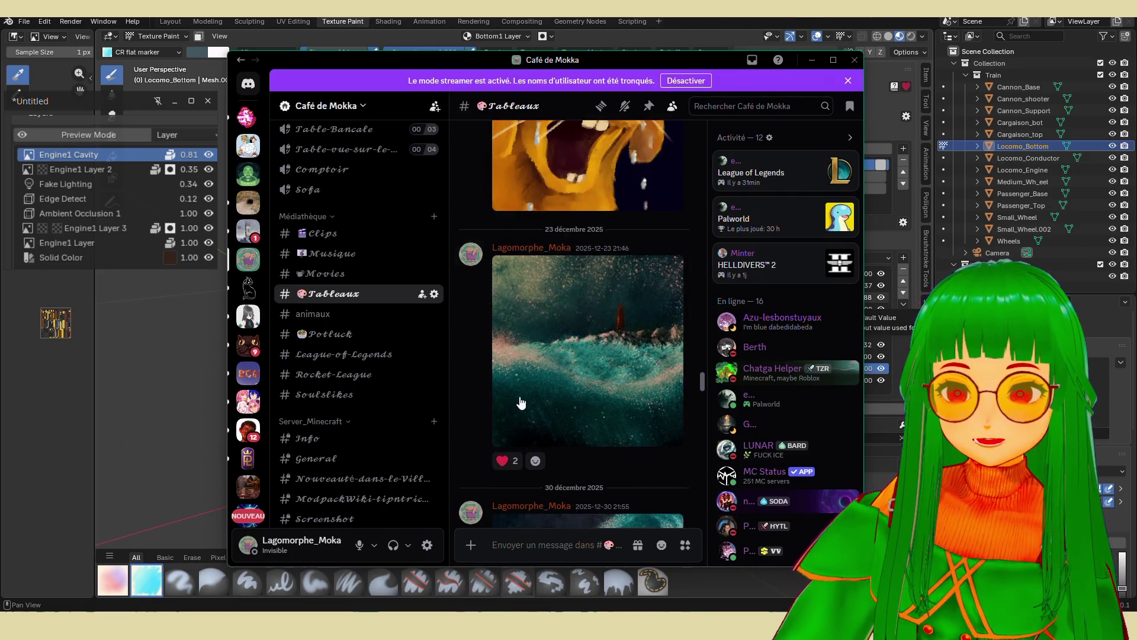
left_click(565, 381)
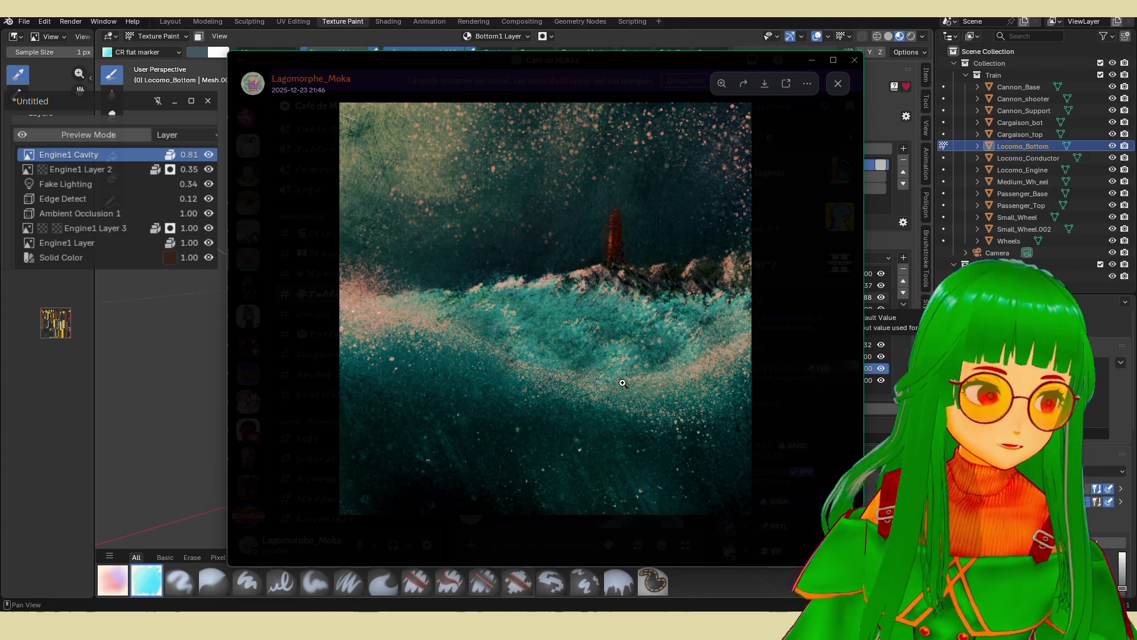
left_click(773, 382)
scroll(549, 428, "up", 15)
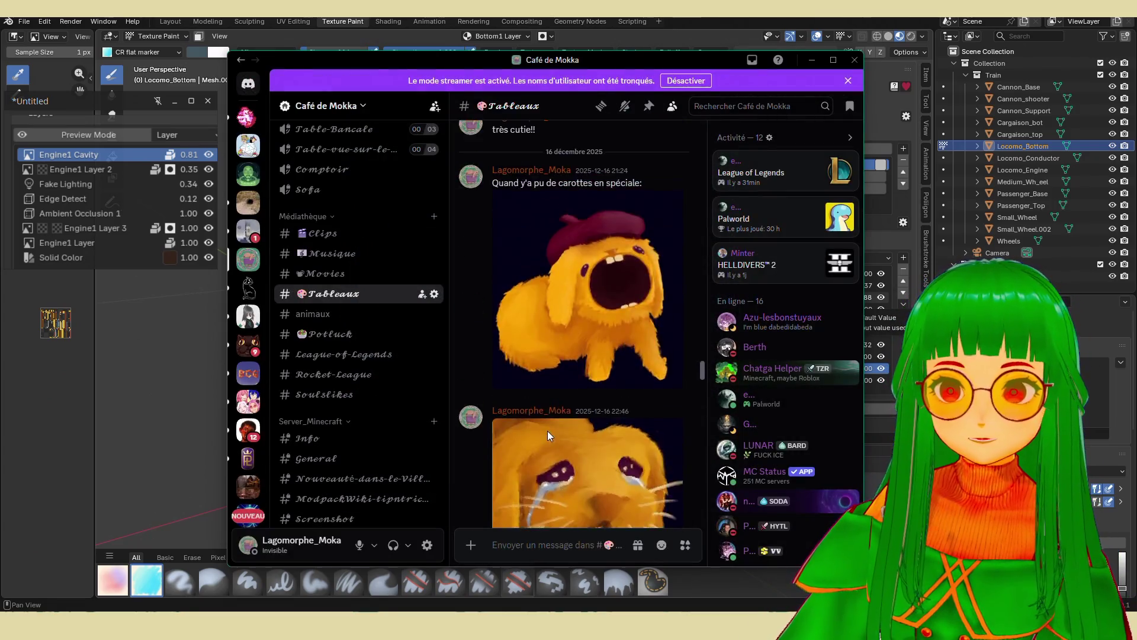
left_click(564, 439)
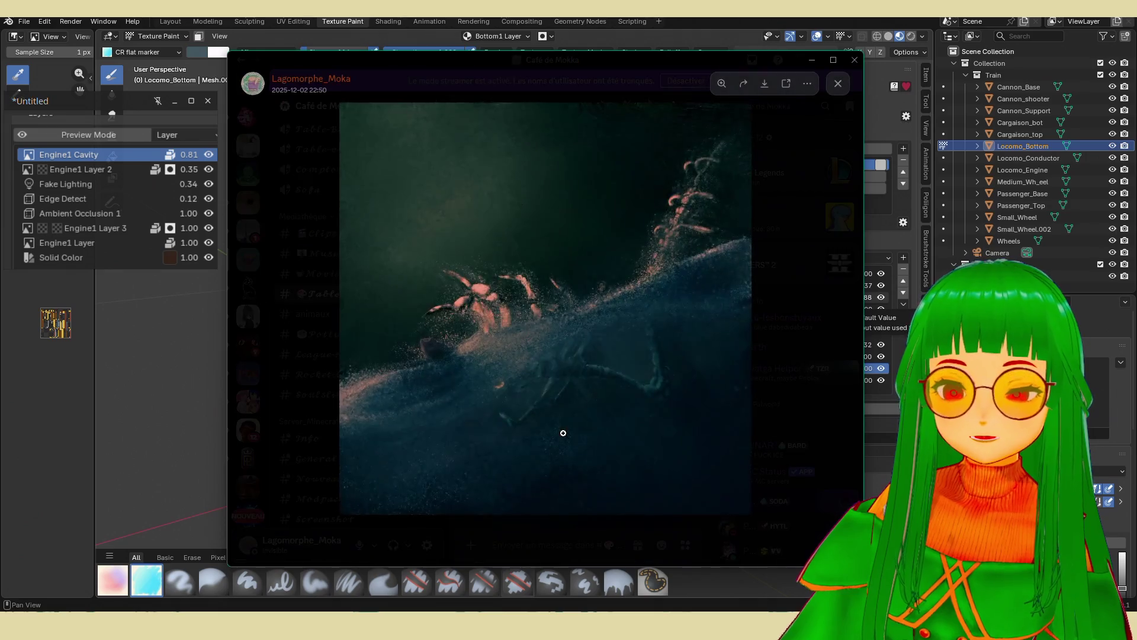
left_click(530, 373)
left_click(569, 401)
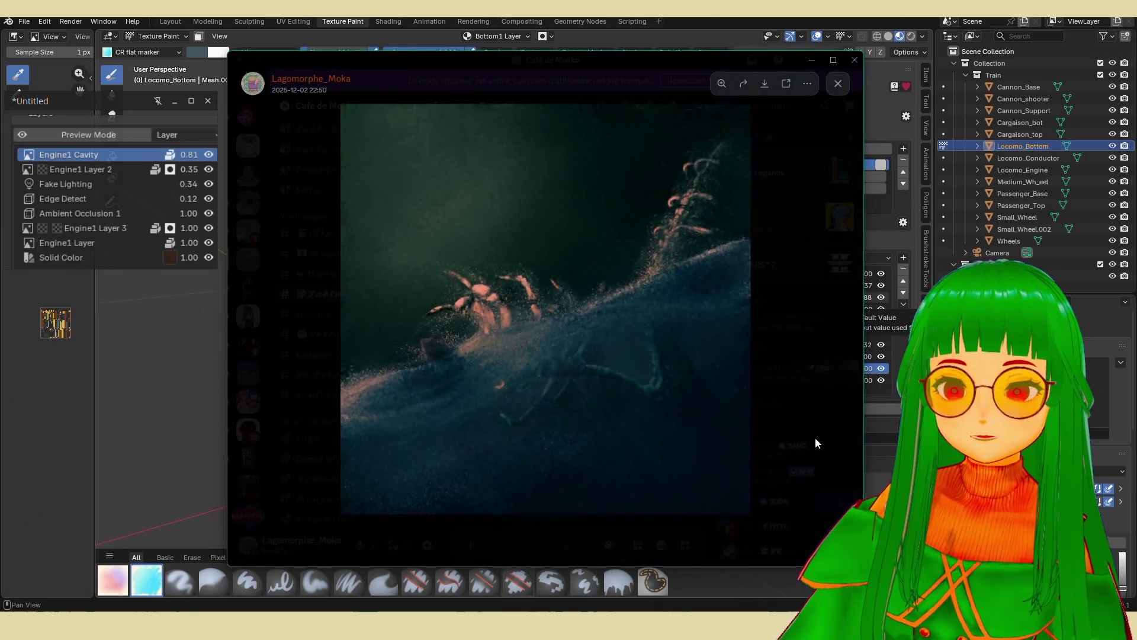
left_click(815, 439)
scroll(587, 404, "up", 10)
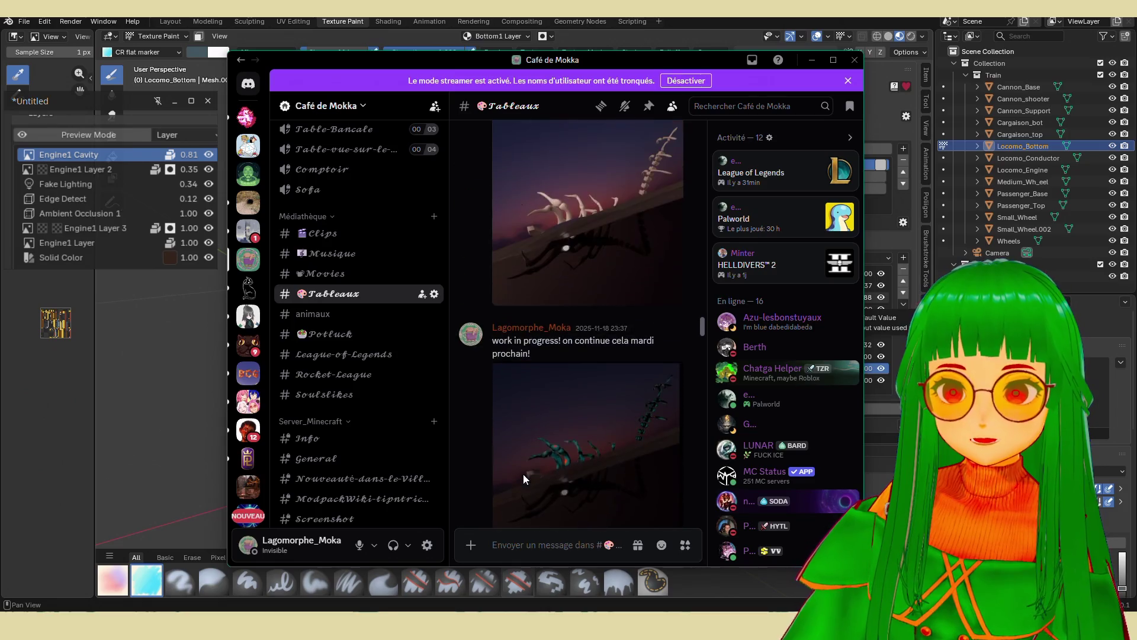
scroll(538, 484, "up", 10)
left_click(563, 374)
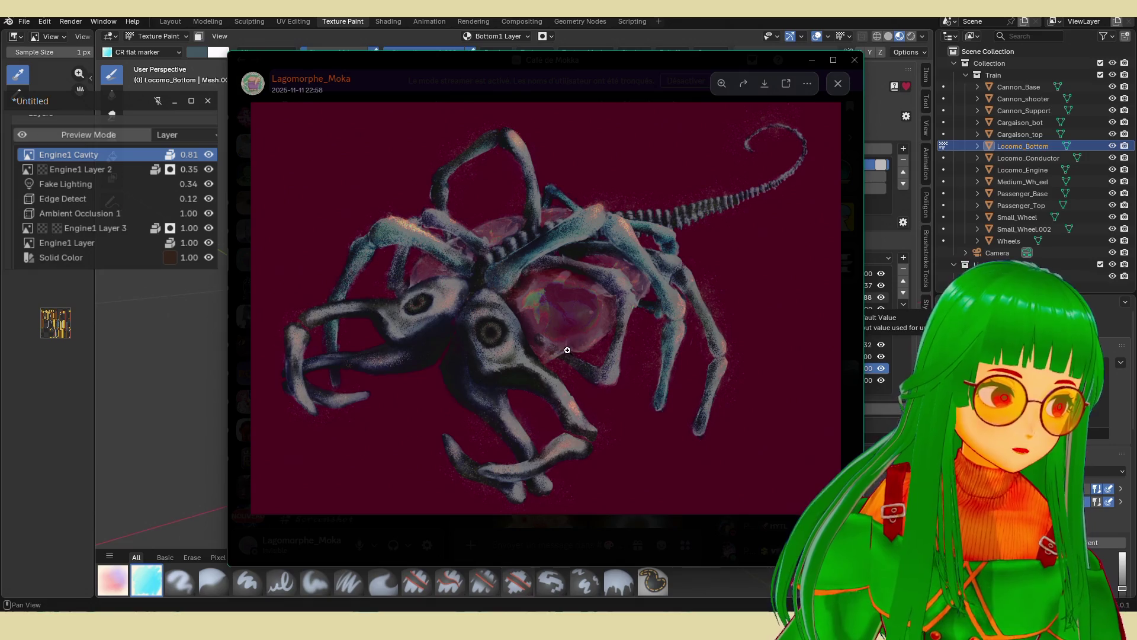
left_click(795, 142)
left_click(814, 116)
left_click(838, 84)
Return from Discord to Blender and orbit around the locomotive's cab and front.
key("alt+Tab")
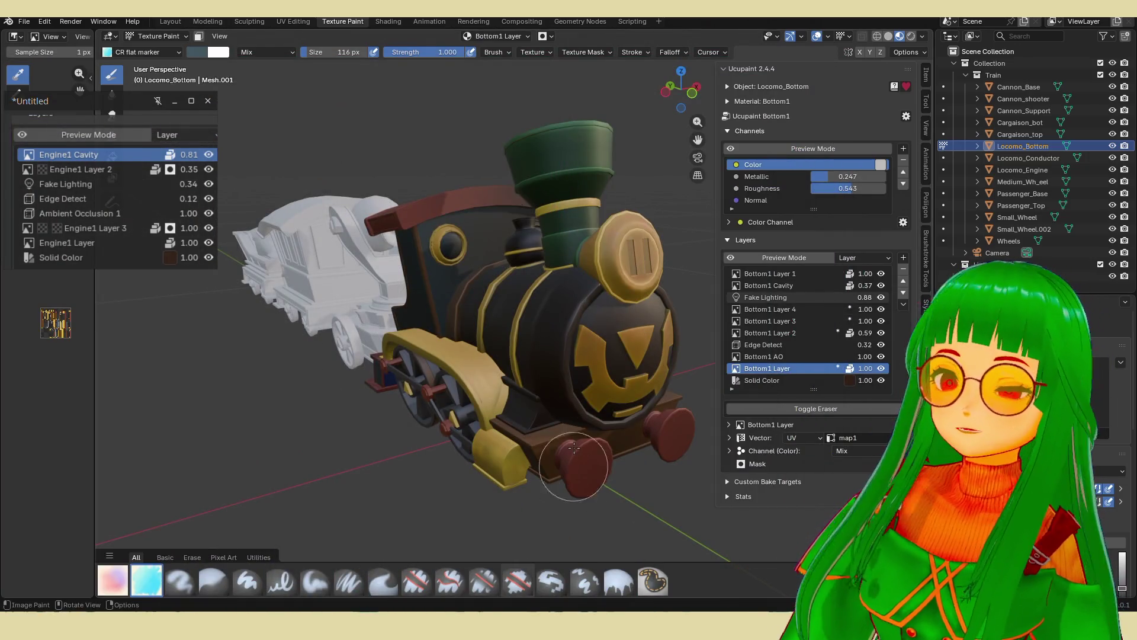
middle_click_drag(469, 429, 486, 420)
scroll(515, 428, "up", 5)
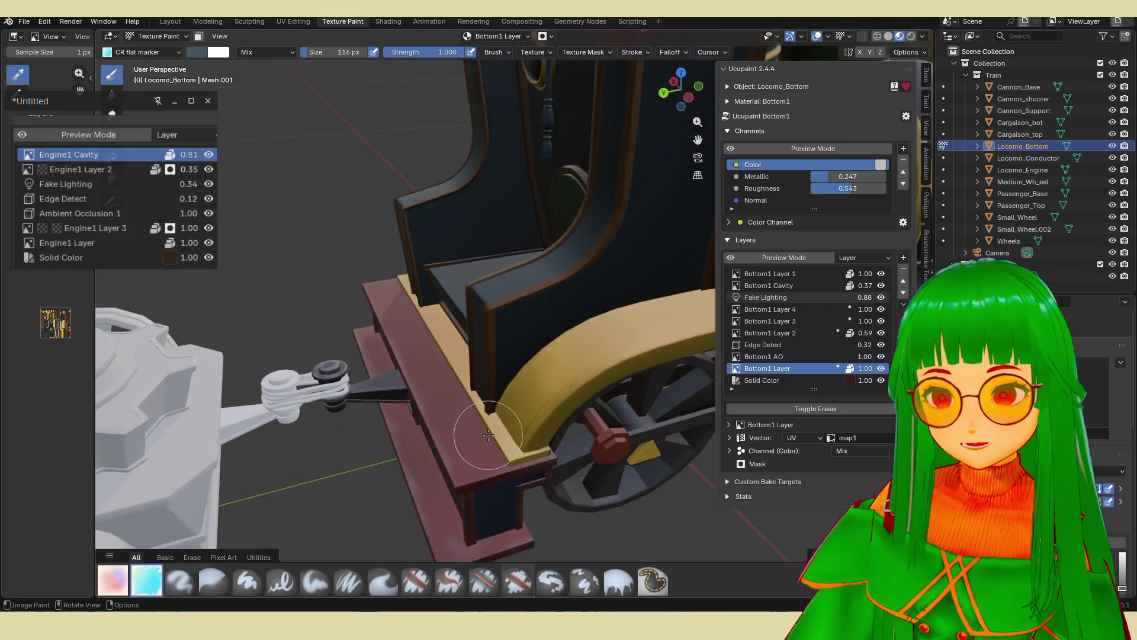
middle_click_drag(572, 449, 419, 437)
scroll(536, 443, "up", 5)
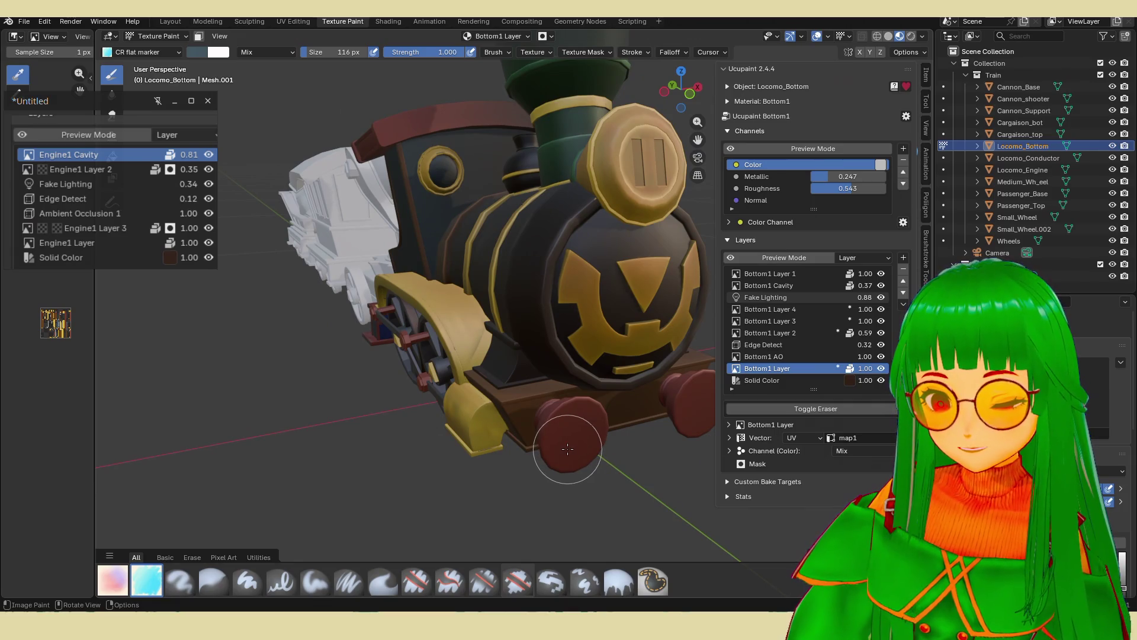
scroll(567, 448, "down", 2)
mouse_move(567, 449)
middle_mouse_down()
mouse_move(542, 412)
mouse_move(528, 424)
middle_mouse_up()
scroll(528, 424, "up", 4)
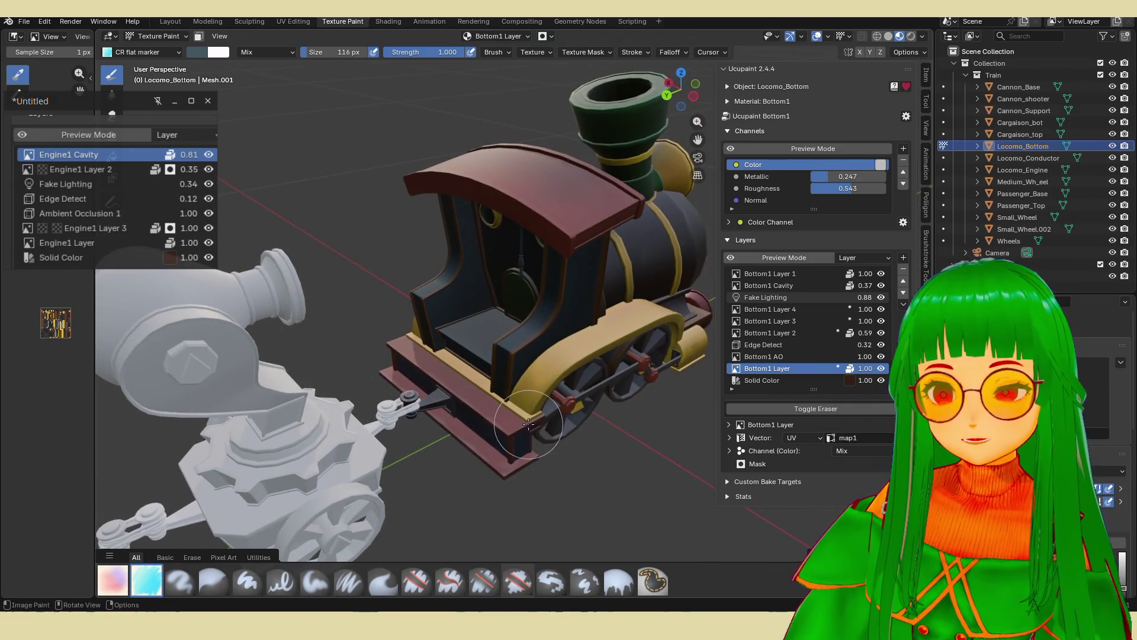
From a front three-quarter view, make Bottom1 Layer 2 the active Ucupaint paint layer.
middle_click_drag(594, 396, 391, 414)
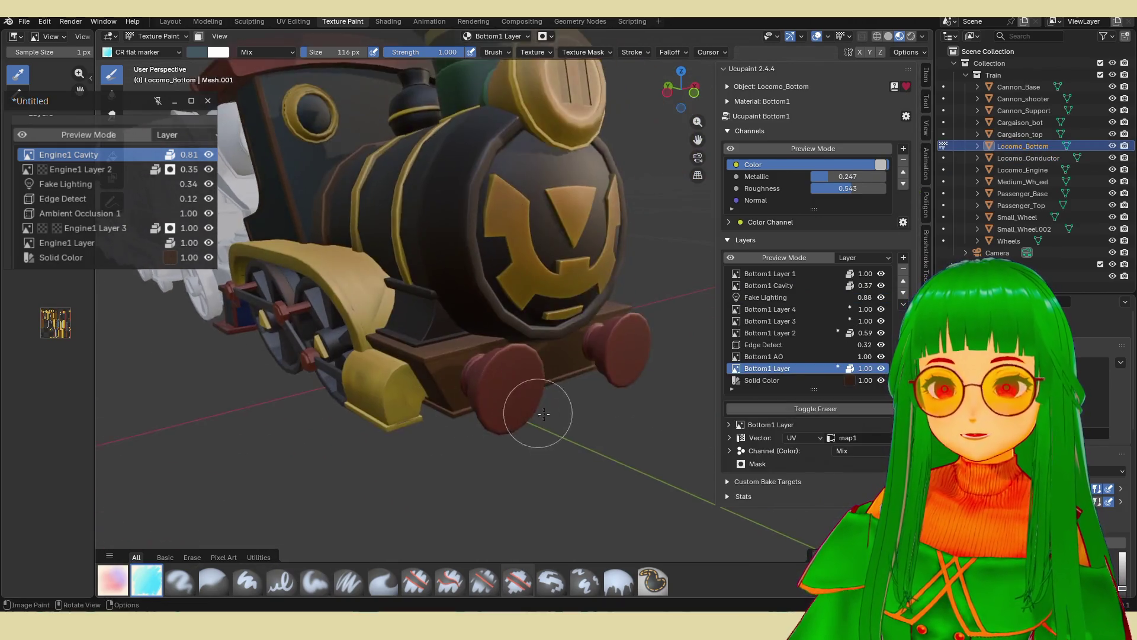
scroll(391, 414, "up", 4)
left_click(770, 355)
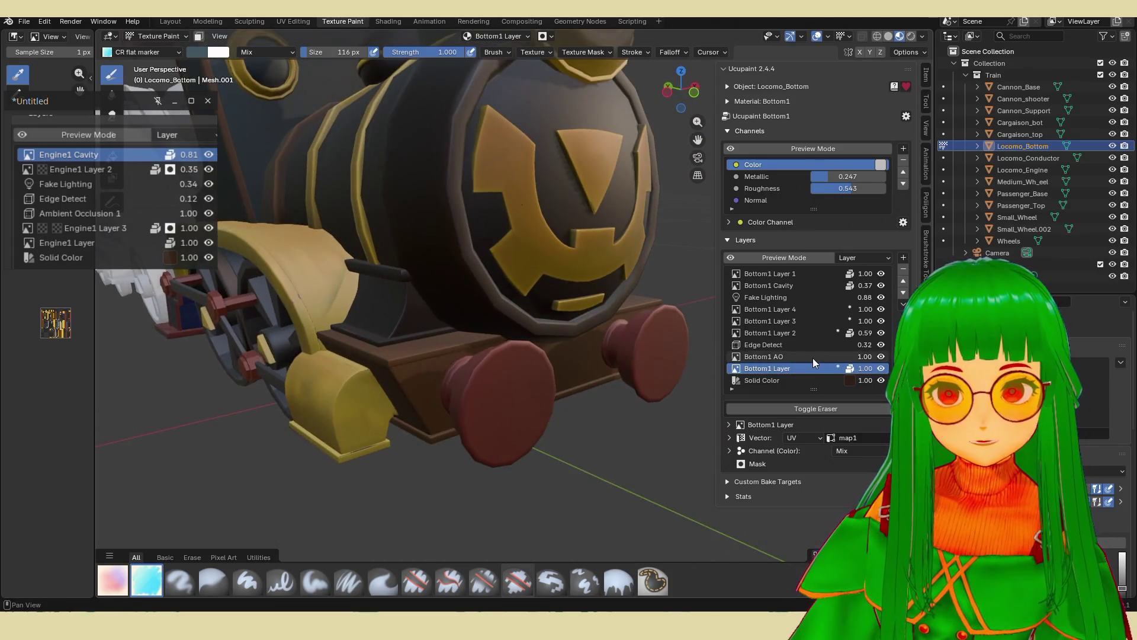
left_click(814, 333)
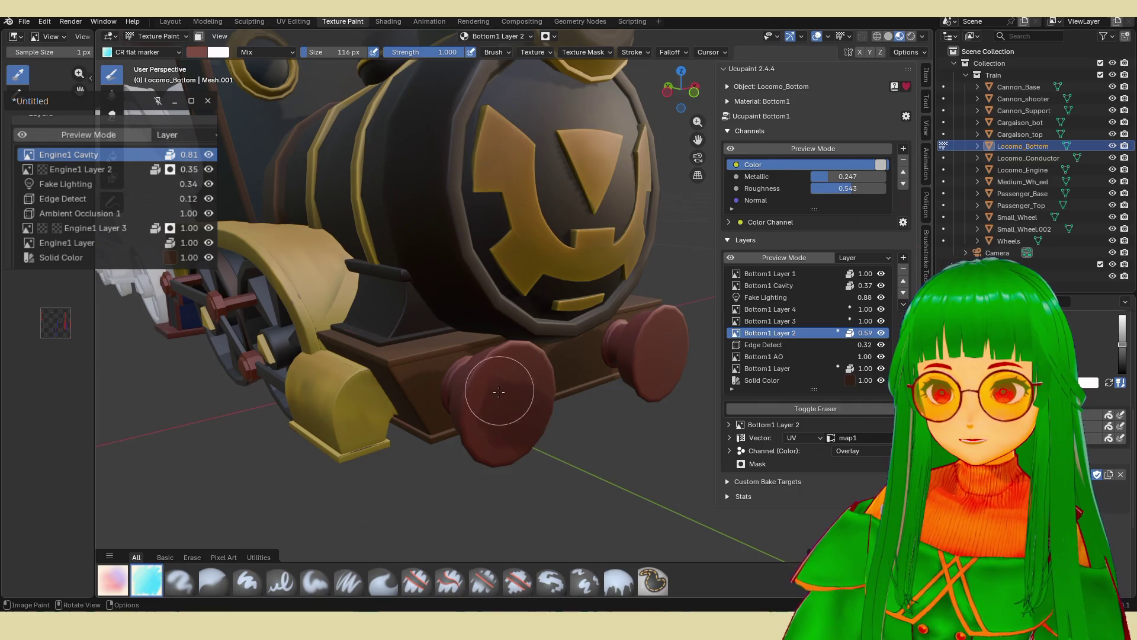
mouse_move(657, 367)
middle_mouse_down()
mouse_move(526, 375)
mouse_move(541, 419)
middle_mouse_up()
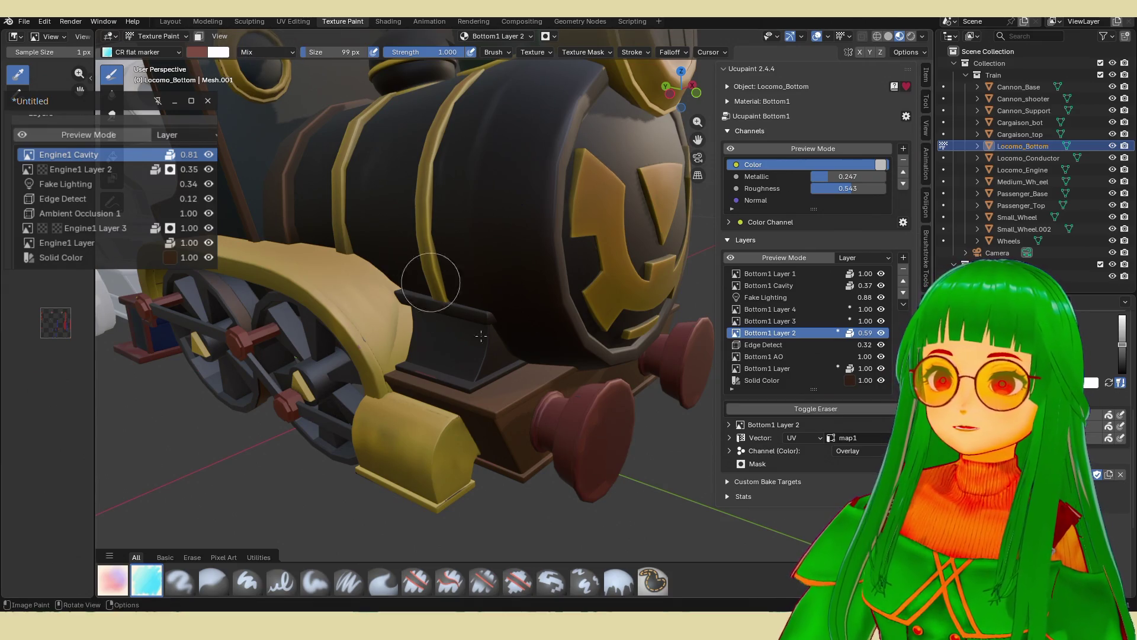
middle_click_drag(459, 312, 509, 350)
scroll(527, 368, "up", 6)
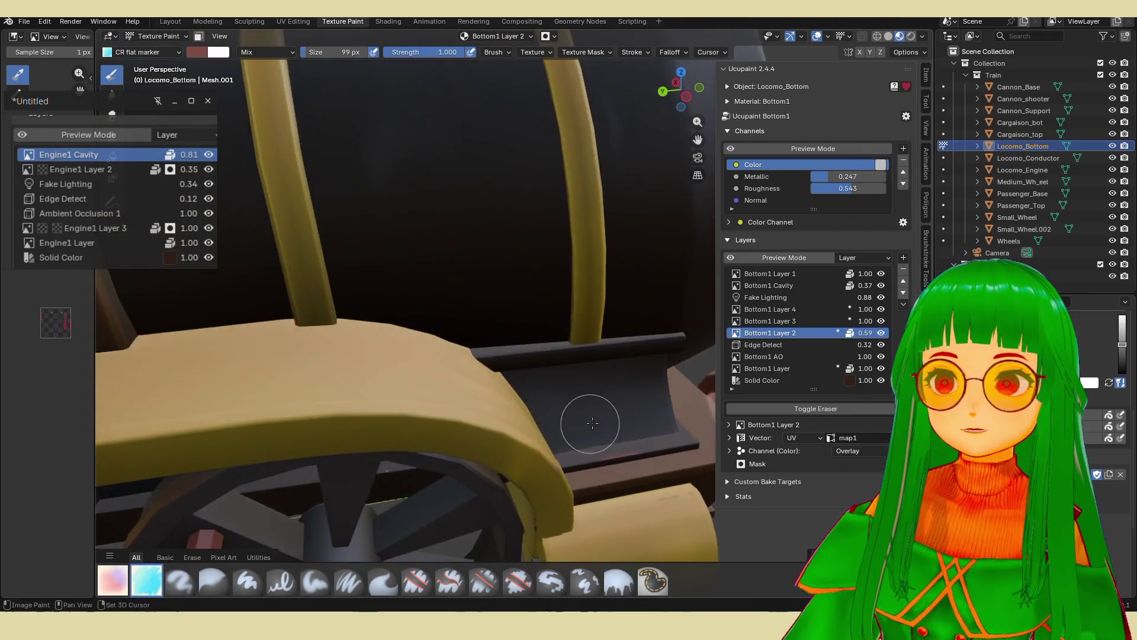
middle_click_drag(592, 423, 515, 381)
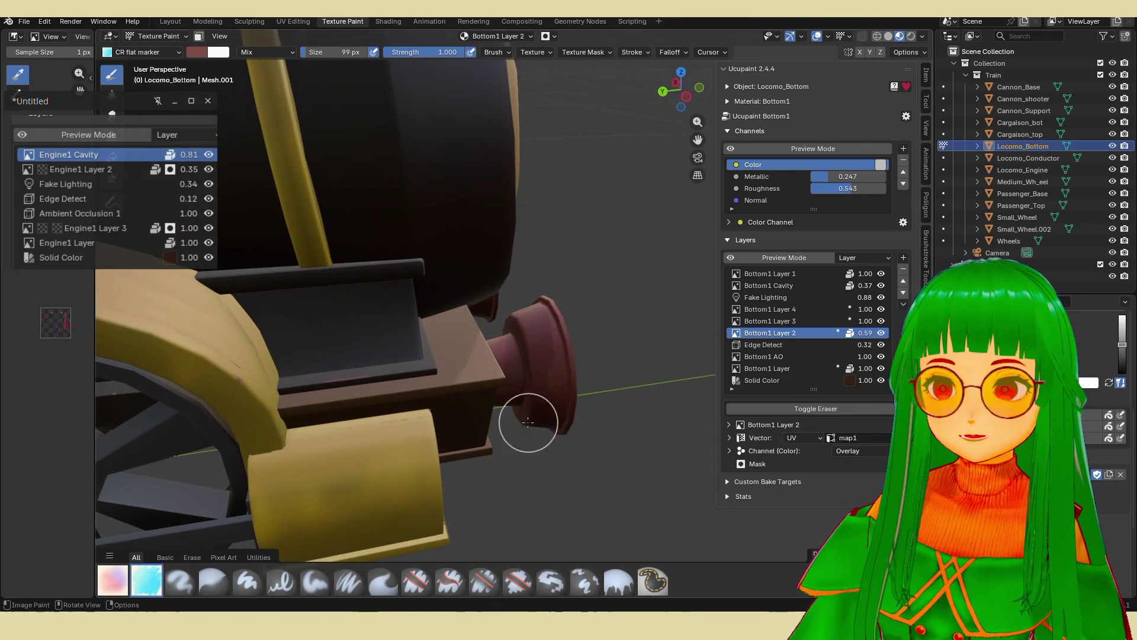
scroll(528, 422, "down", 3)
mouse_move(529, 422)
middle_mouse_down()
mouse_move(486, 355)
mouse_move(429, 425)
mouse_move(495, 376)
mouse_move(521, 385)
mouse_move(373, 438)
middle_mouse_up()
scroll(539, 340, "up", 3)
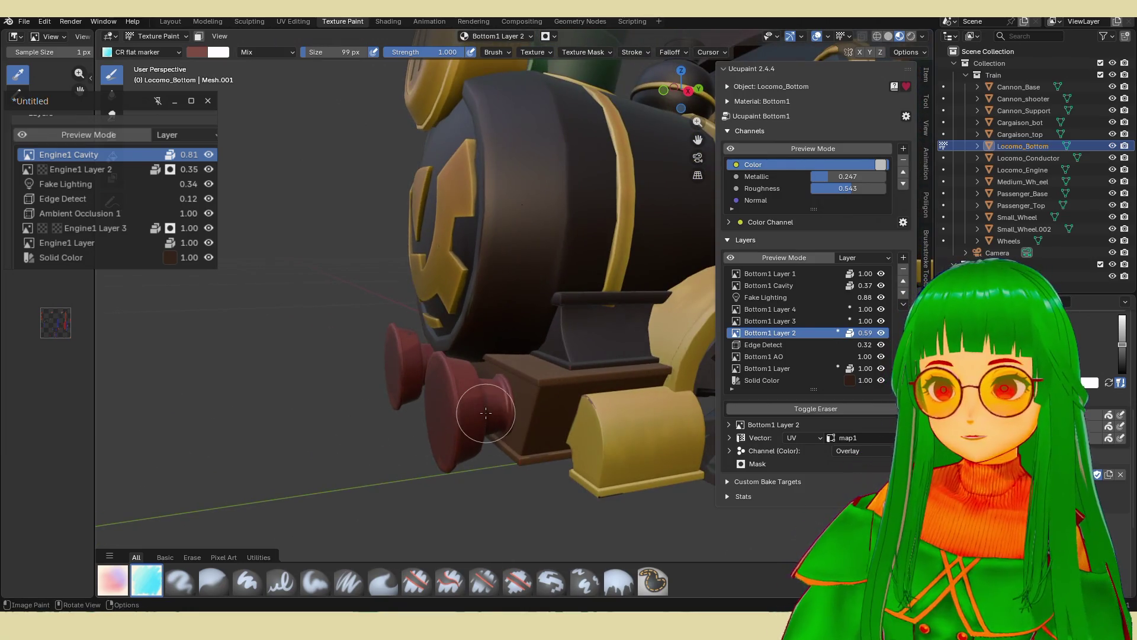
middle_click_drag(468, 377, 533, 414)
scroll(591, 450, "up", 5)
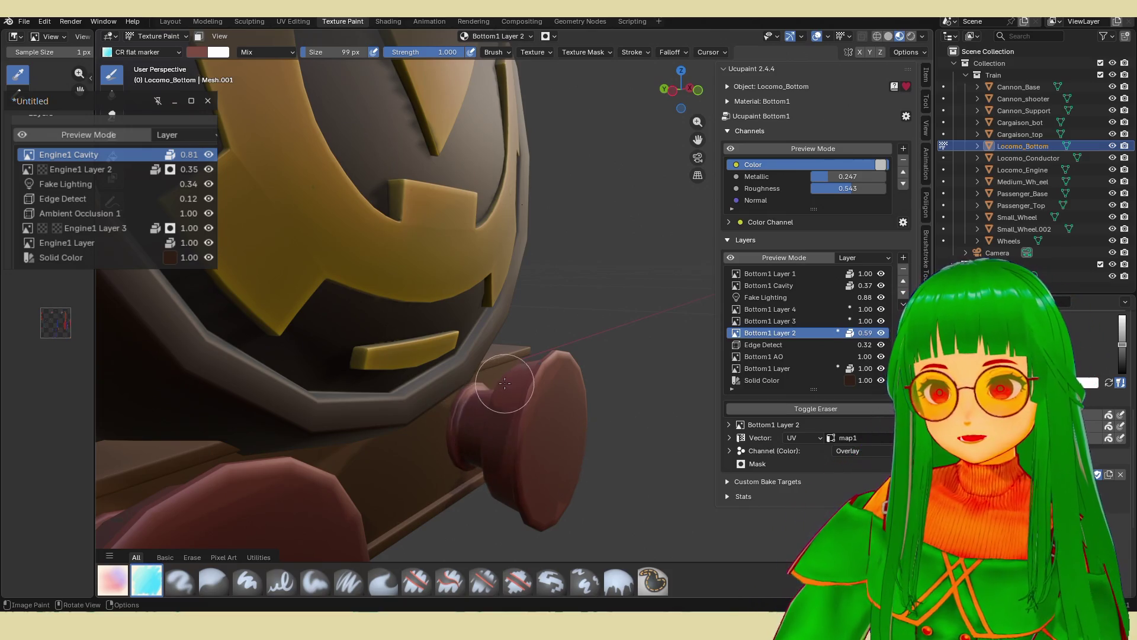
scroll(483, 461, "down", 3)
middle_click_drag(520, 432, 503, 452)
scroll(474, 465, "up", 2)
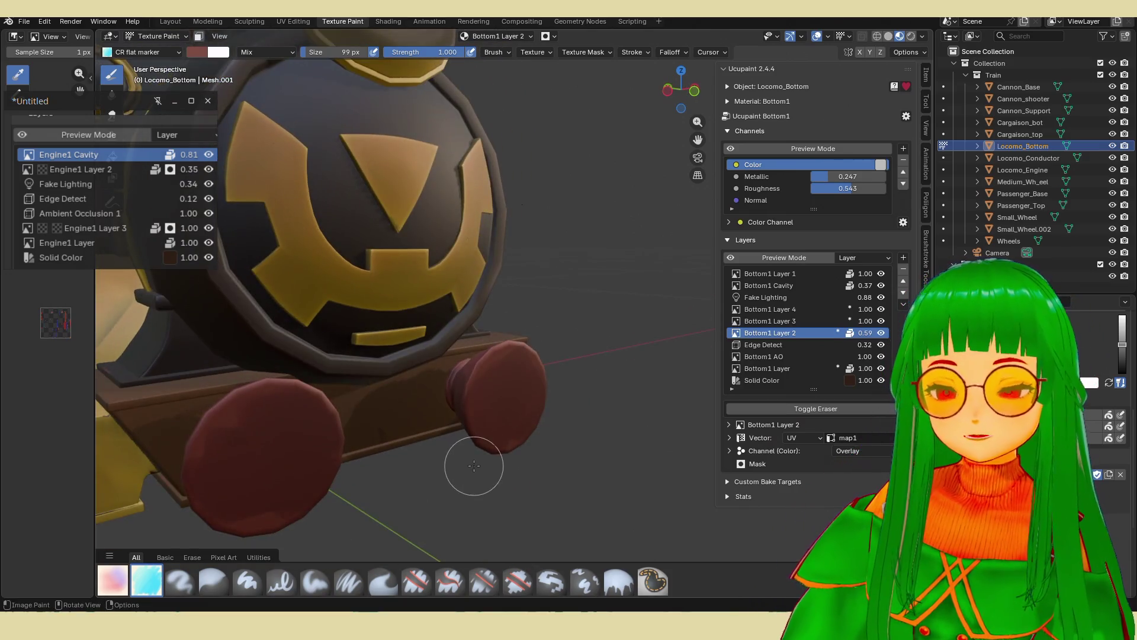
scroll(441, 497, "down", 2)
middle_click_drag(426, 499, 490, 459)
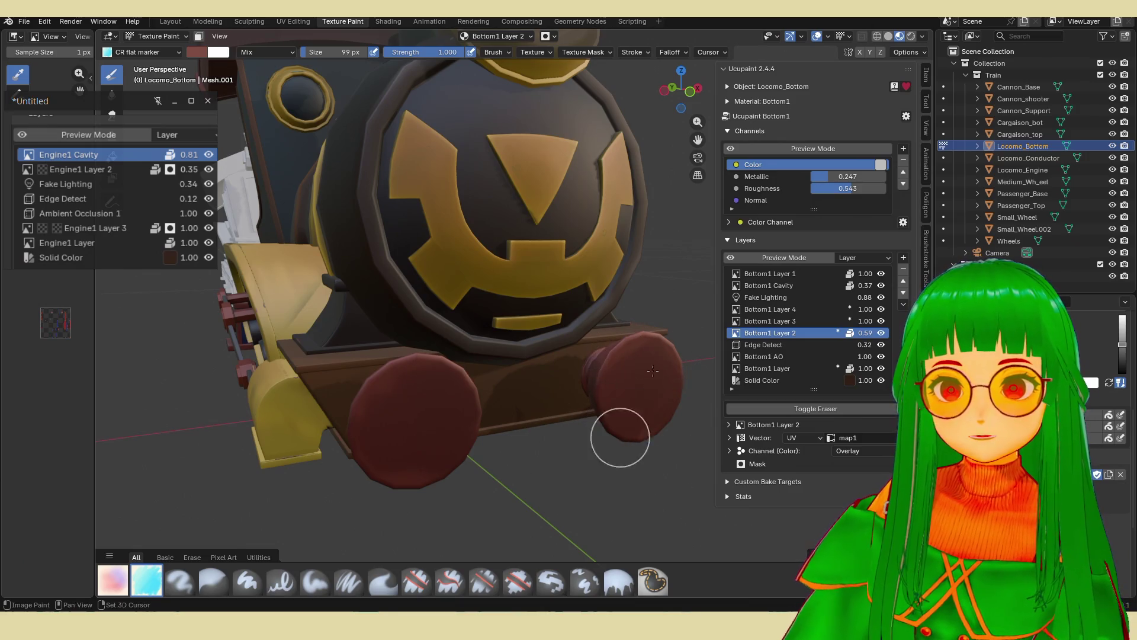
scroll(625, 378, "down", 2)
middle_click_drag(626, 377, 486, 468)
scroll(472, 482, "up", 2)
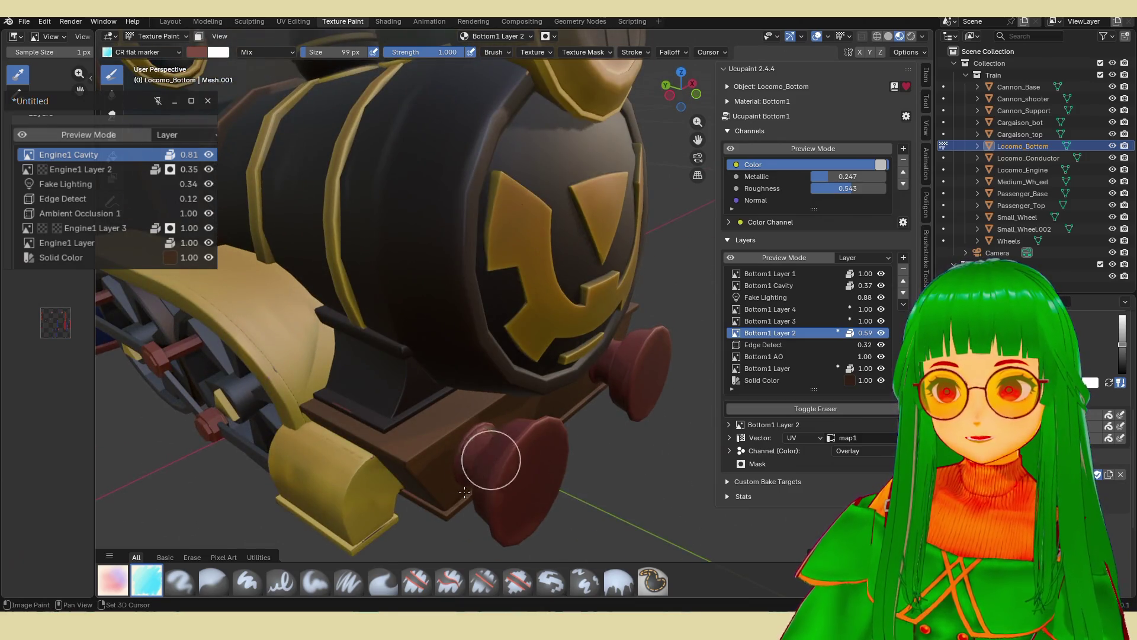
scroll(592, 470, "down", 2)
middle_click_drag(592, 470, 404, 452)
scroll(404, 452, "up", 2)
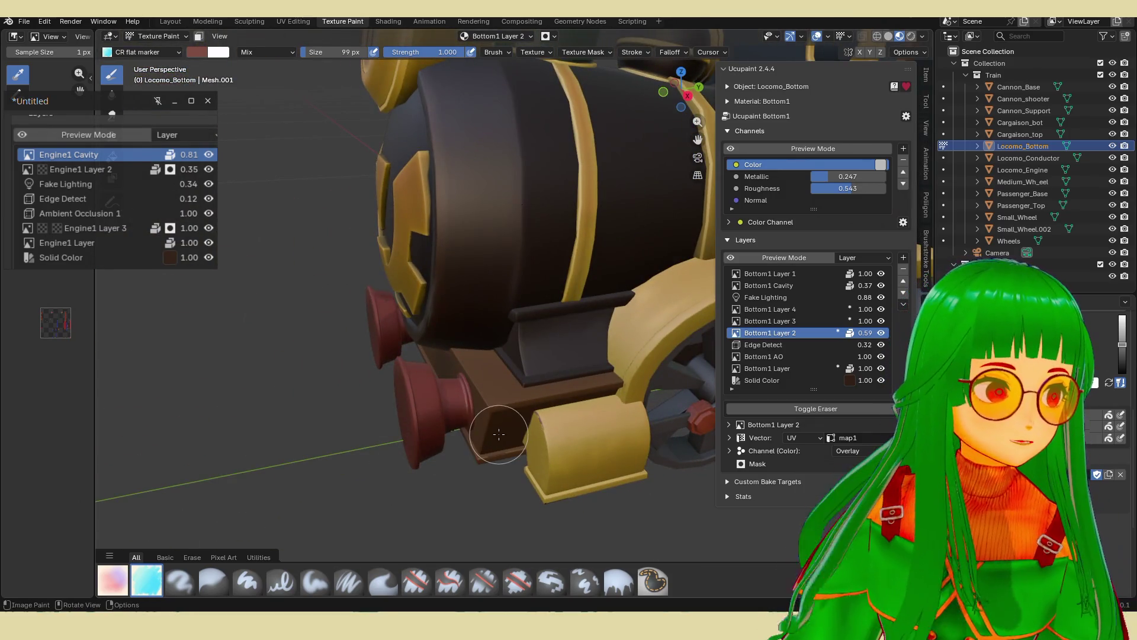
scroll(458, 508, "down", 2)
mouse_move(458, 508)
middle_mouse_down()
mouse_move(364, 318)
mouse_move(690, 118)
mouse_move(472, 287)
middle_mouse_up()
scroll(365, 318, "up", 2)
scroll(389, 329, "down", 2)
scroll(472, 287, "up", 2)
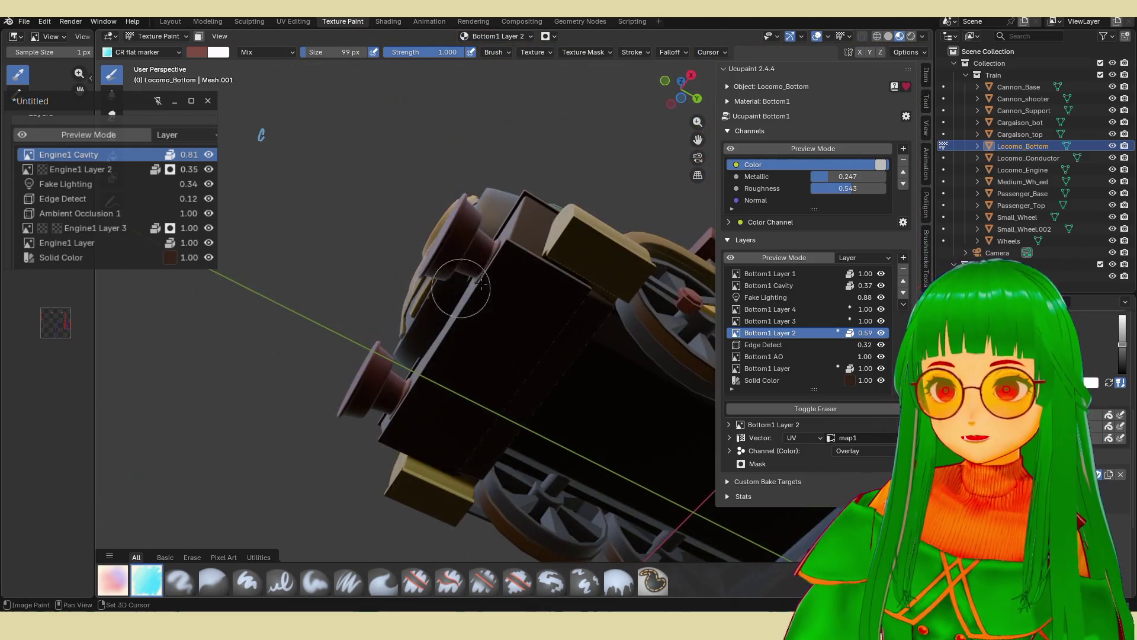
scroll(366, 376, "down", 2)
mouse_move(318, 400)
middle_mouse_down()
mouse_move(496, 494)
mouse_move(465, 469)
mouse_move(503, 482)
mouse_move(436, 477)
mouse_move(476, 439)
mouse_move(482, 414)
mouse_move(500, 431)
mouse_move(469, 385)
middle_mouse_up()
scroll(465, 468, "up", 2)
scroll(438, 481, "down", 2)
scroll(433, 480, "up", 2)
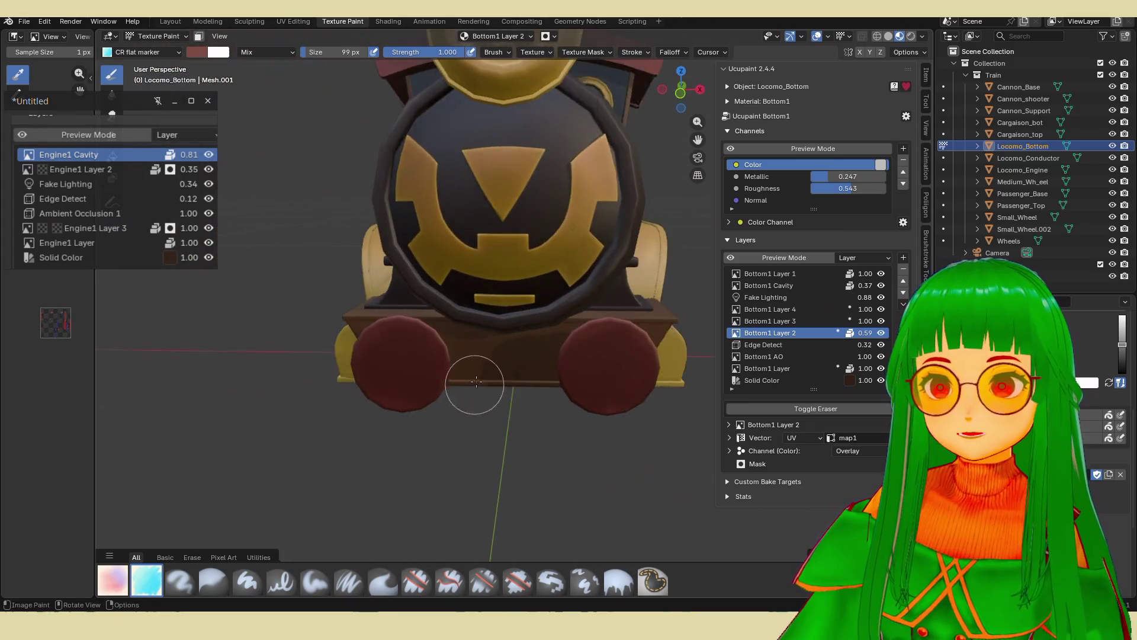
scroll(502, 351, "up", 3)
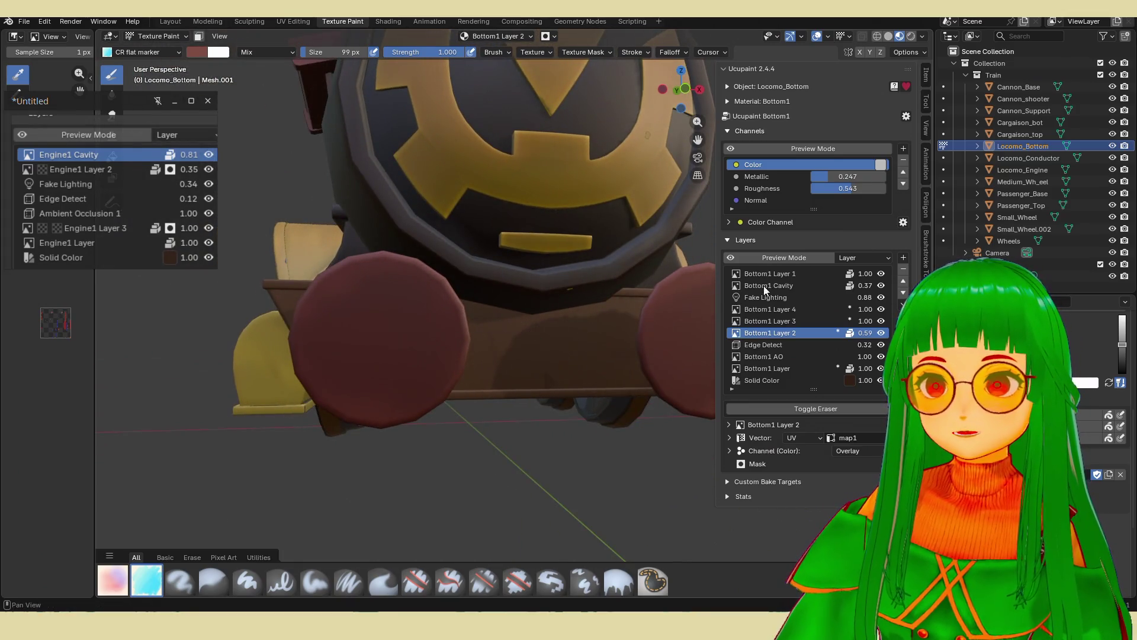
left_click(809, 380)
left_click(809, 367)
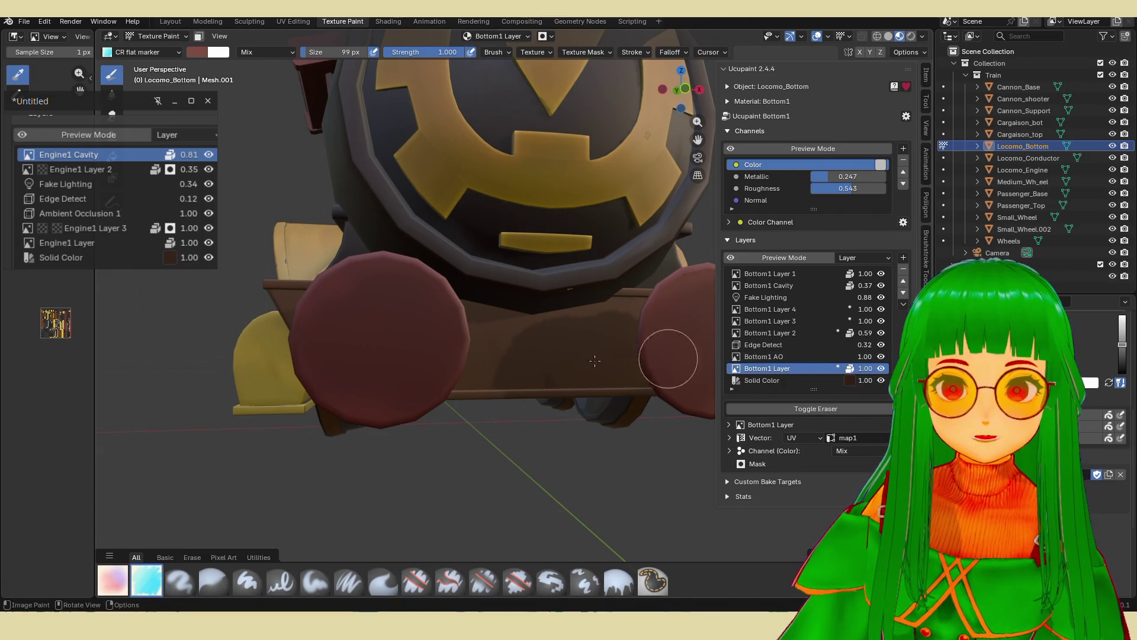
mouse_move(550, 343)
middle_mouse_down()
mouse_move(521, 416)
mouse_move(508, 418)
middle_mouse_up()
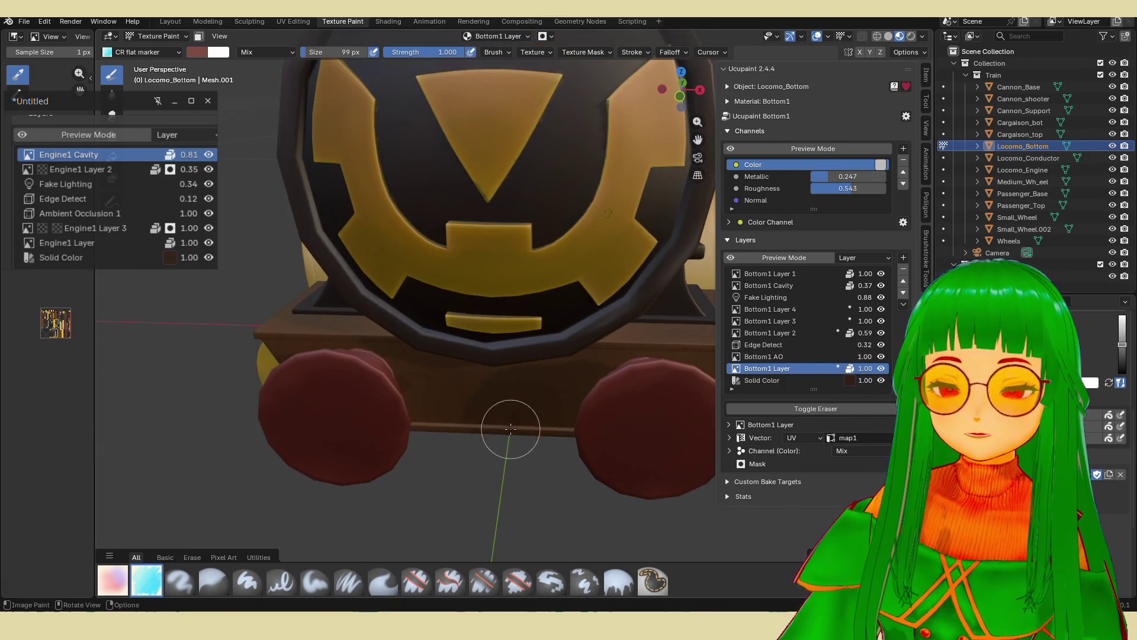
scroll(486, 413, "up", 3)
left_click(809, 356)
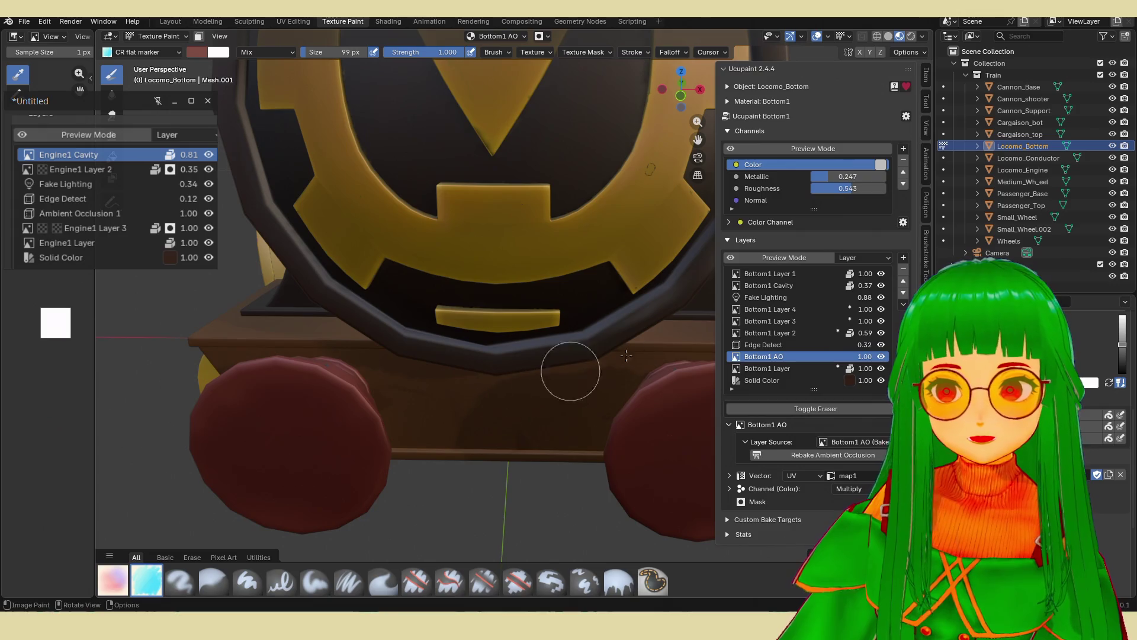
left_click(792, 346)
left_click(803, 333)
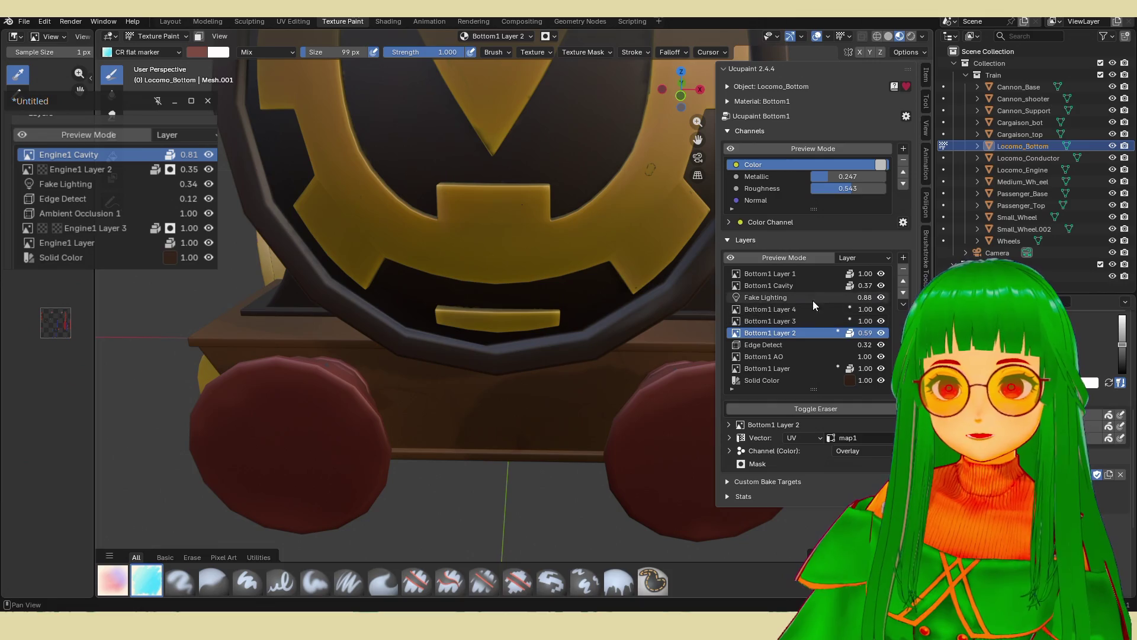
left_click(800, 320)
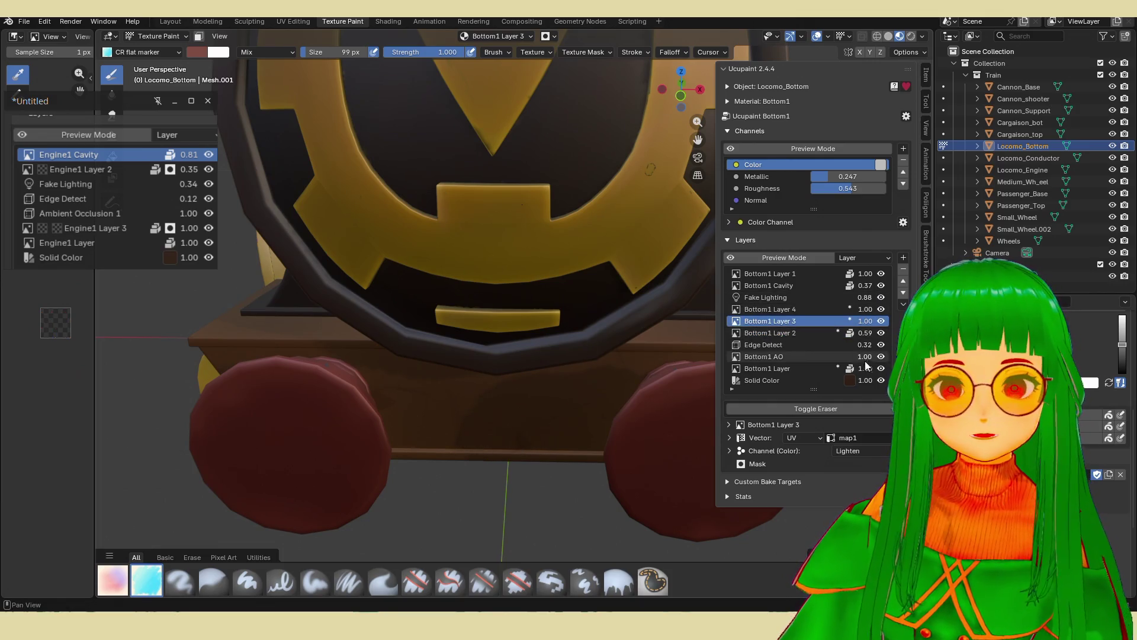
left_click(882, 357)
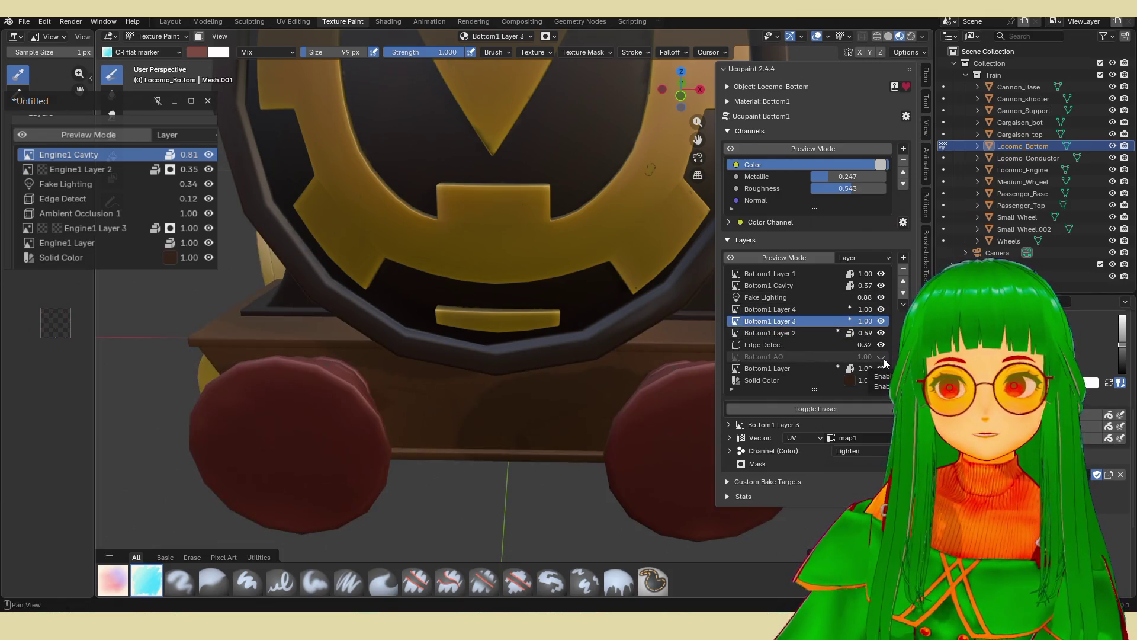
left_click(884, 357)
left_click(881, 332)
left_click(881, 332)
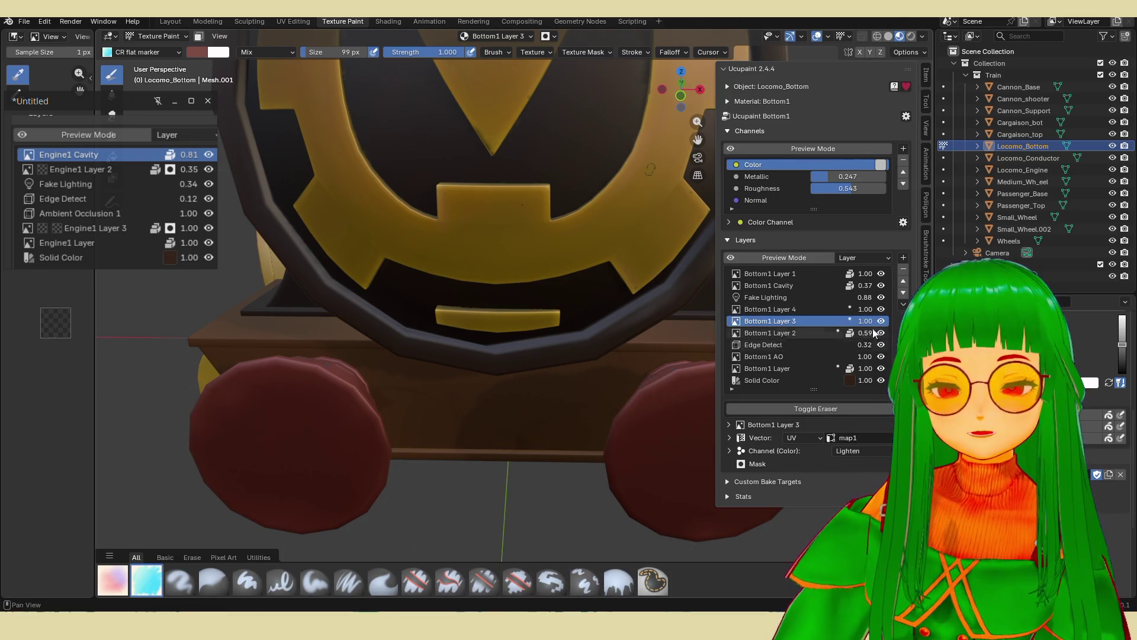
left_click(880, 309)
left_click(881, 309)
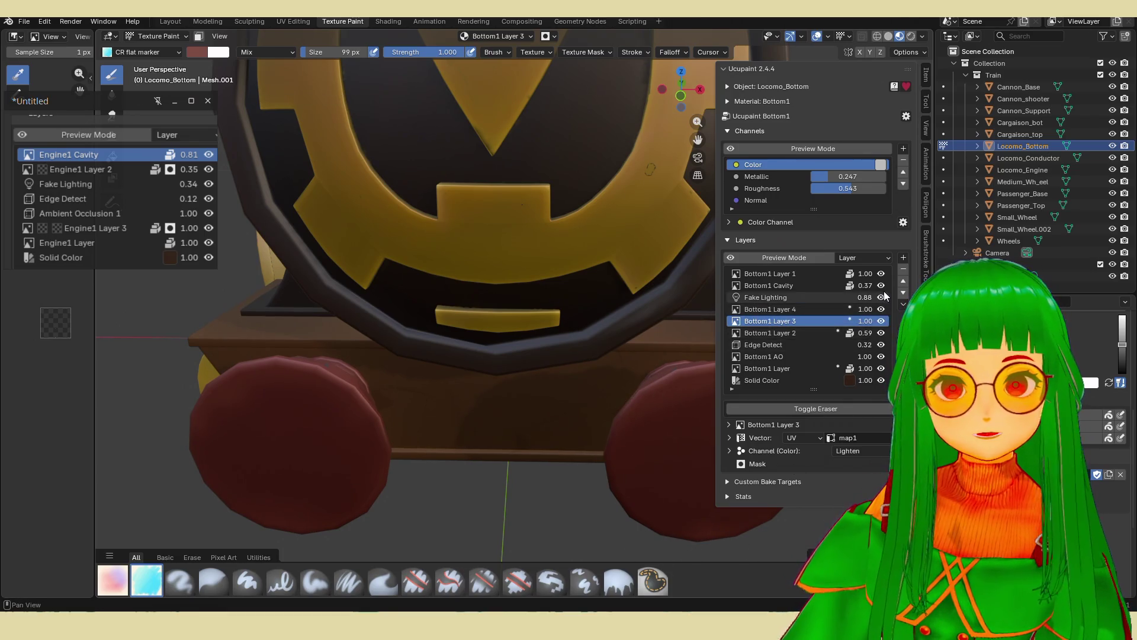
left_click(881, 286)
left_click(881, 286)
left_click(881, 297)
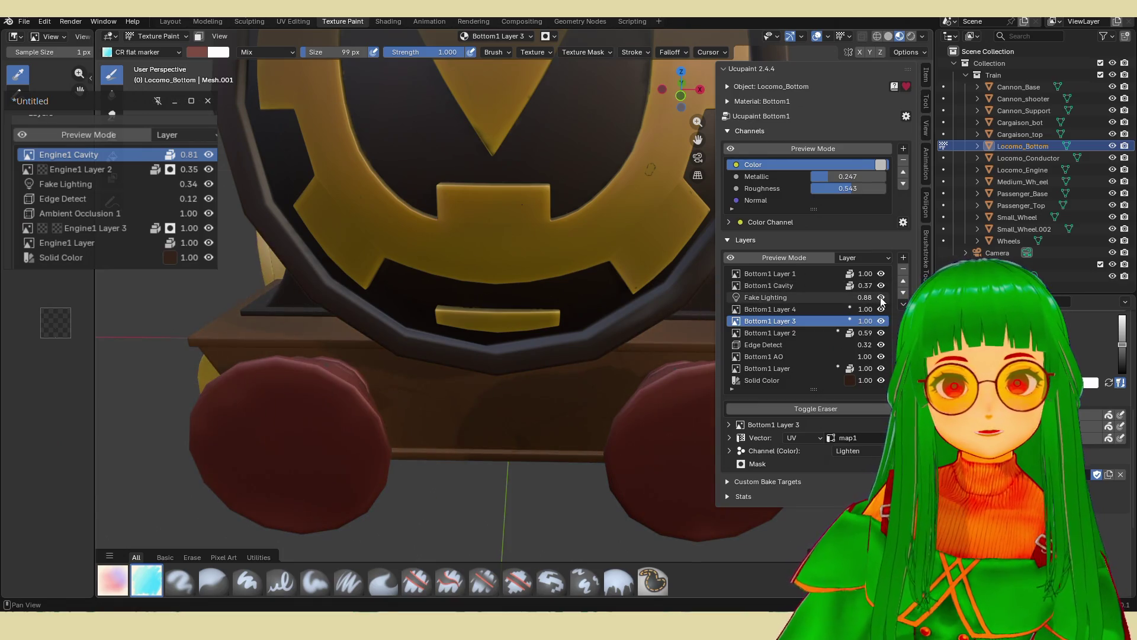
left_click(880, 296)
left_click(882, 272)
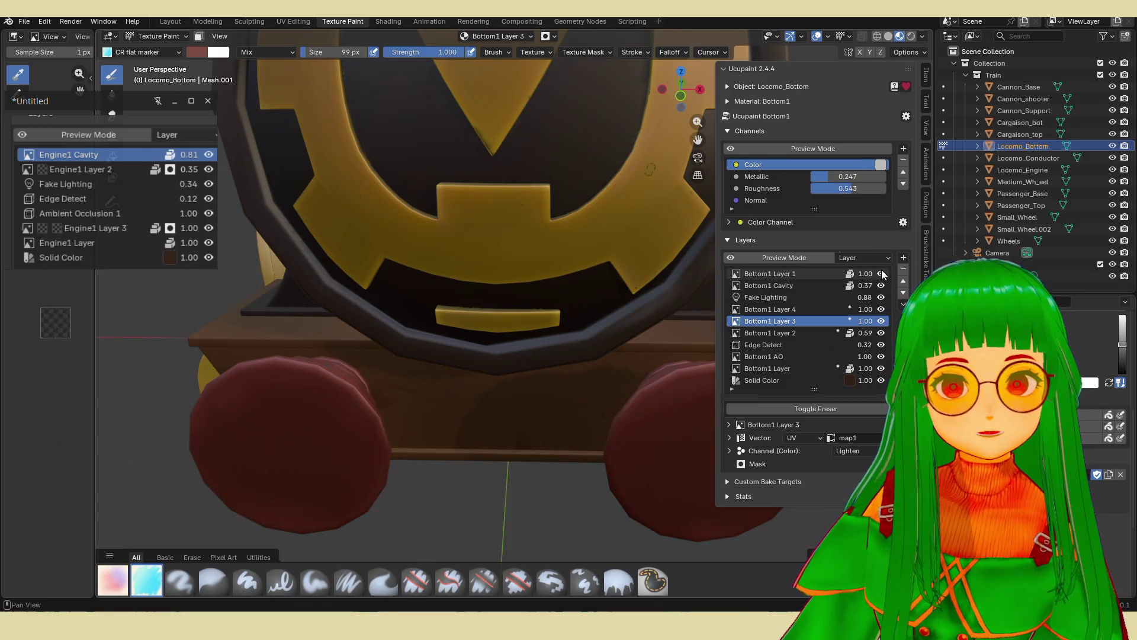
left_click(881, 273)
left_click(881, 285)
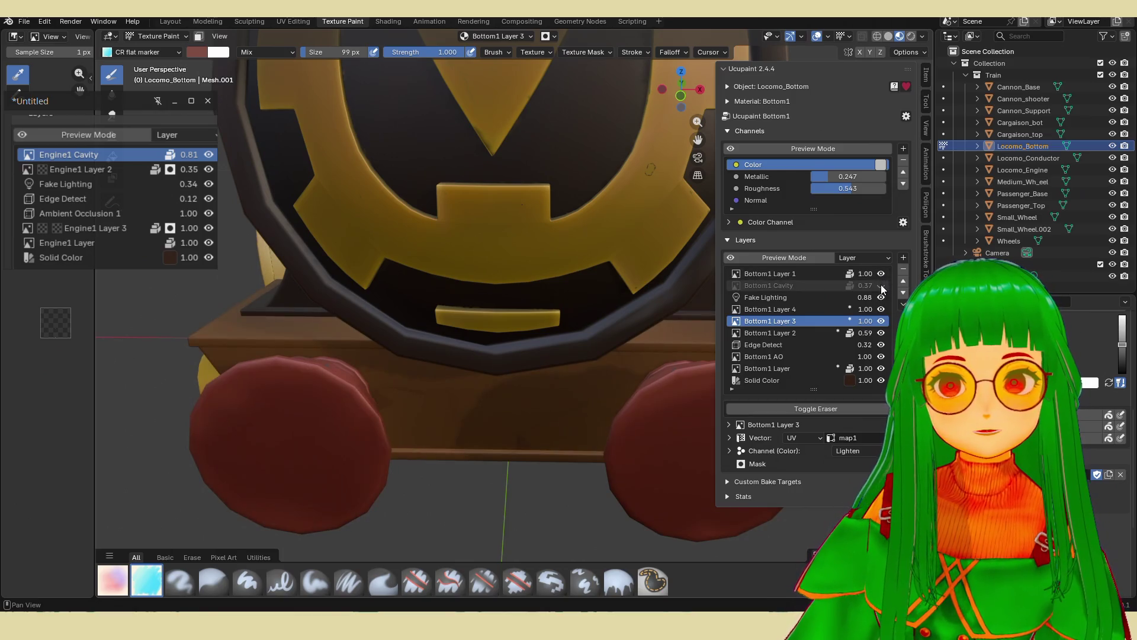
left_click(881, 285)
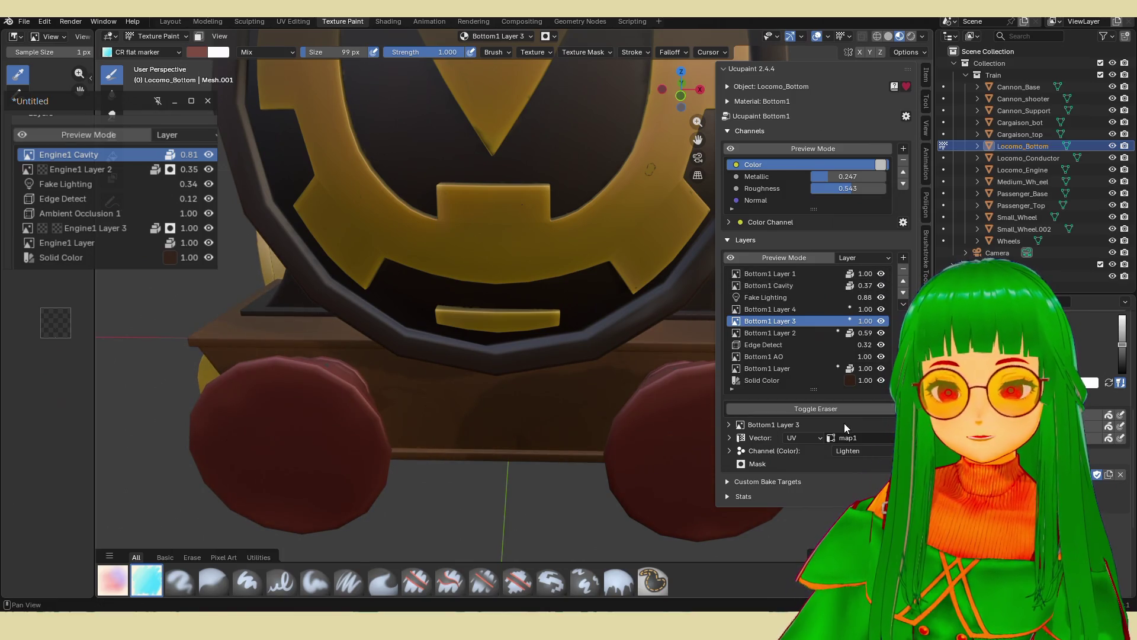
left_click(881, 380)
left_click(882, 380)
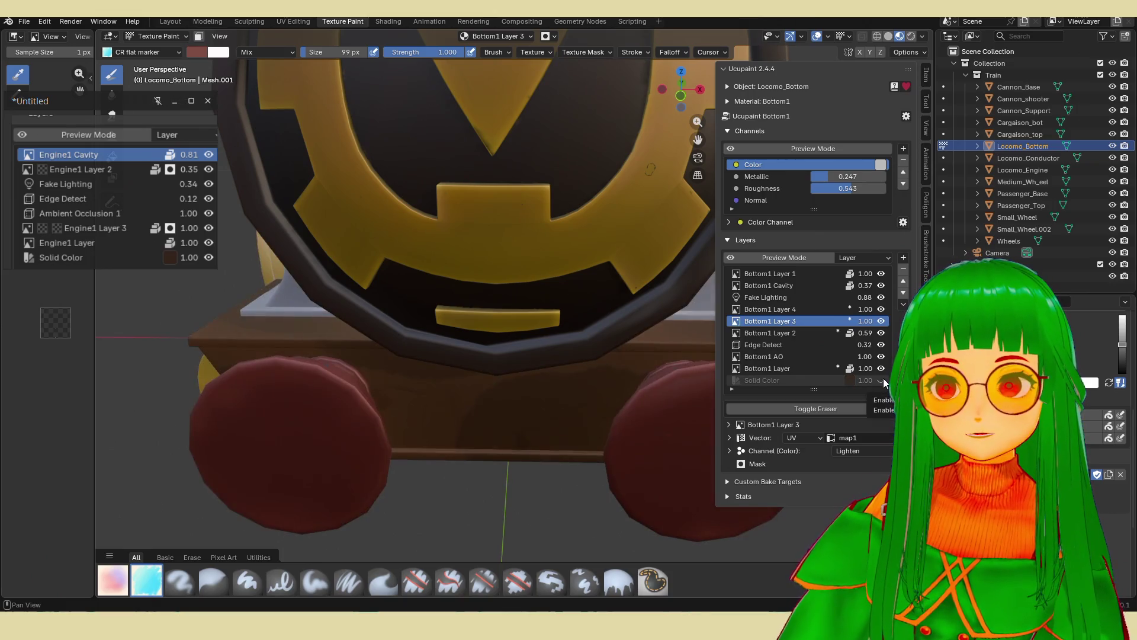
left_click(882, 368)
left_click(881, 368)
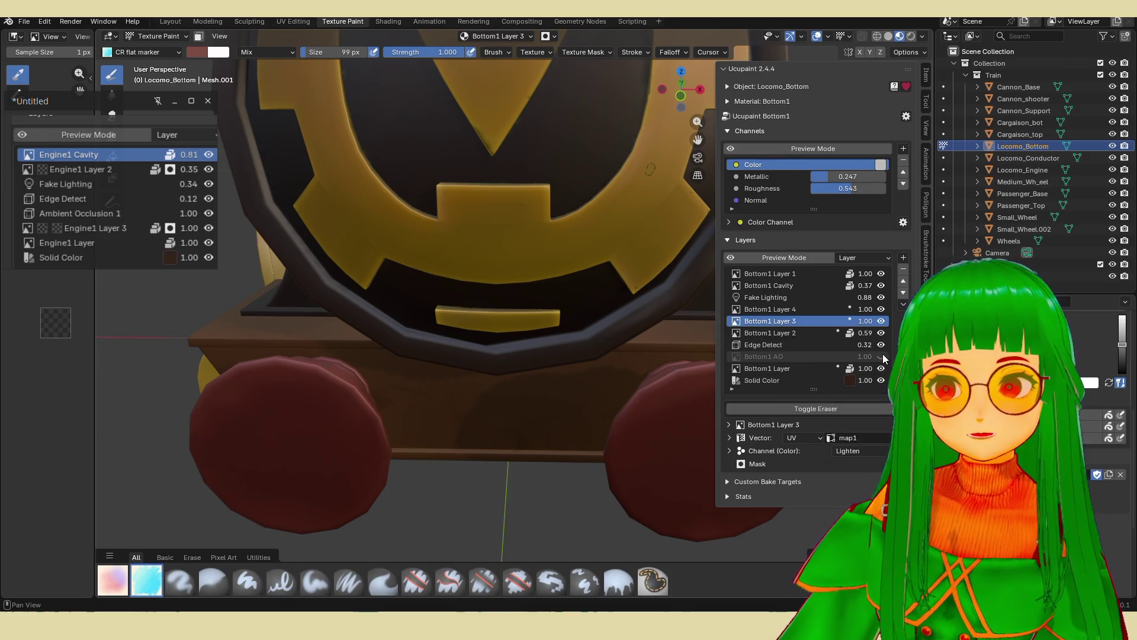
mouse_move(567, 461)
middle_mouse_down()
mouse_move(546, 441)
mouse_move(585, 378)
mouse_move(525, 477)
mouse_move(479, 445)
mouse_move(515, 450)
mouse_move(474, 464)
mouse_move(548, 445)
middle_mouse_up()
Orbit and zoom around the locomotive to see its whole side and the cab's rear wall.
scroll(548, 445, "up", 3)
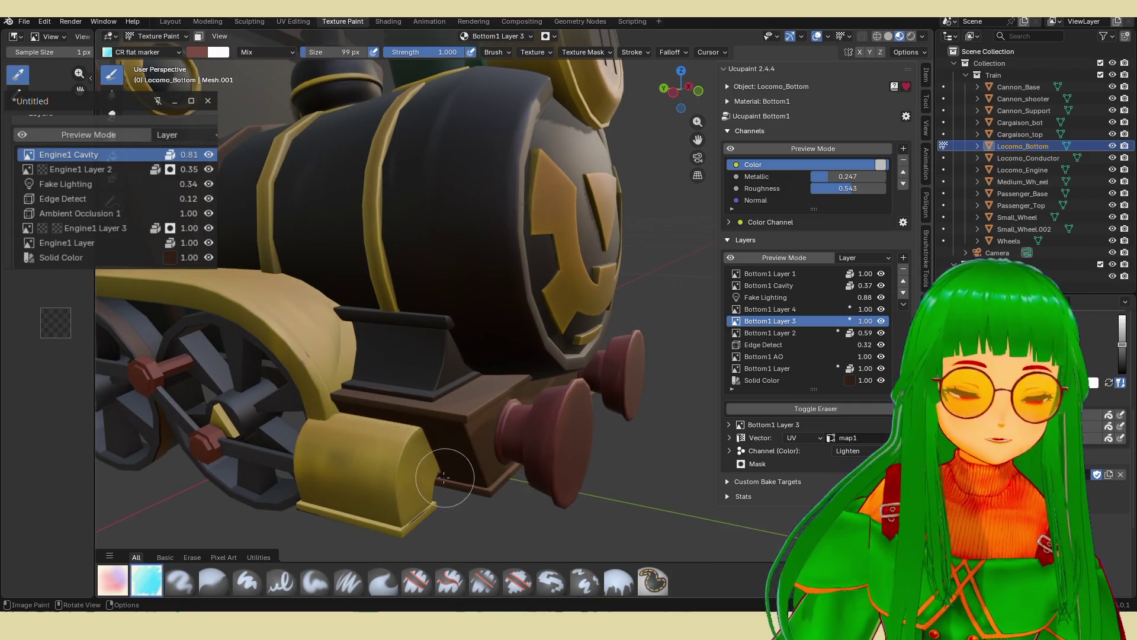
middle_click_drag(464, 456, 426, 477)
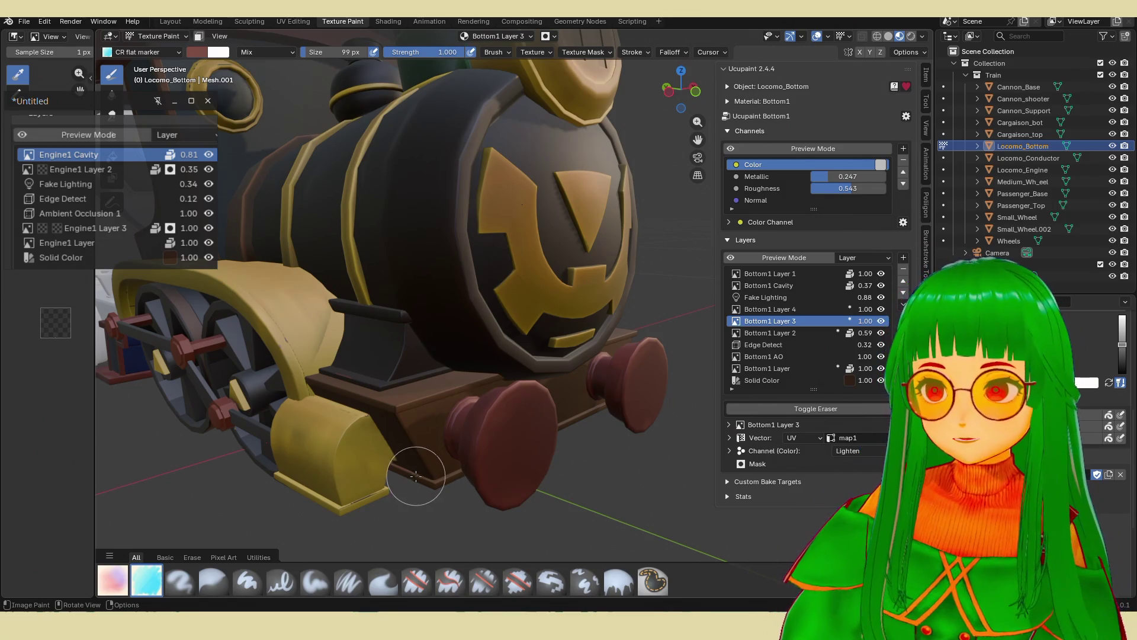
middle_click_drag(415, 475, 435, 469)
scroll(474, 409, "down", 2)
scroll(492, 367, "up", 5)
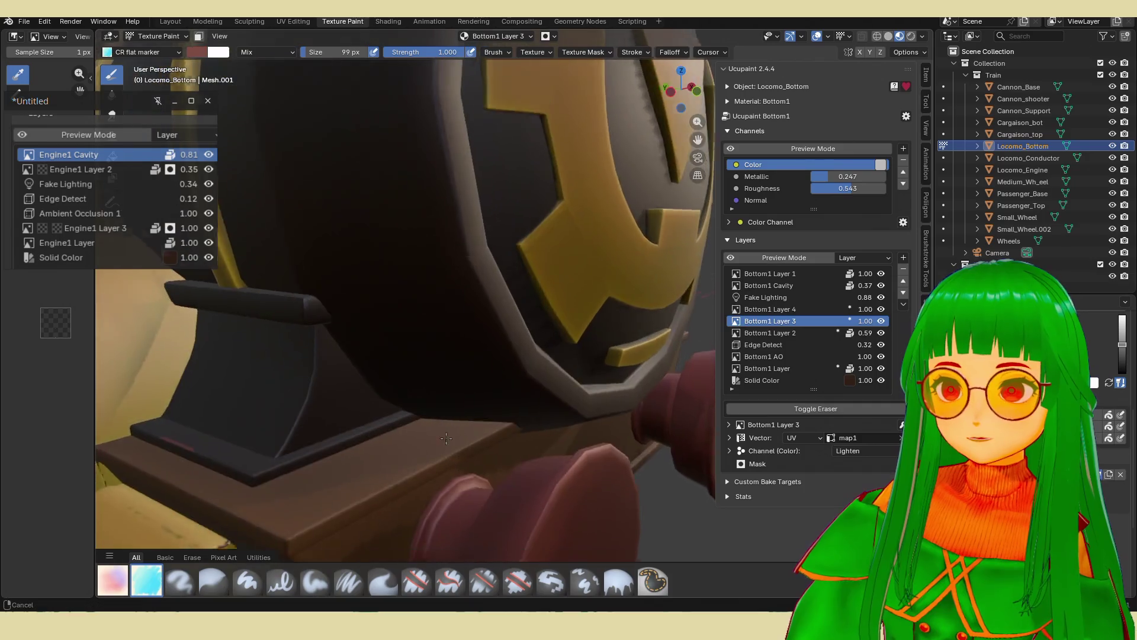
scroll(501, 334, "down", 2)
scroll(503, 338, "down", 4)
mouse_move(503, 338)
middle_mouse_down()
mouse_move(444, 384)
mouse_move(492, 334)
mouse_move(464, 371)
mouse_move(464, 343)
mouse_move(492, 355)
mouse_move(525, 323)
mouse_move(459, 376)
mouse_move(633, 193)
mouse_move(563, 274)
mouse_move(452, 196)
middle_mouse_up()
scroll(457, 377, "up", 3)
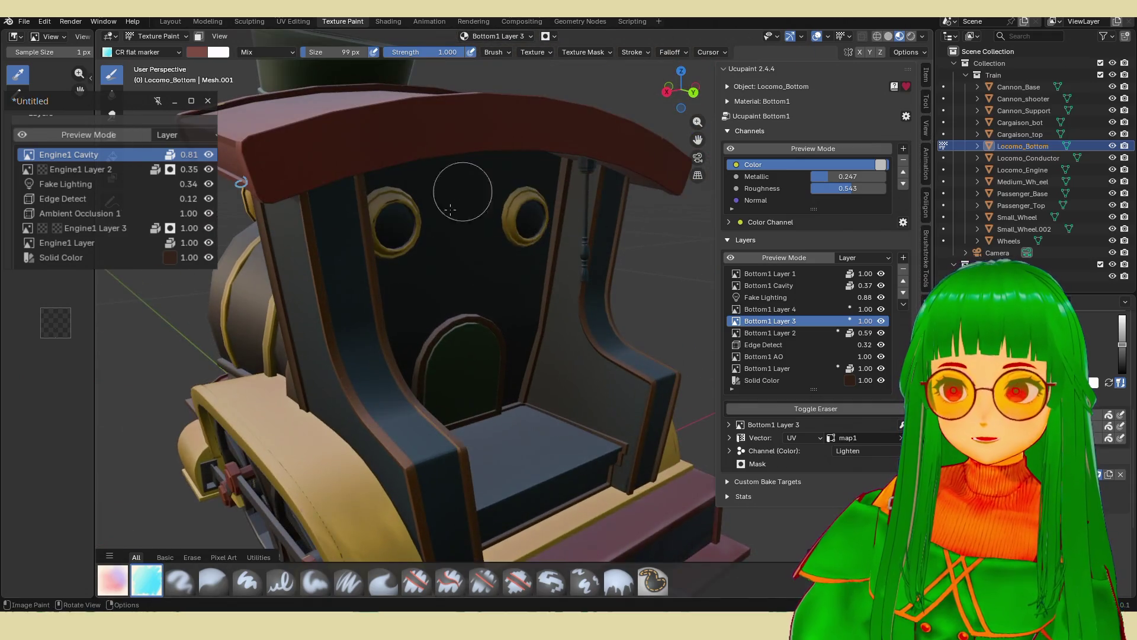
middle_click_drag(557, 198, 588, 223)
Frame the drive wheels in a three-quarter view and make Wheels the active paint object with Alt+Q.
scroll(551, 286, "up", 4)
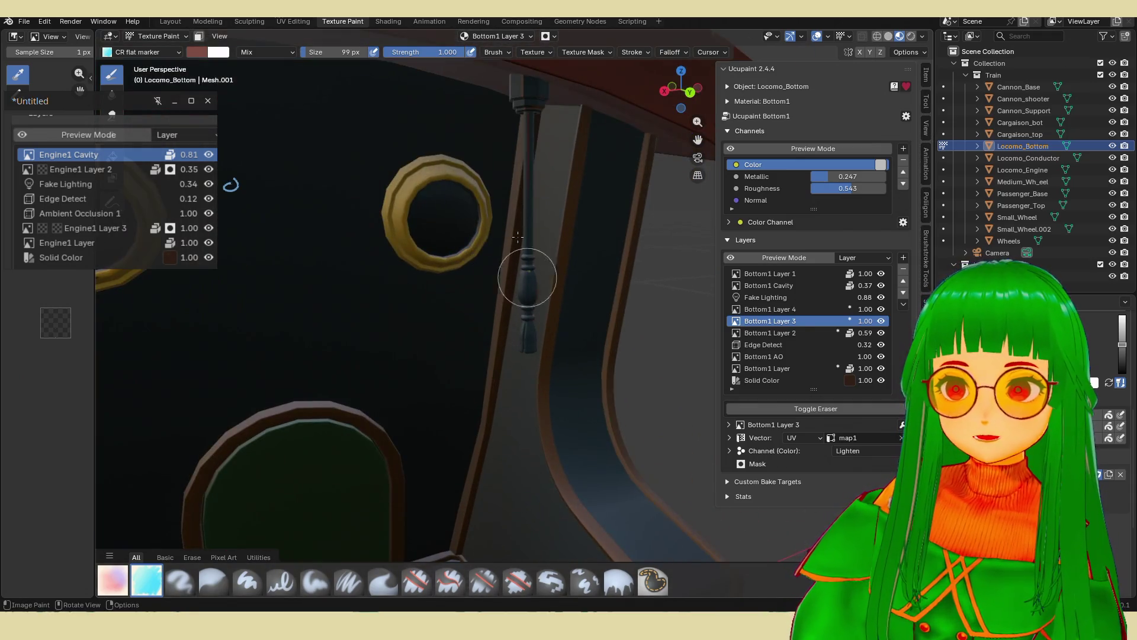
scroll(469, 260, "down", 2)
scroll(469, 261, "down", 4)
middle_click_drag(465, 257, 327, 293)
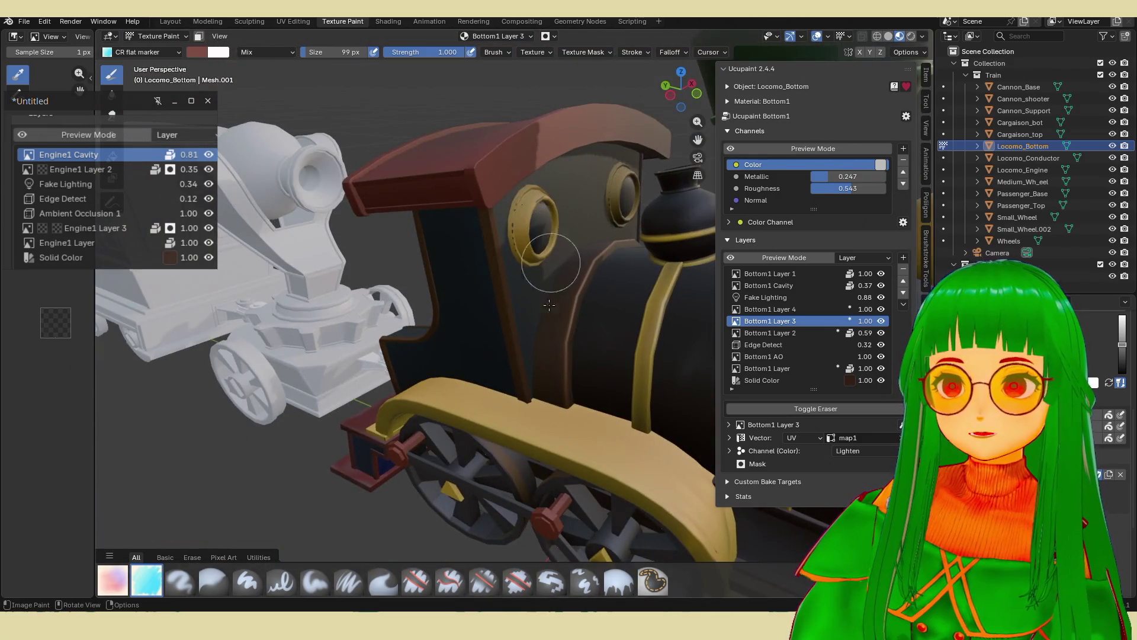
scroll(549, 305, "down", 4)
mouse_move(549, 305)
middle_mouse_down()
mouse_move(477, 373)
mouse_move(489, 423)
middle_mouse_up()
scroll(477, 373, "down", 2)
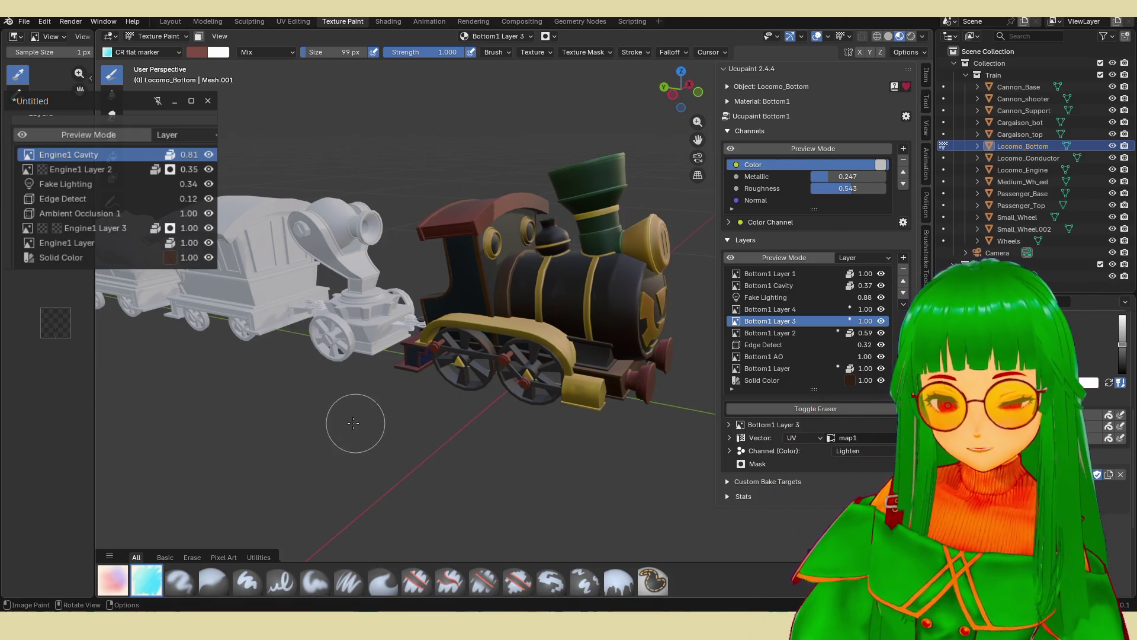
scroll(393, 393, "up", 4)
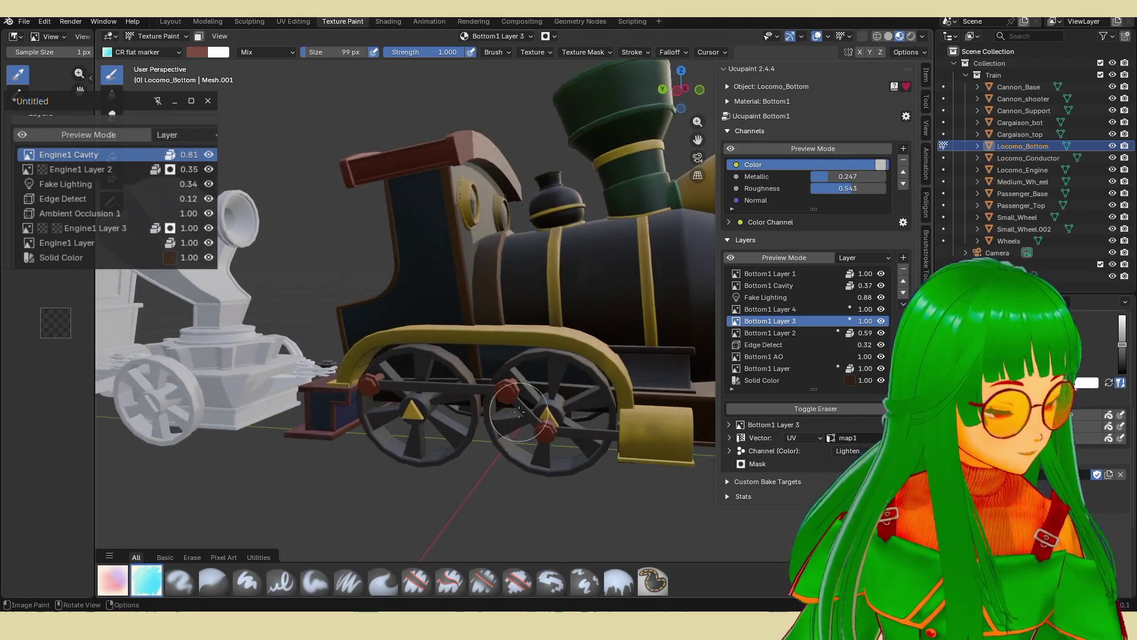
scroll(518, 411, "up", 5)
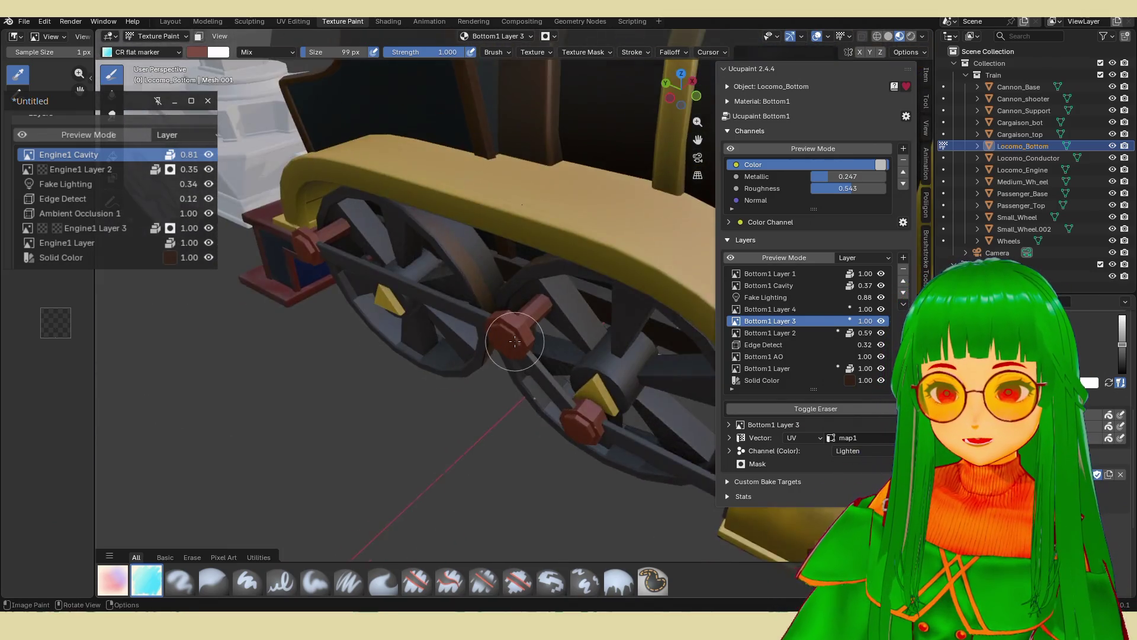
scroll(515, 340, "up", 3)
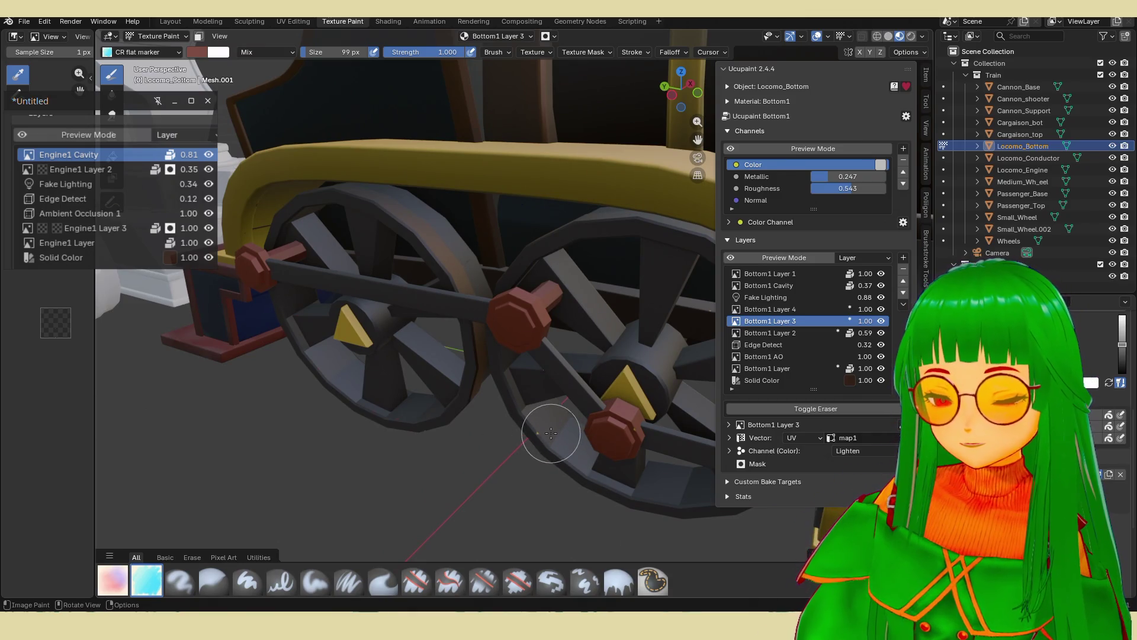
key("alt+q")
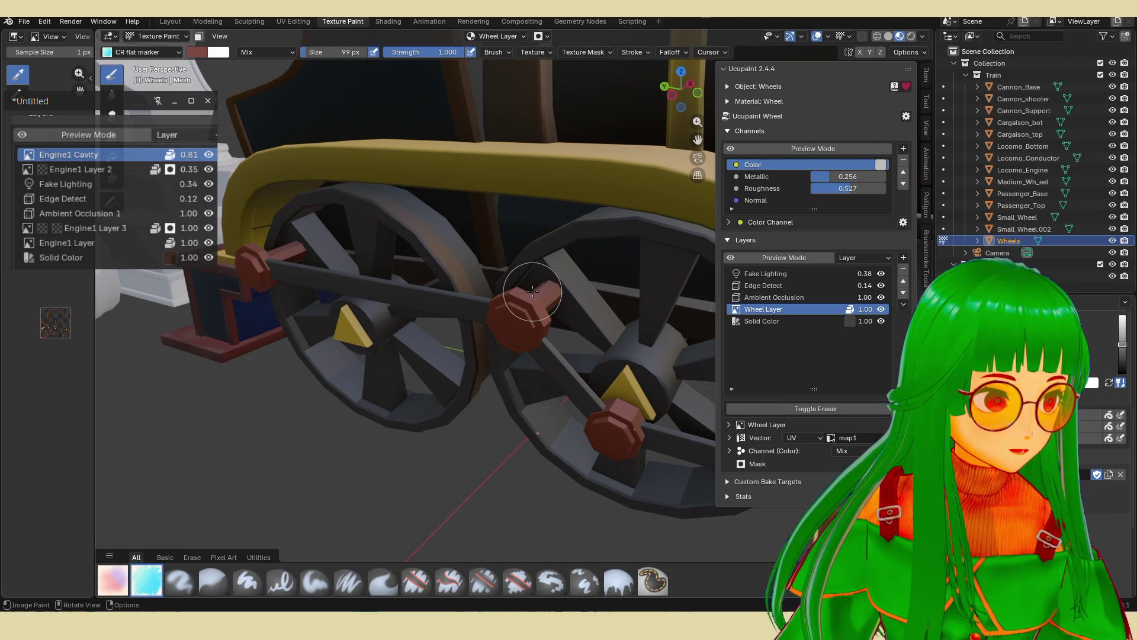
Add a New Image layer named Wheel Layer 1 to the Wheels, accepting the dialog defaults.
scroll(529, 303, "down", 4)
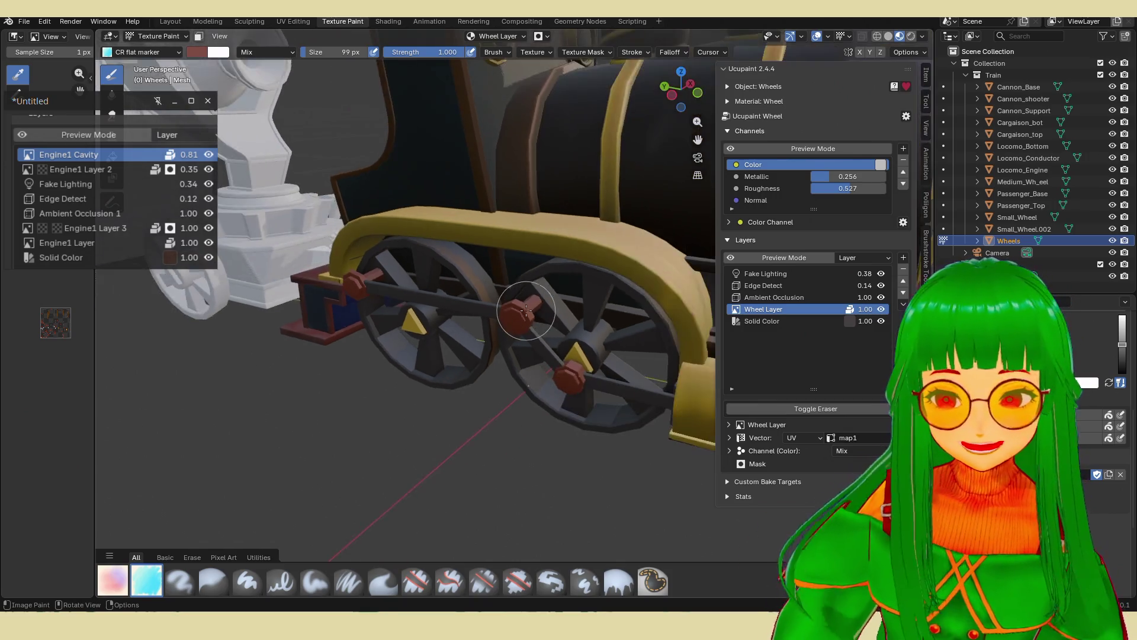
scroll(526, 309, "up", 4)
mouse_move(525, 310)
middle_mouse_down()
mouse_move(521, 320)
mouse_move(541, 319)
middle_mouse_up()
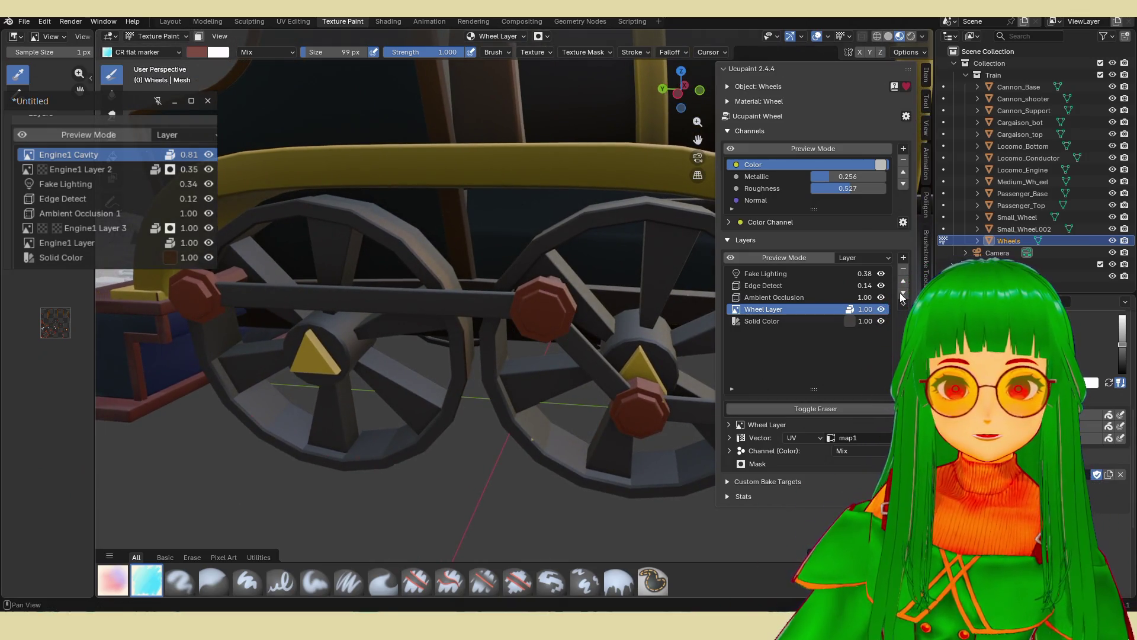
left_click(907, 257)
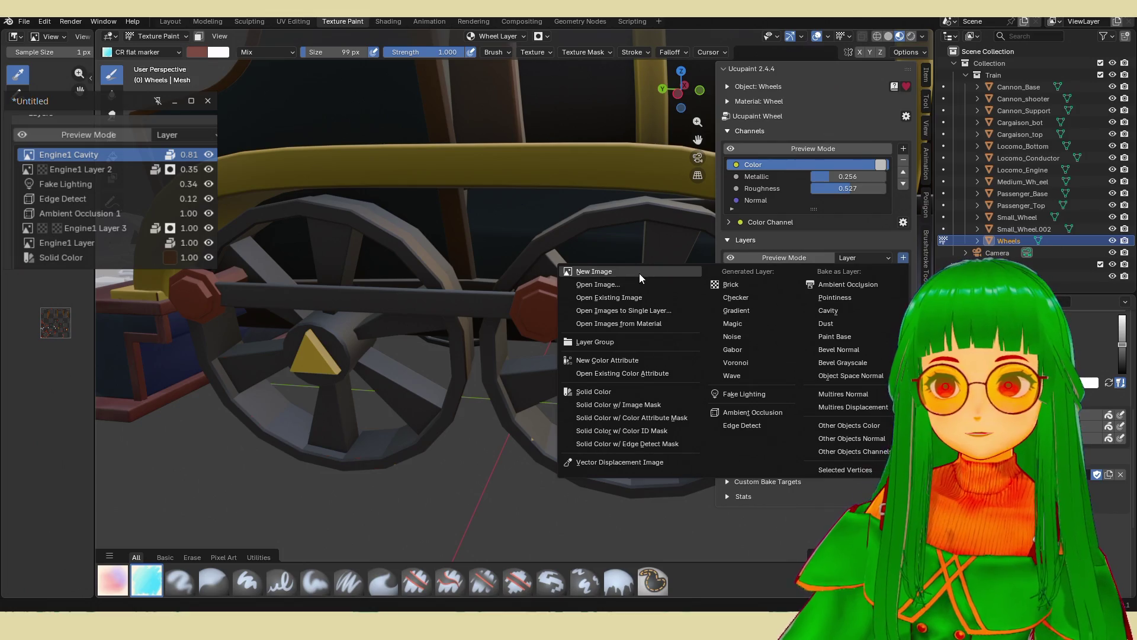
left_click(638, 272)
left_click(629, 401)
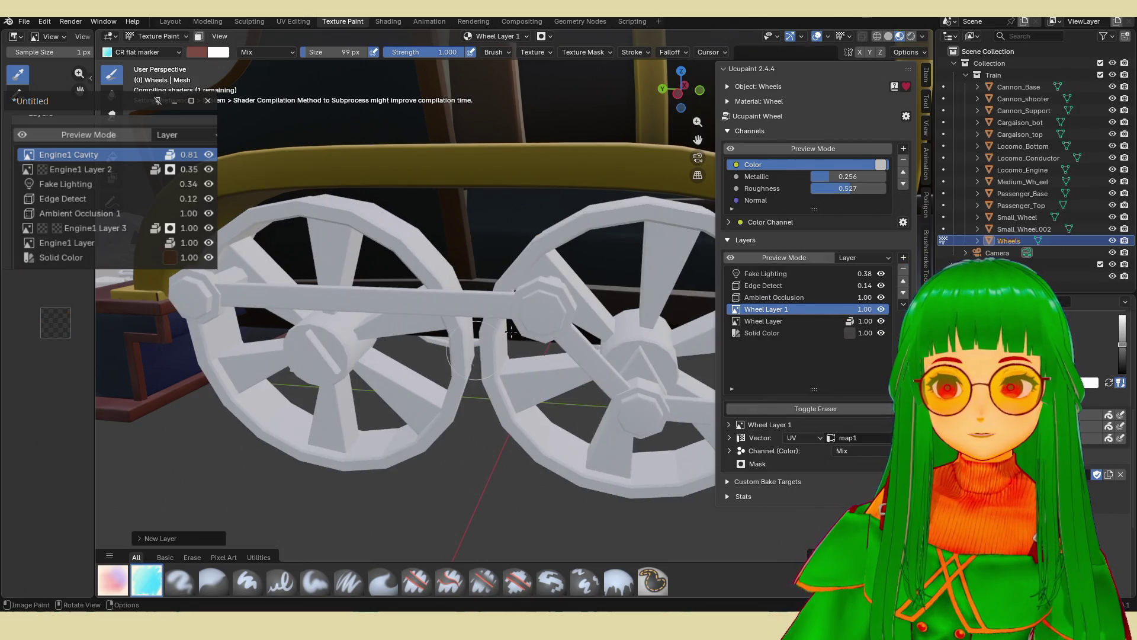
scroll(545, 314, "up", 6)
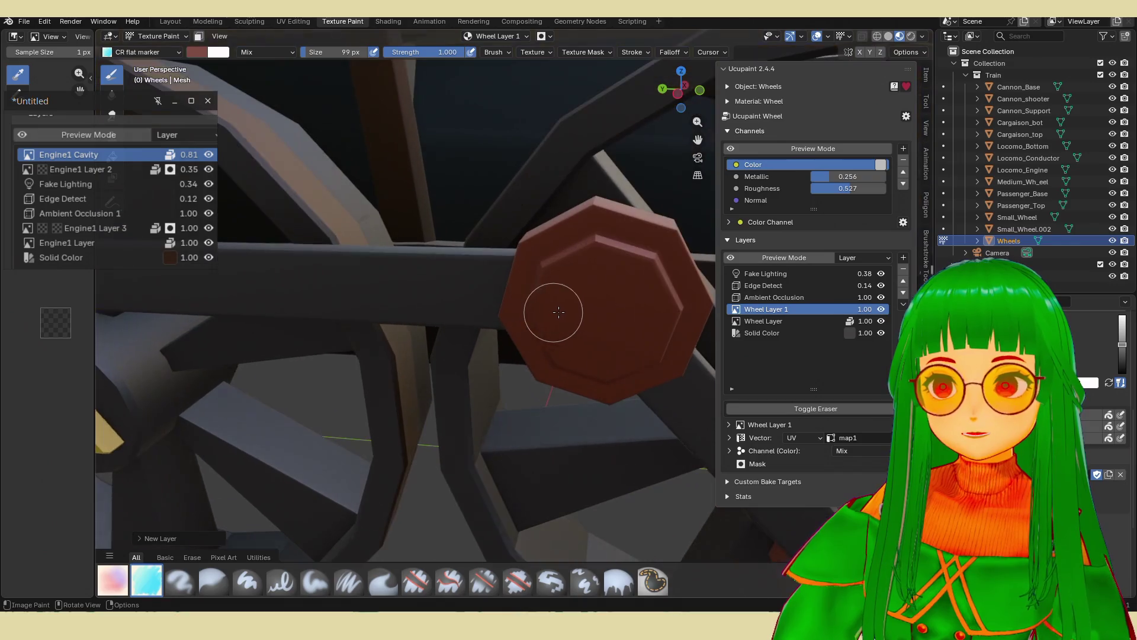
Paint darker shading strokes on the near red nut face and the upper wheel nut.
mouse_move(609, 307)
left_mouse_down()
mouse_move(598, 313)
mouse_move(617, 272)
mouse_move(586, 292)
mouse_move(622, 300)
left_mouse_up()
scroll(620, 300, "down", 5)
middle_click_drag(620, 300, 584, 396)
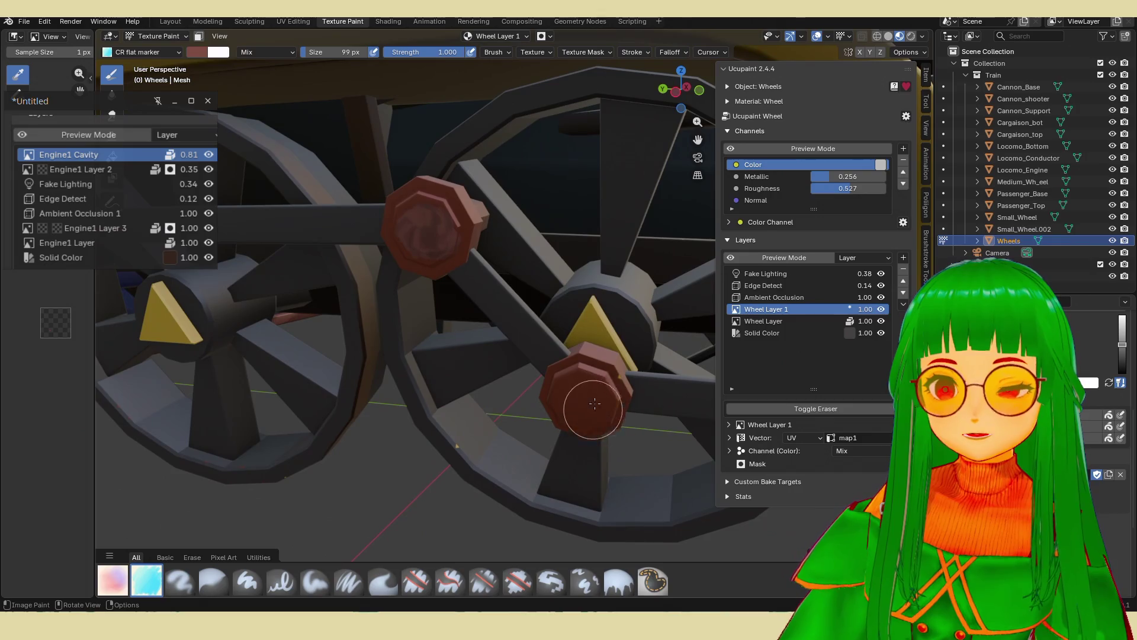
left_click(421, 228)
scroll(421, 229, "down", 3)
mouse_move(424, 300)
middle_mouse_down()
mouse_move(445, 332)
mouse_move(384, 320)
mouse_move(450, 355)
middle_mouse_up()
scroll(447, 334, "up", 2)
scroll(402, 376, "up", 3)
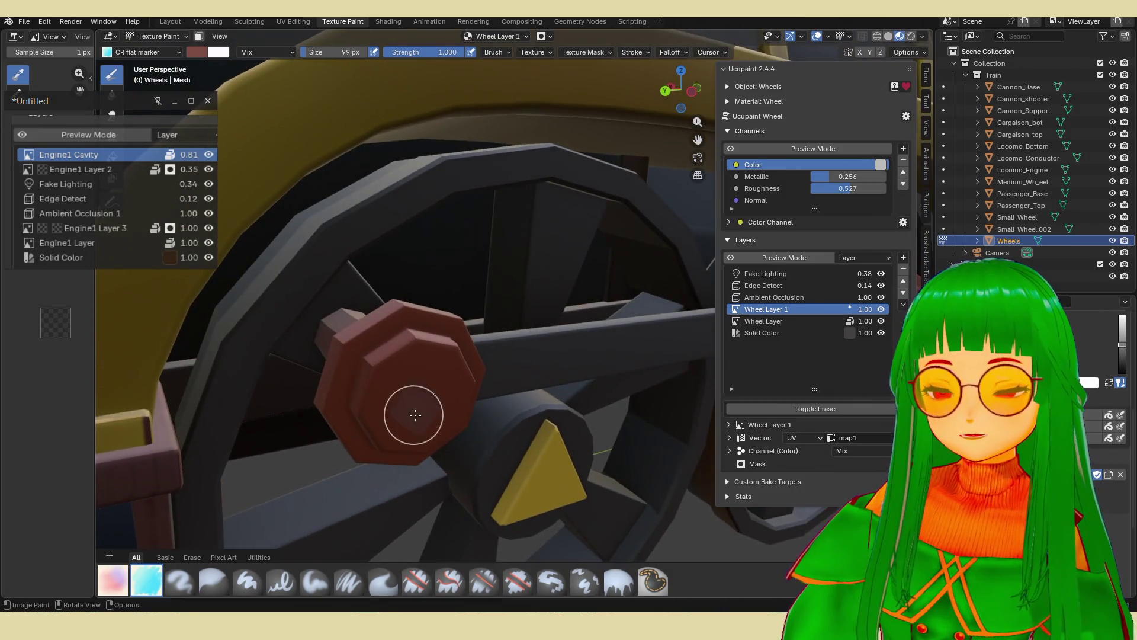
scroll(405, 403, "down", 4)
mouse_move(406, 403)
middle_mouse_down()
mouse_move(533, 409)
mouse_move(576, 398)
mouse_move(515, 368)
mouse_move(503, 390)
mouse_move(482, 381)
mouse_move(524, 363)
middle_mouse_up()
scroll(521, 370, "up", 5)
scroll(499, 403, "down", 5)
scroll(483, 380, "up", 6)
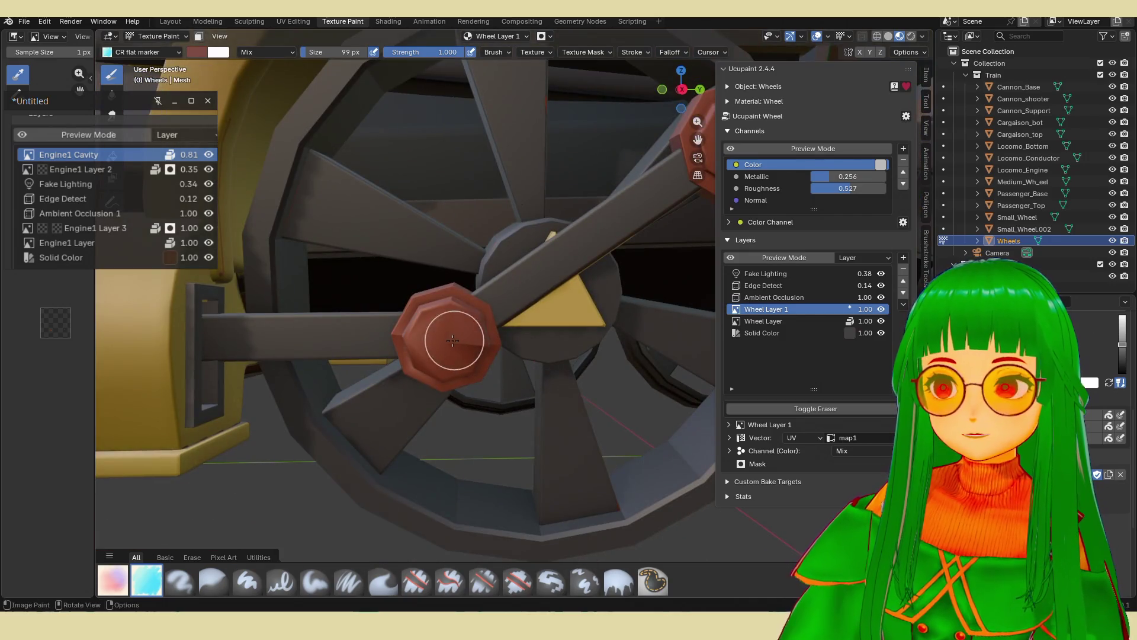
scroll(458, 342, "down", 3)
Reframe on the upper nut and rod, then orbit around the train to review the shaded wheel bolts.
middle_click_drag(634, 212, 427, 380, "shift")
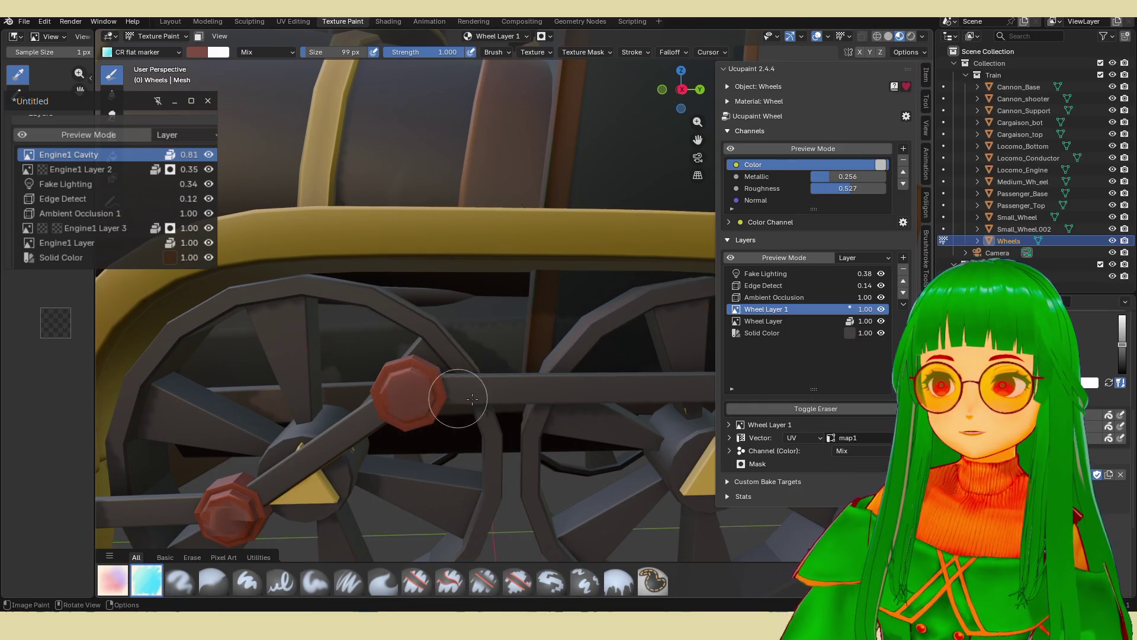
scroll(472, 399, "down", 4)
scroll(450, 394, "up", 4)
mouse_move(450, 394)
middle_mouse_down()
mouse_move(355, 376)
mouse_move(414, 363)
mouse_move(385, 375)
mouse_move(551, 288)
middle_mouse_up()
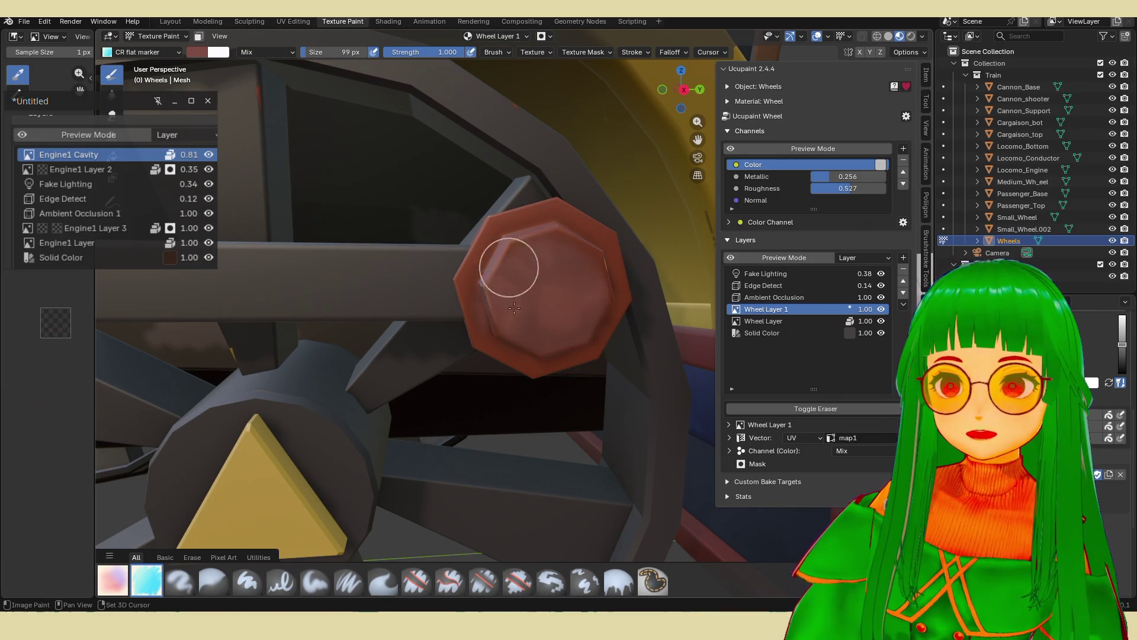
scroll(591, 317, "down", 5)
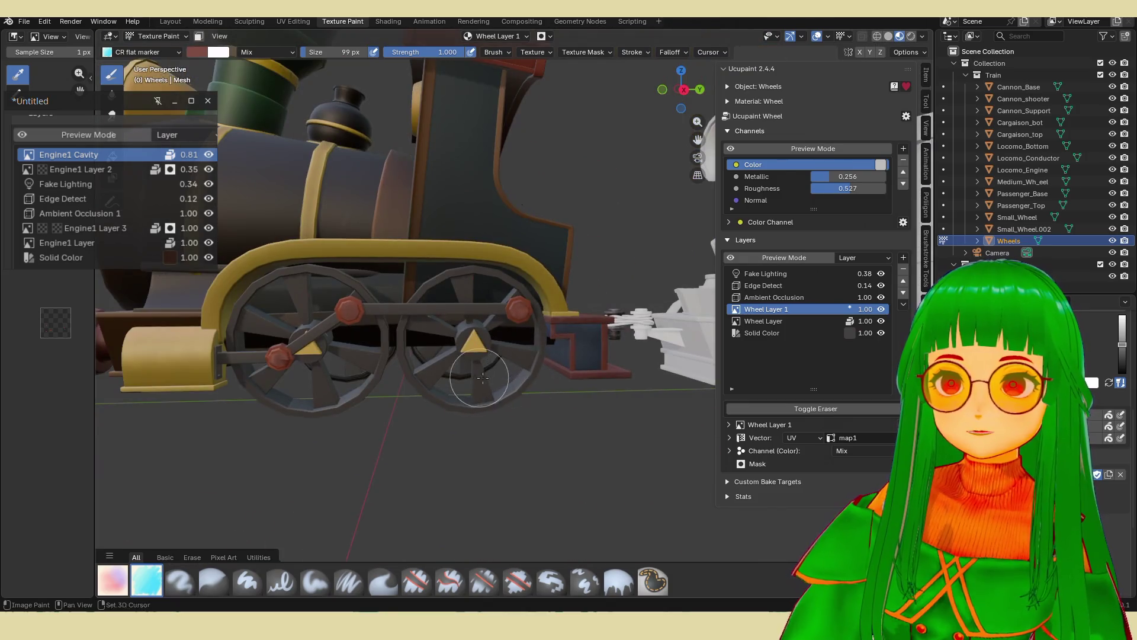
scroll(434, 348, "up", 2)
scroll(433, 348, "up", 4)
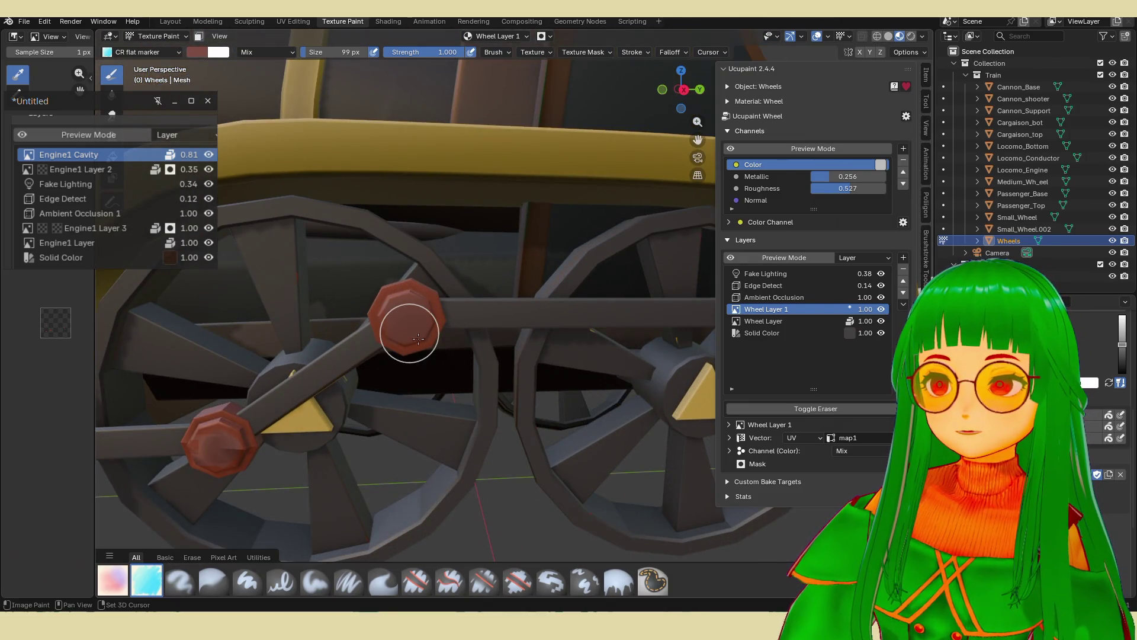
scroll(296, 438, "down", 4)
scroll(356, 432, "up", 5)
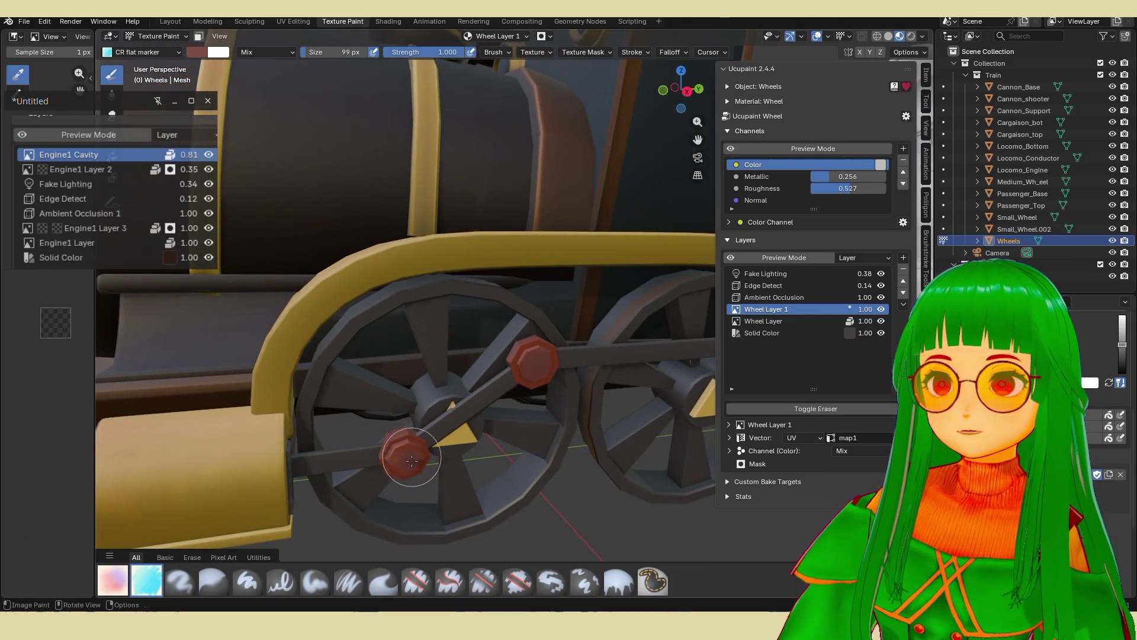
scroll(411, 457, "down", 6)
mouse_move(412, 457)
middle_mouse_down()
mouse_move(660, 424)
mouse_move(610, 418)
mouse_move(491, 473)
mouse_move(497, 450)
middle_mouse_up()
scroll(568, 343, "up", 6)
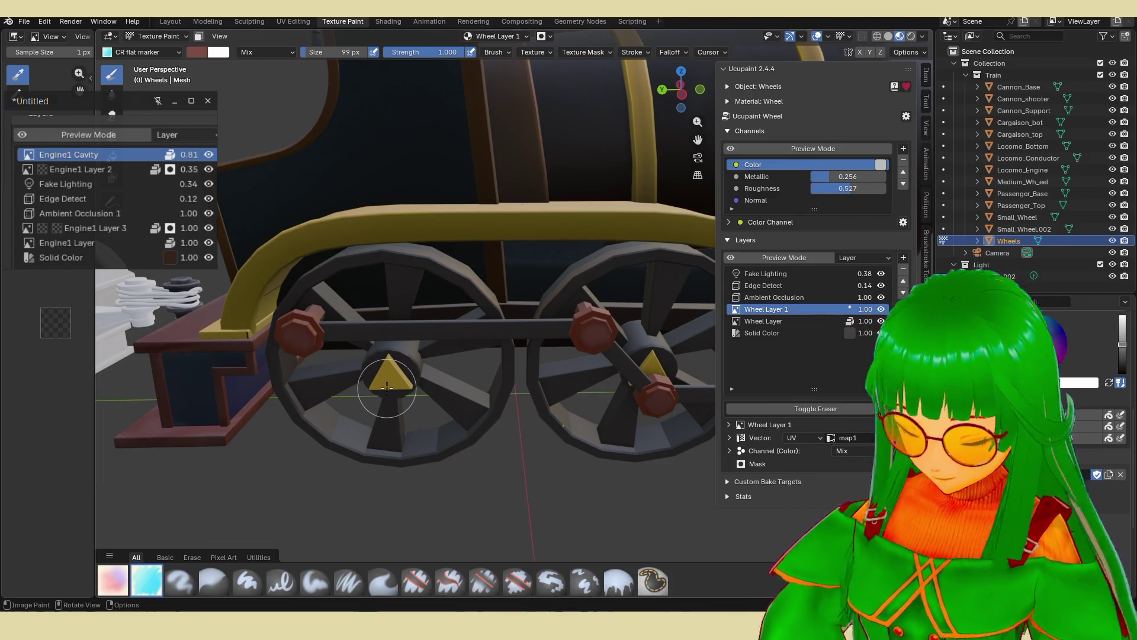
middle_click_drag(355, 432, 383, 449)
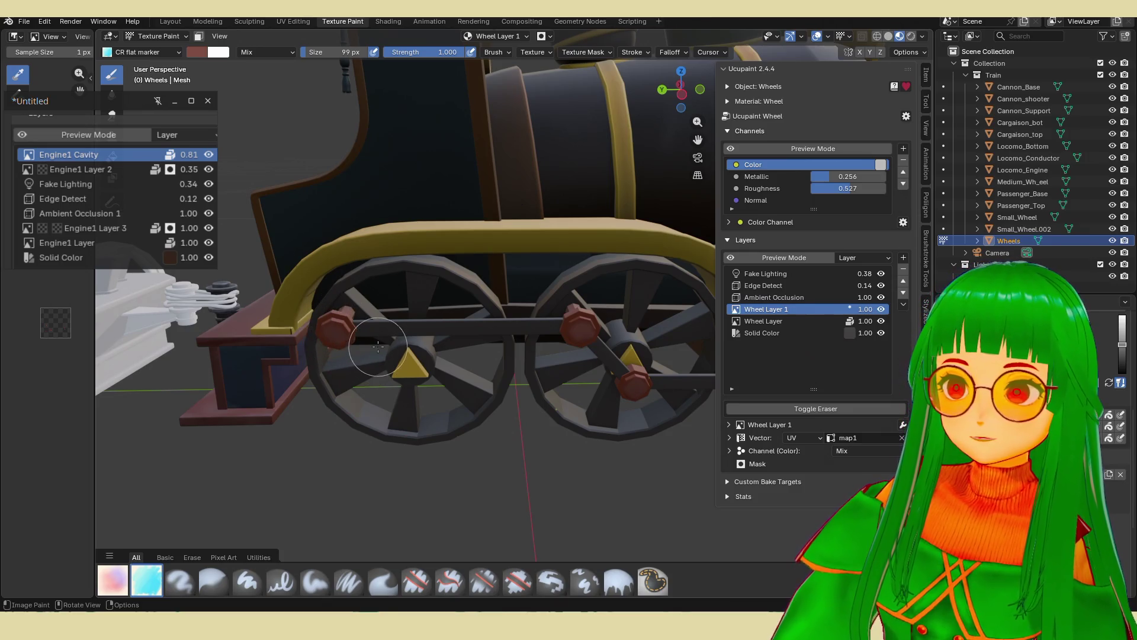
scroll(605, 352, "up", 3)
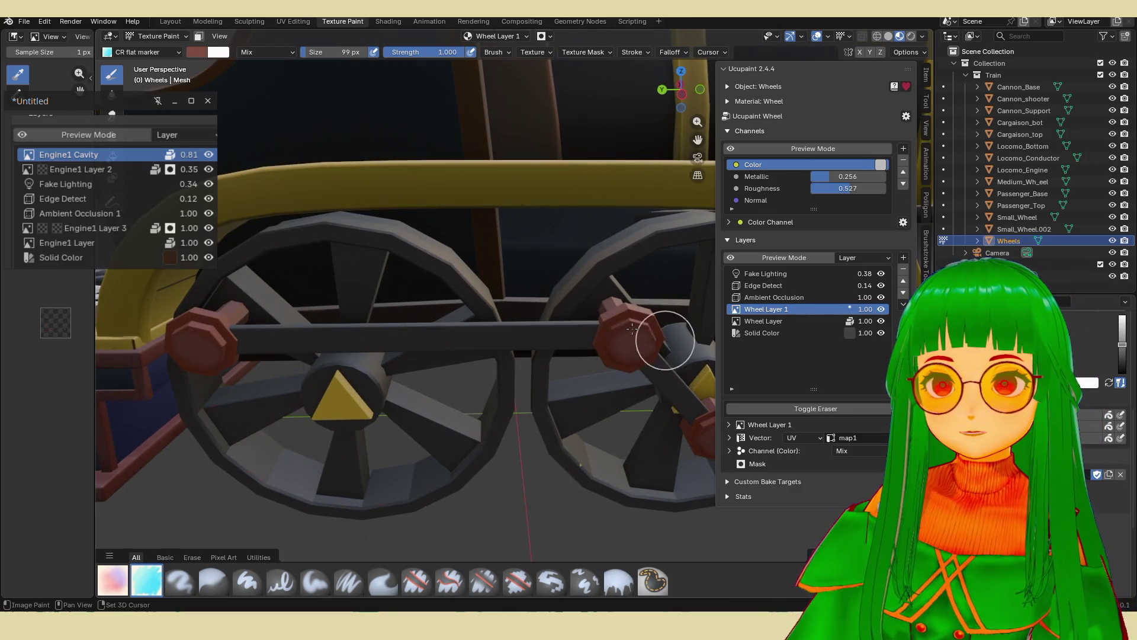
scroll(642, 379, "up", 2)
middle_click_drag(642, 382, 553, 352, "shift")
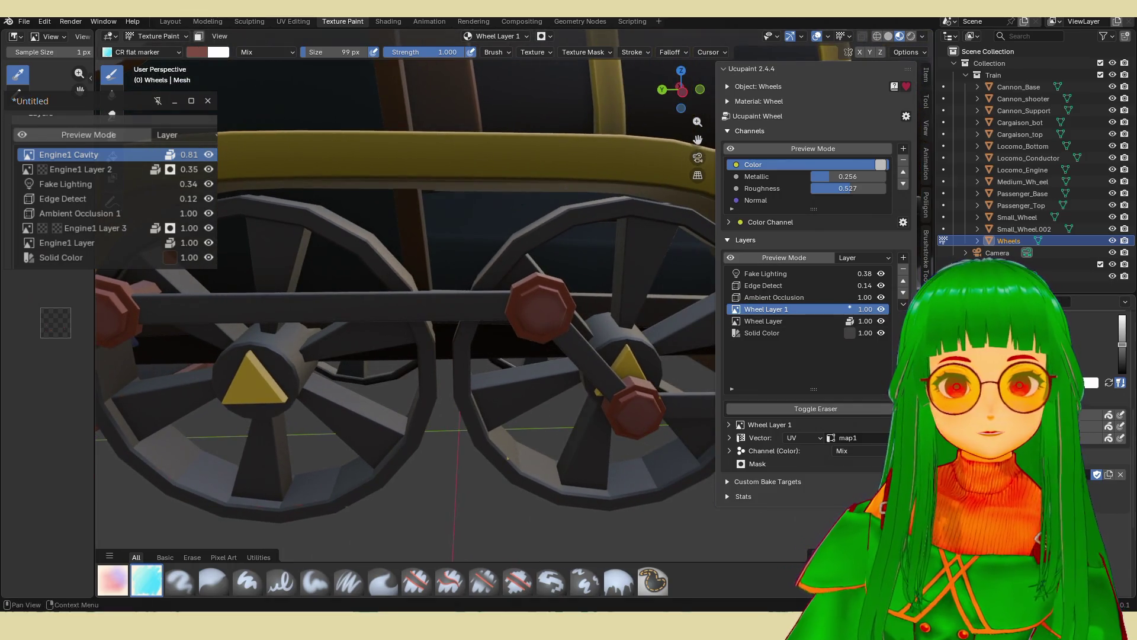
Set Wheel Layer 1's colour channel blend to Overlay and its opacity to 0.50.
left_click(853, 450)
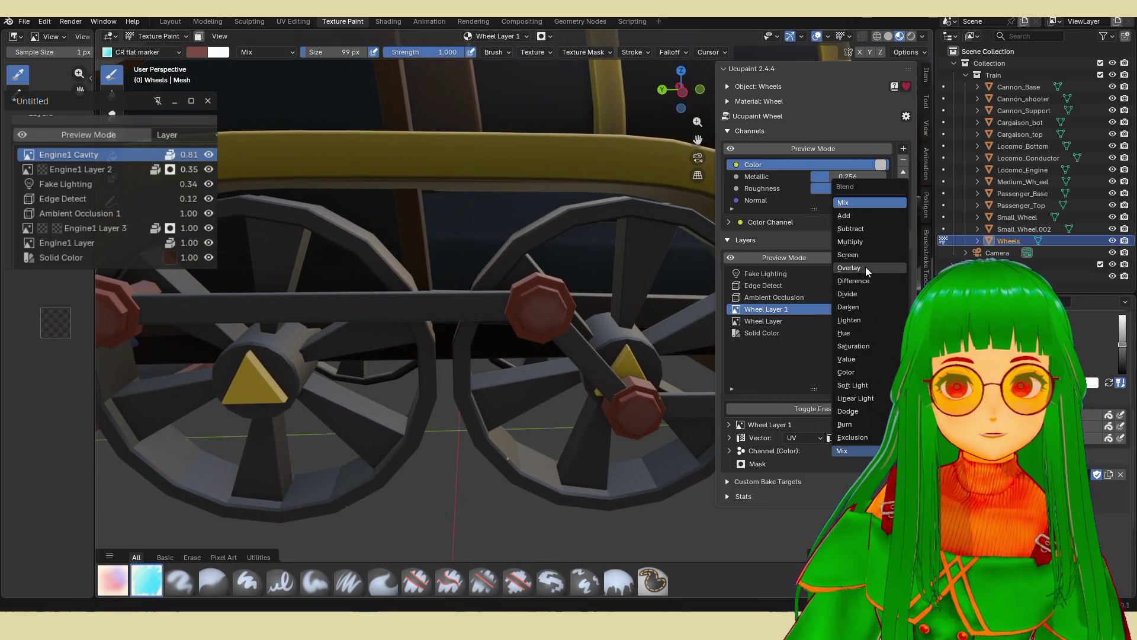
left_click(818, 267)
scroll(552, 320, "up", 1)
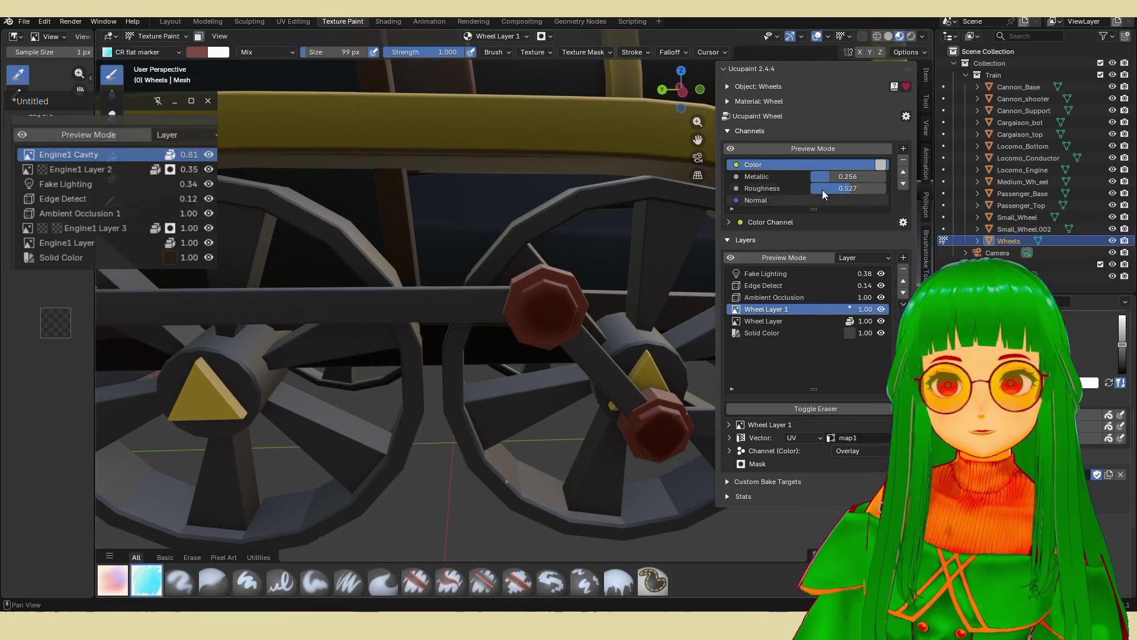
mouse_move(868, 308)
left_mouse_down()
mouse_move(829, 308)
mouse_move(843, 308)
left_mouse_up()
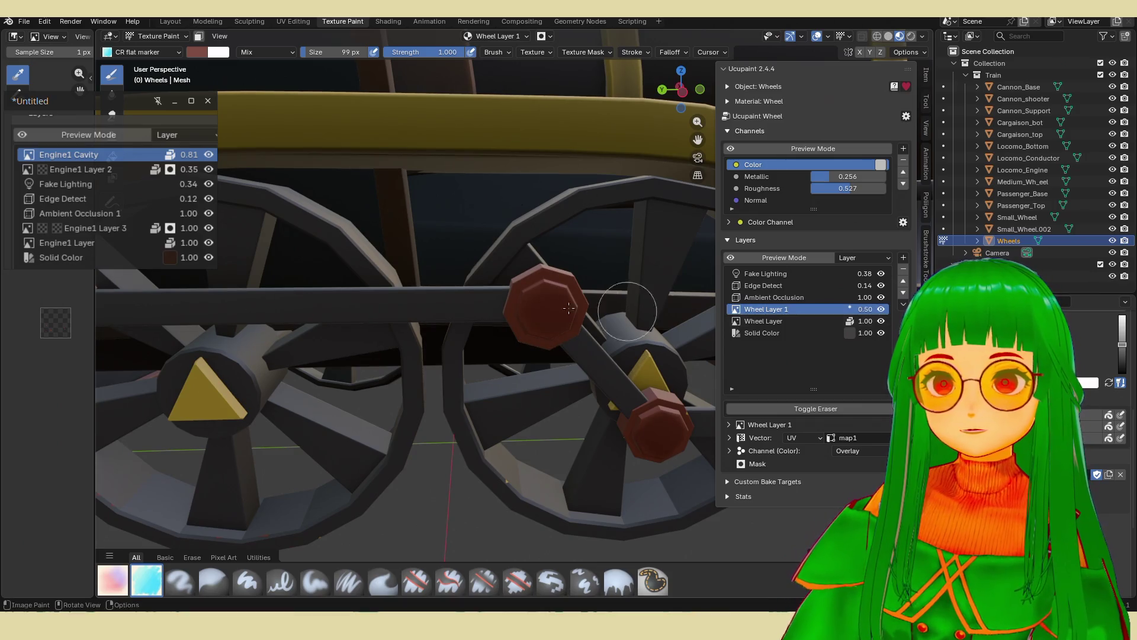
scroll(659, 397, "down", 5)
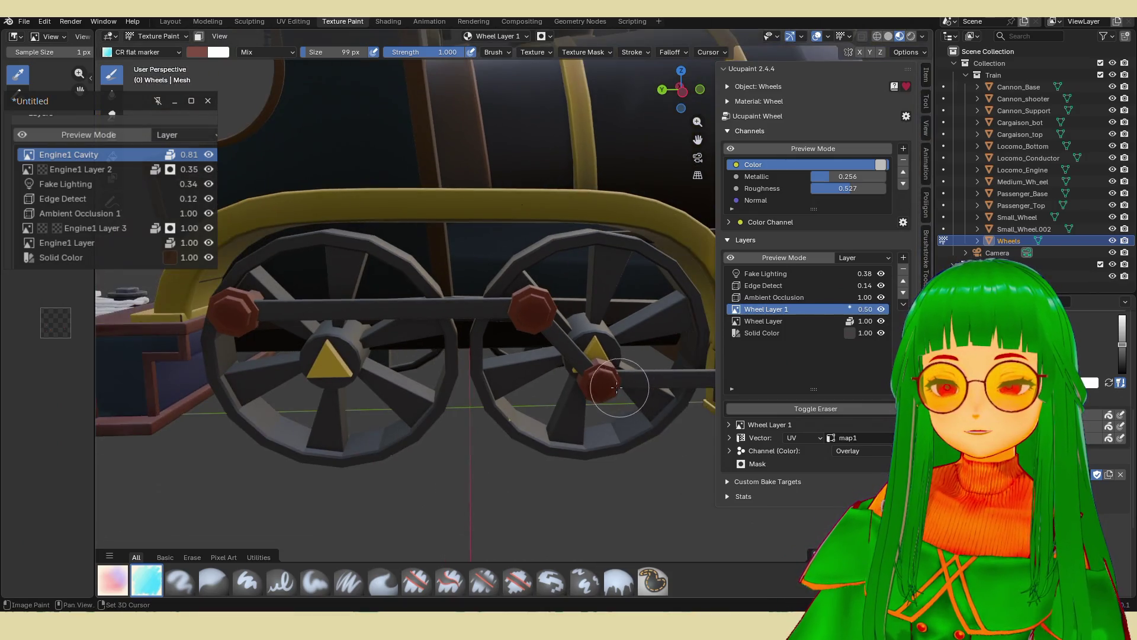
Orbit to a close side view of the driving wheels and put the Wheels mesh into Edit Mode.
scroll(319, 355, "down", 2)
mouse_move(320, 355)
middle_mouse_down()
mouse_move(528, 400)
mouse_move(468, 384)
middle_mouse_up()
scroll(529, 400, "down", 3)
scroll(466, 385, "up", 4)
scroll(468, 383, "up", 3)
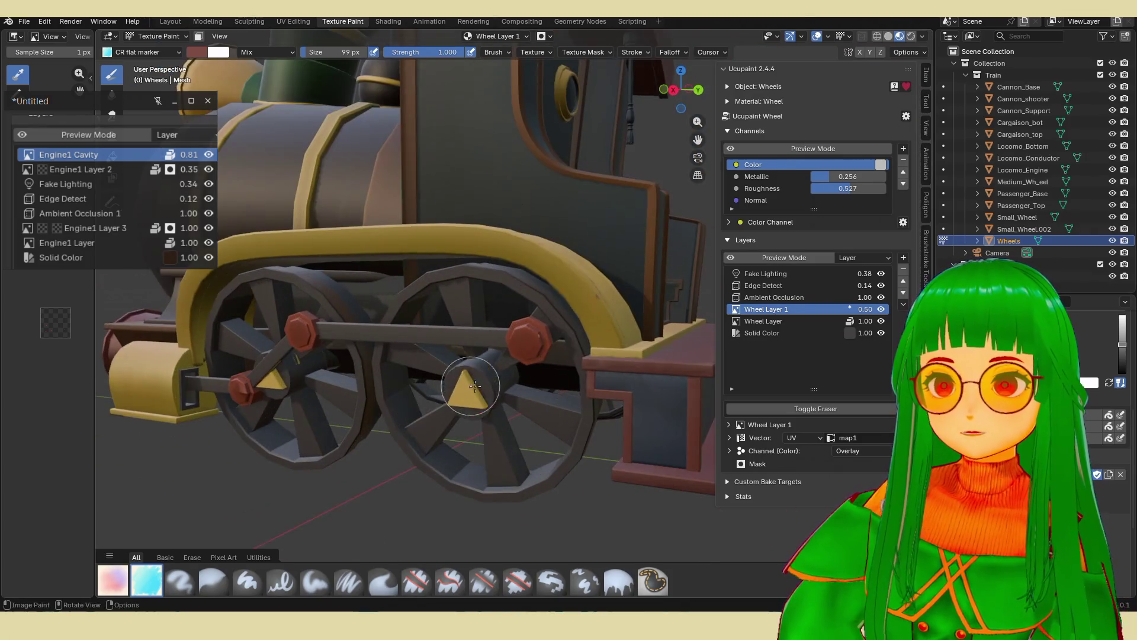
middle_click_drag(529, 339, 623, 337)
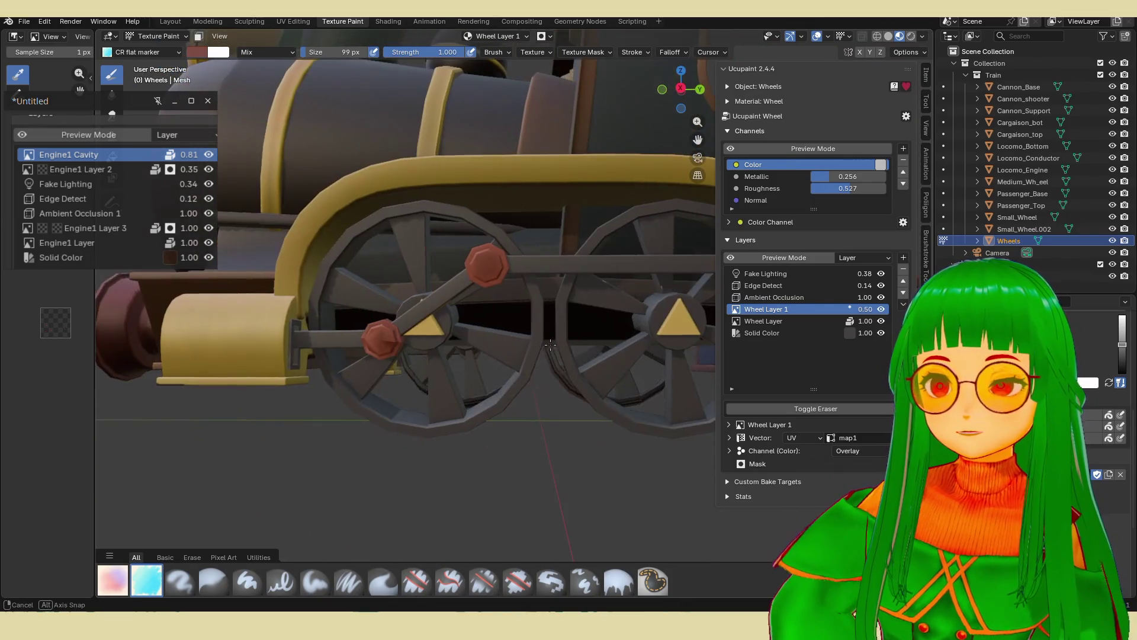
scroll(592, 337, "up", 4)
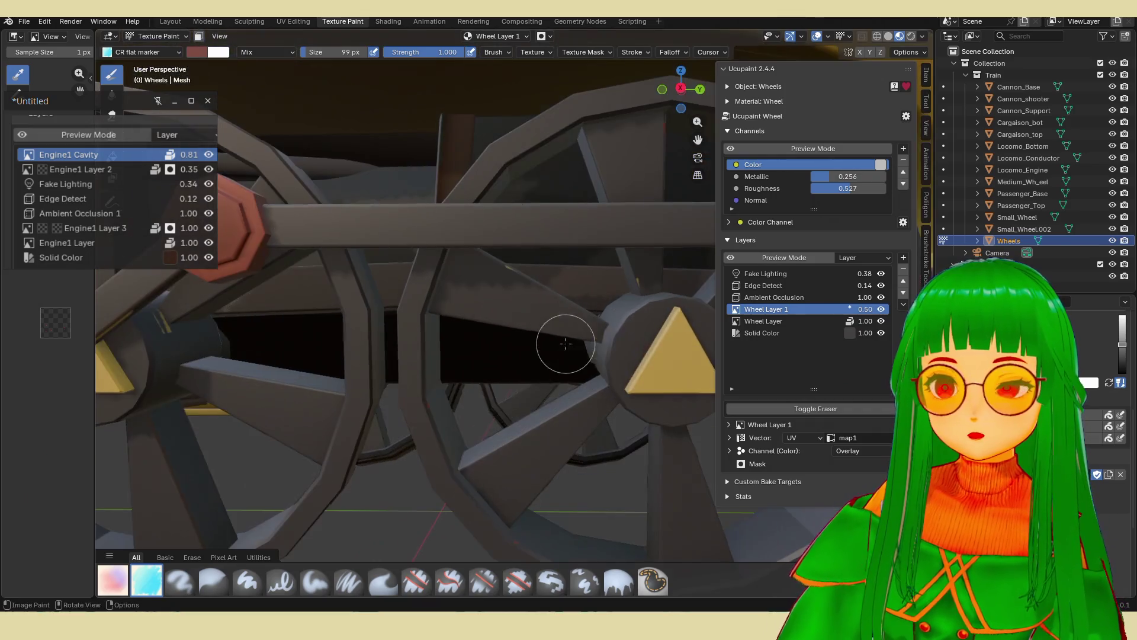
key("Tab")
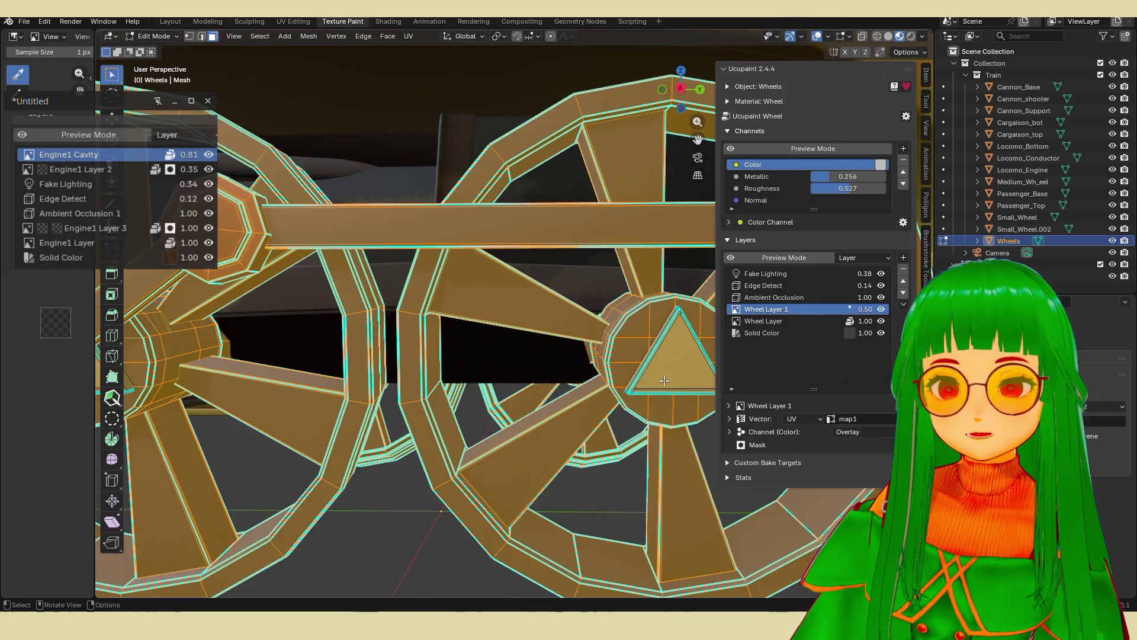
Deselect all, grow the selection over the connected wheel mesh, and hide it, leaving the yellow hub wedges.
key("alt+a")
scroll(664, 380, "down", 3)
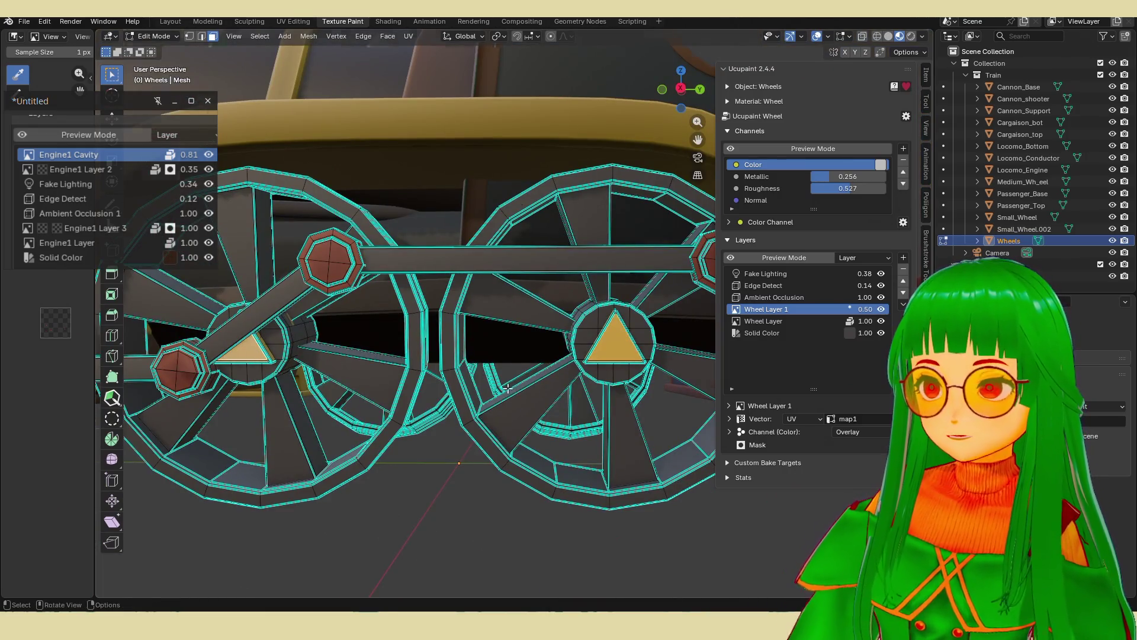
scroll(255, 355, "down", 5)
middle_click_drag(255, 356, 409, 353)
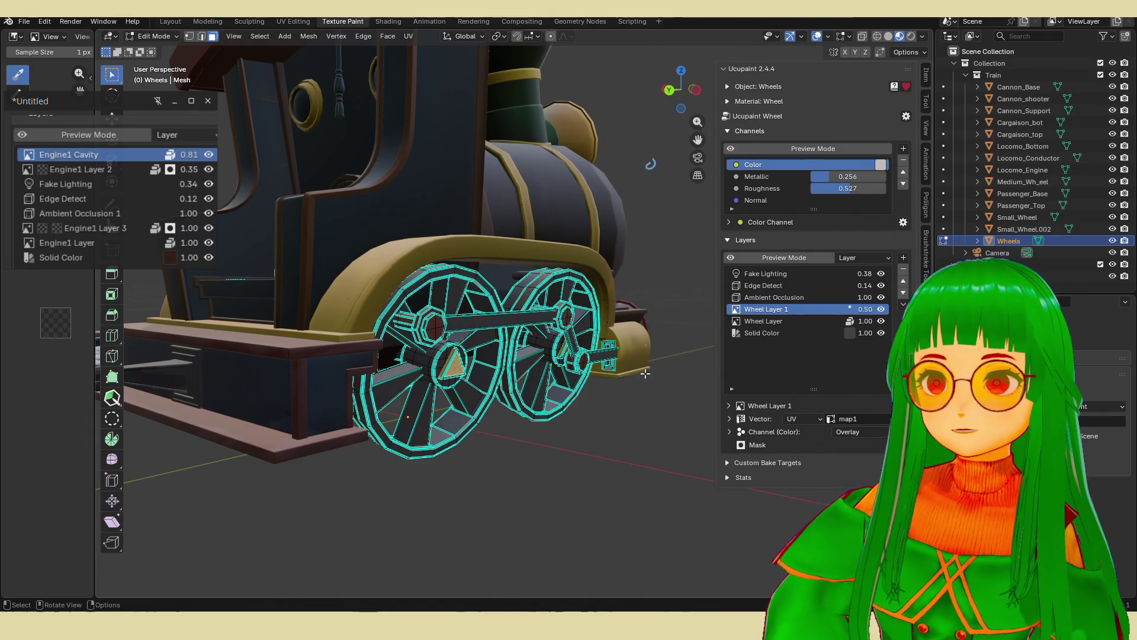
scroll(455, 370, "up", 2)
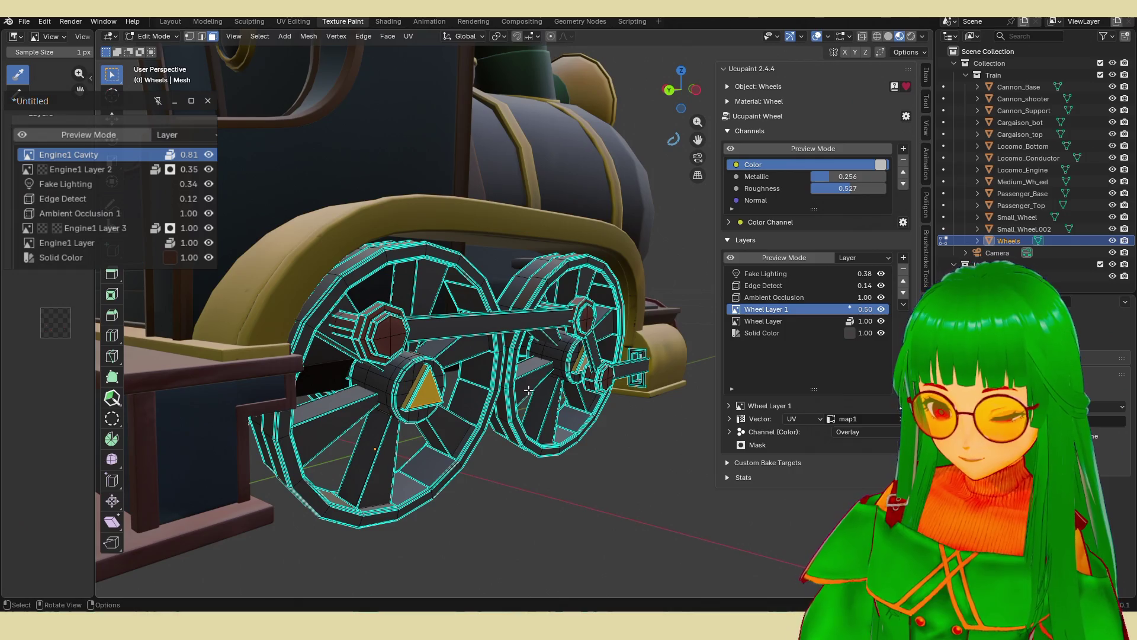
key("ctrl+KP_Add")
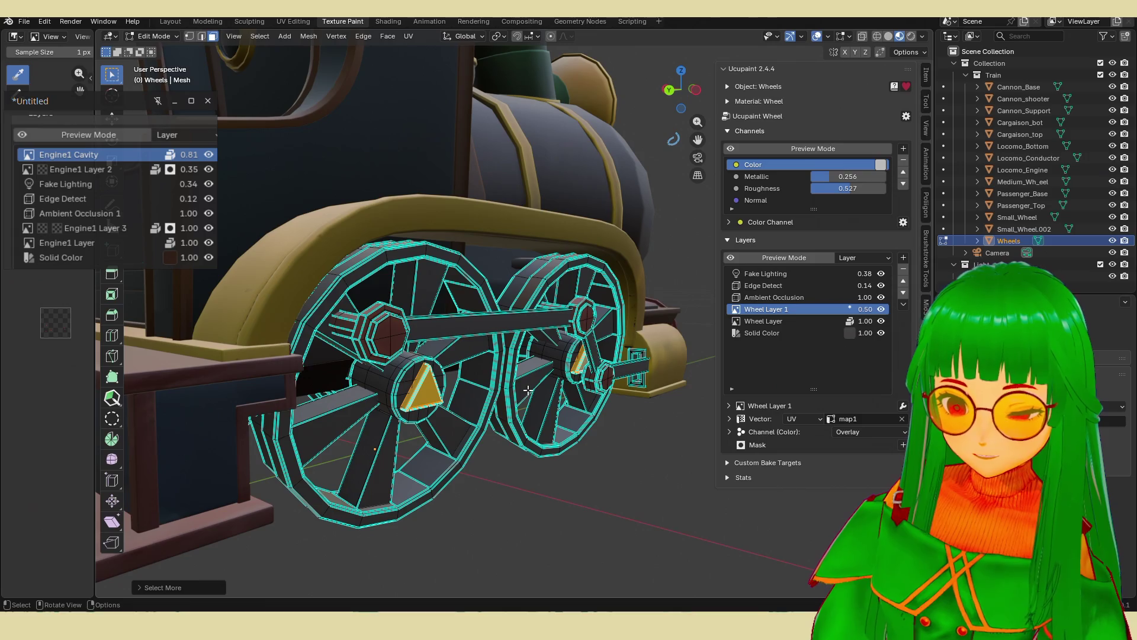
key("ctrl+l")
key("h")
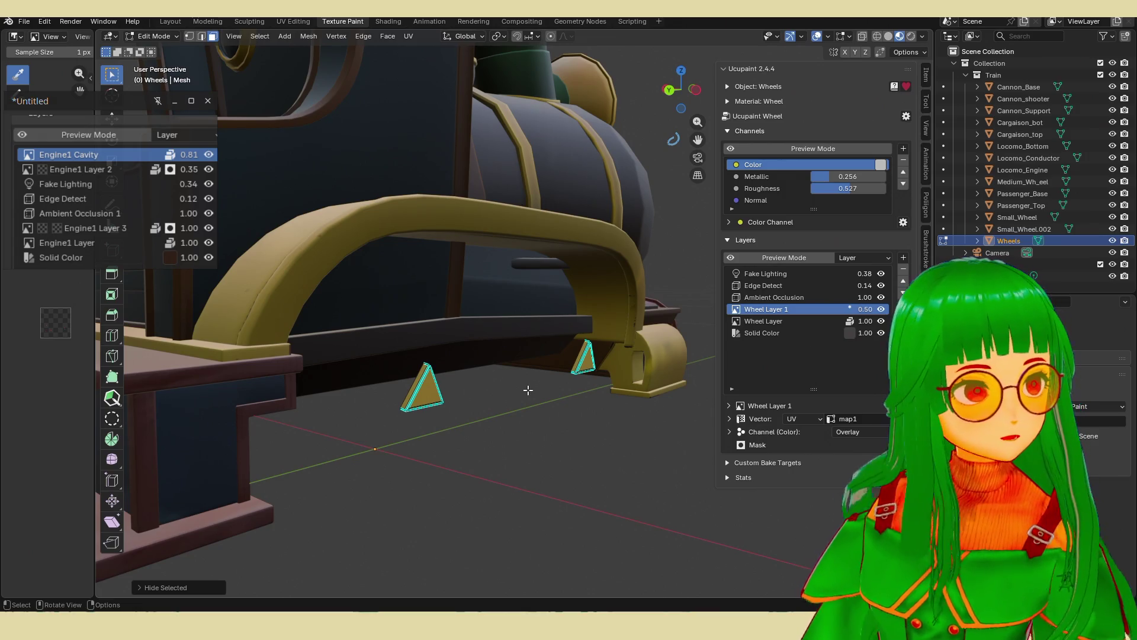
middle_click_drag(527, 390, 527, 390)
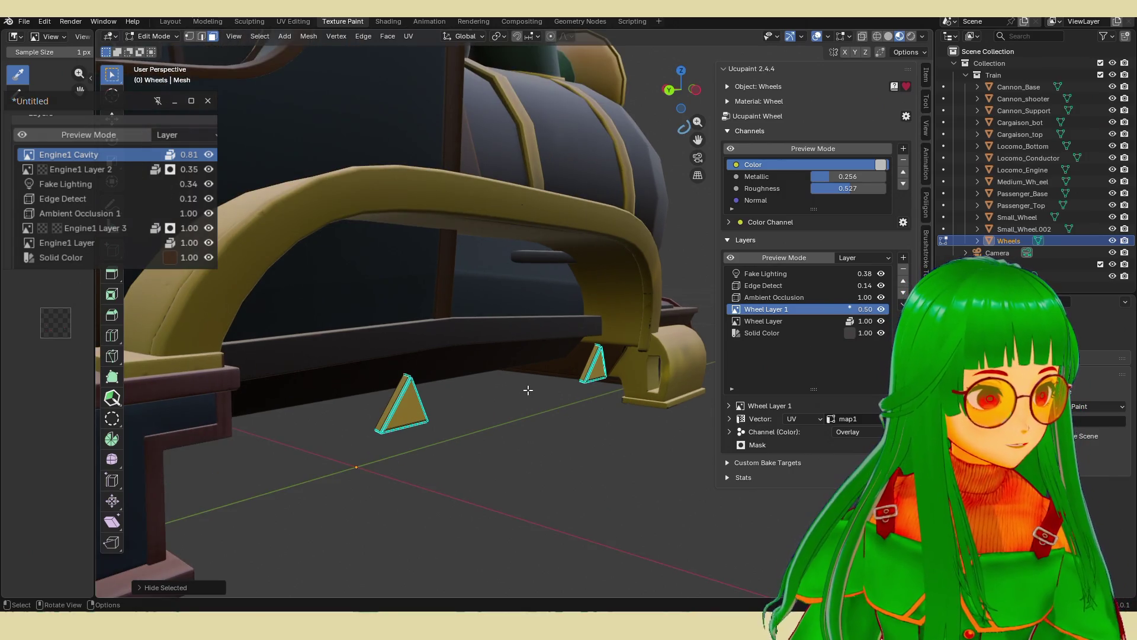
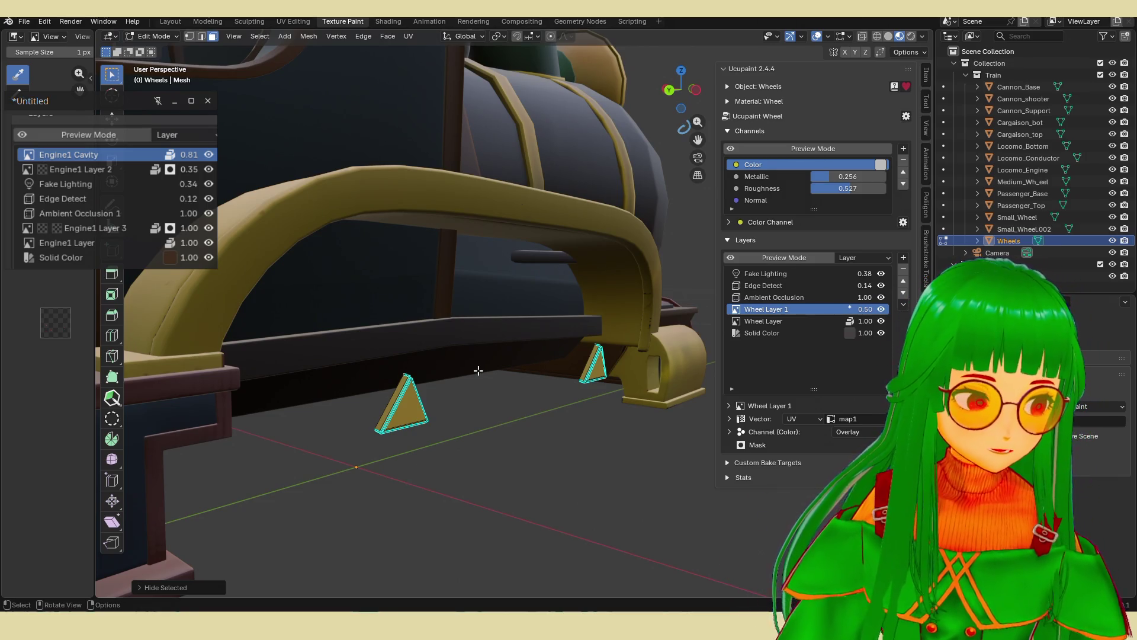
Switch the wheels to Texture Paint and brush brown shading across the first triangle.
middle_click_drag(474, 384, 443, 401)
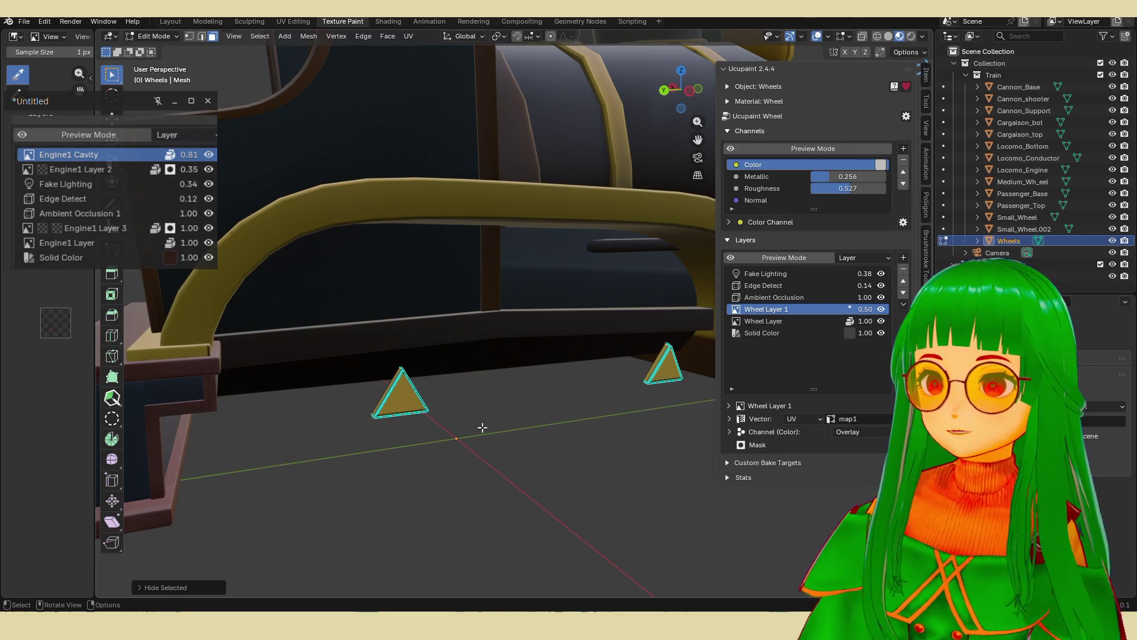
key("ctrl+Tab")
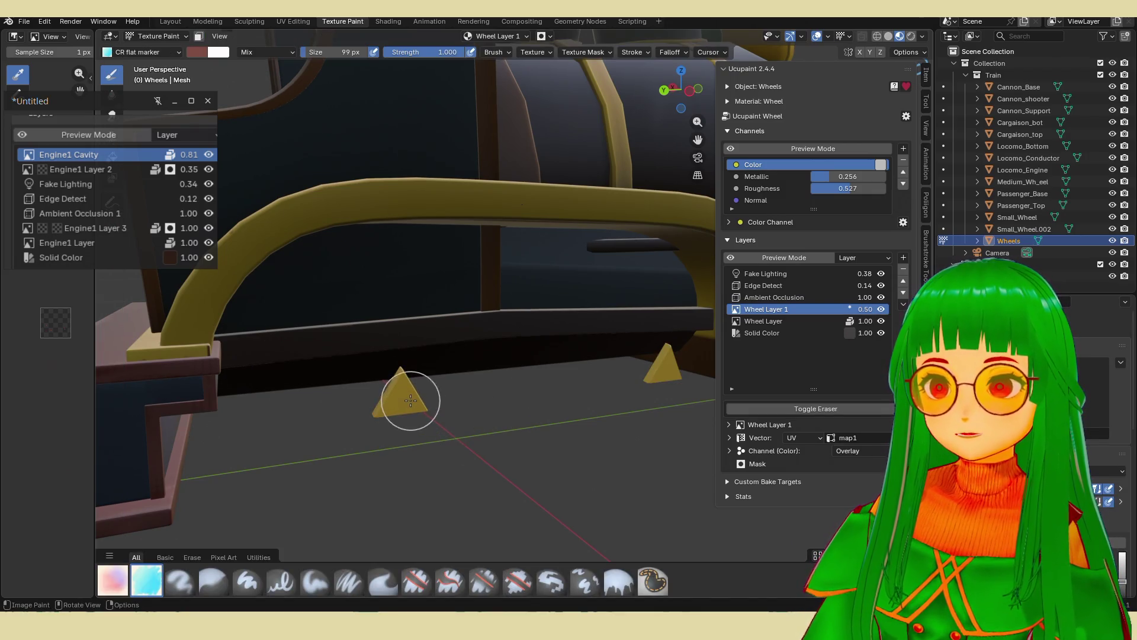
mouse_move(399, 405)
left_mouse_down()
mouse_move(399, 393)
mouse_move(388, 414)
mouse_move(403, 393)
mouse_move(424, 411)
left_mouse_up()
mouse_move(414, 437)
middle_mouse_down("ctrl")
mouse_move(388, 418)
mouse_move(432, 381)
mouse_move(472, 417)
mouse_move(473, 450)
middle_mouse_up("ctrl")
mouse_move(474, 450)
left_mouse_down()
mouse_move(445, 484)
mouse_move(471, 483)
mouse_move(513, 326)
mouse_move(474, 476)
mouse_move(426, 507)
mouse_move(504, 472)
left_mouse_up()
mouse_move(463, 418)
left_mouse_down()
mouse_move(455, 438)
mouse_move(467, 454)
mouse_move(437, 489)
mouse_move(460, 401)
left_mouse_up()
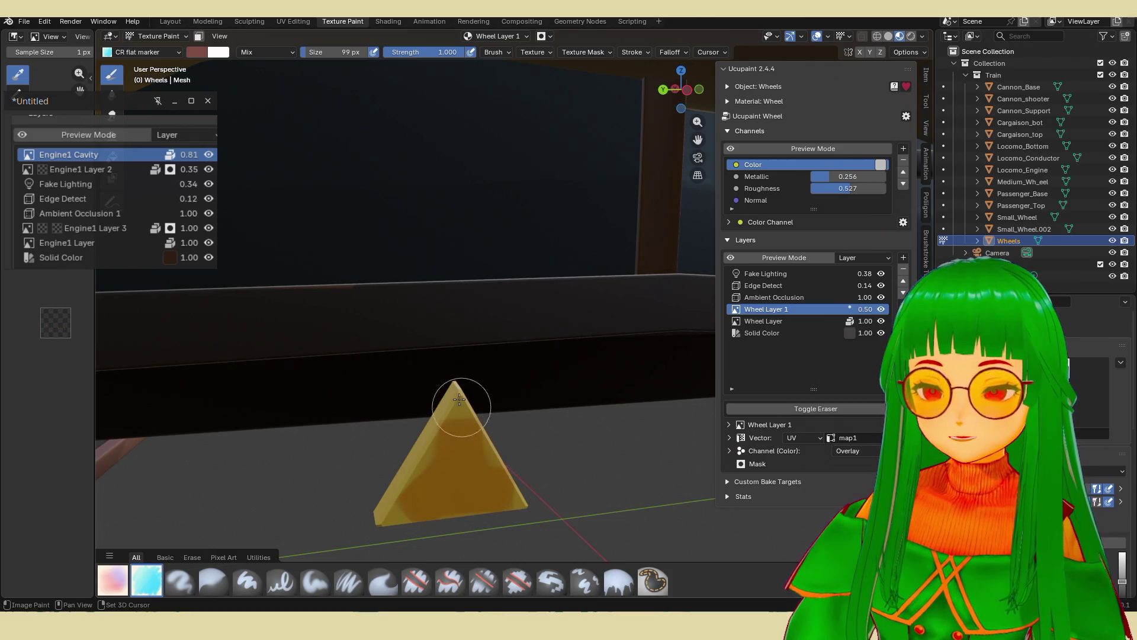
left_click_drag(418, 488, 442, 504)
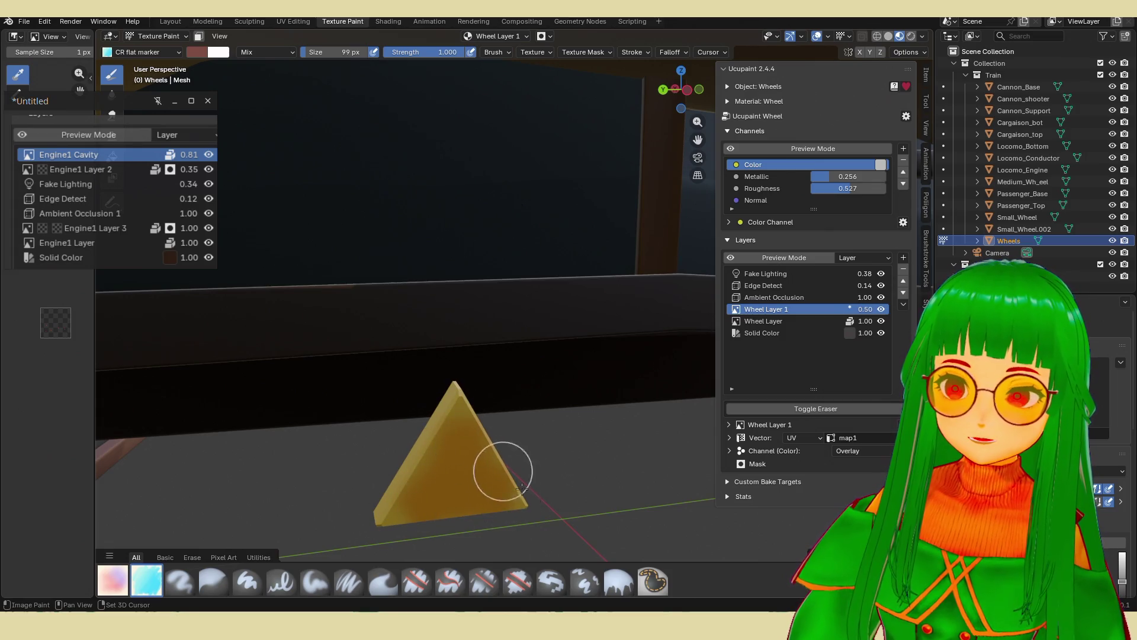
Darken the second triangle's lower-left, toggling the eraser on and off to clean up strokes.
scroll(550, 450, "down", 3)
mouse_move(549, 450)
middle_mouse_down()
mouse_move(486, 398)
mouse_move(517, 391)
middle_mouse_up()
left_click_drag(546, 419, 533, 421)
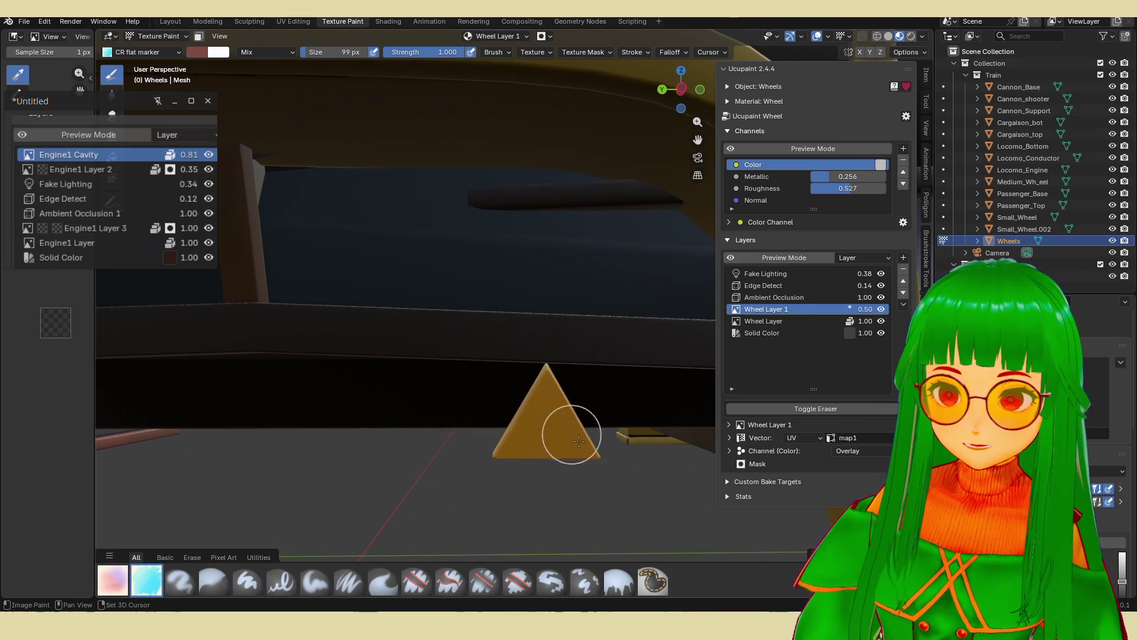
key("e")
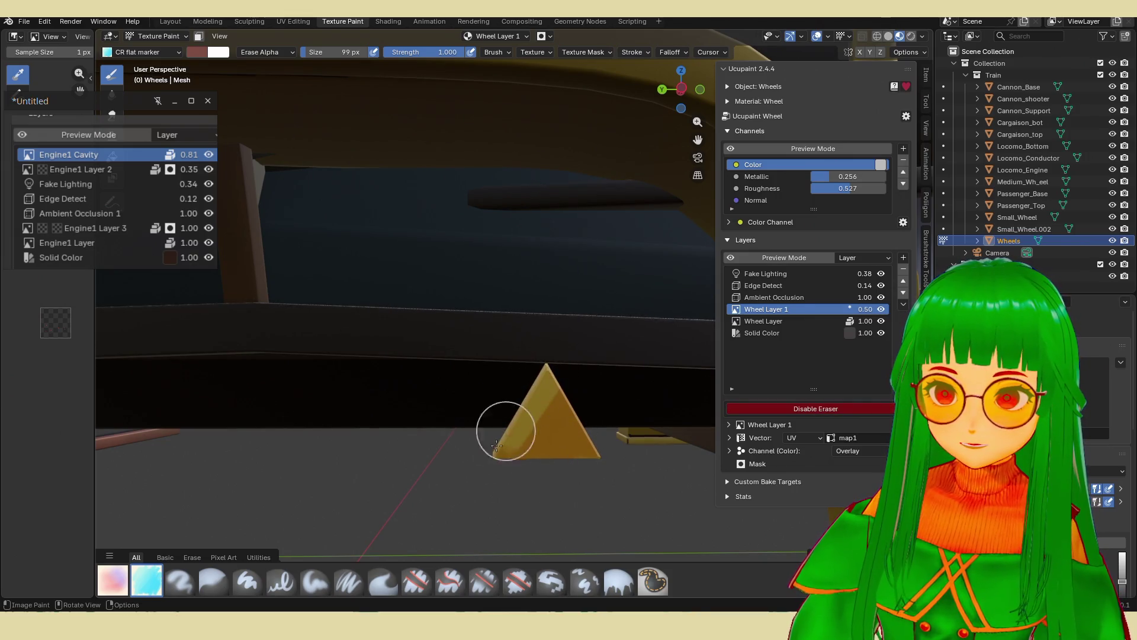
key("e")
key("e")
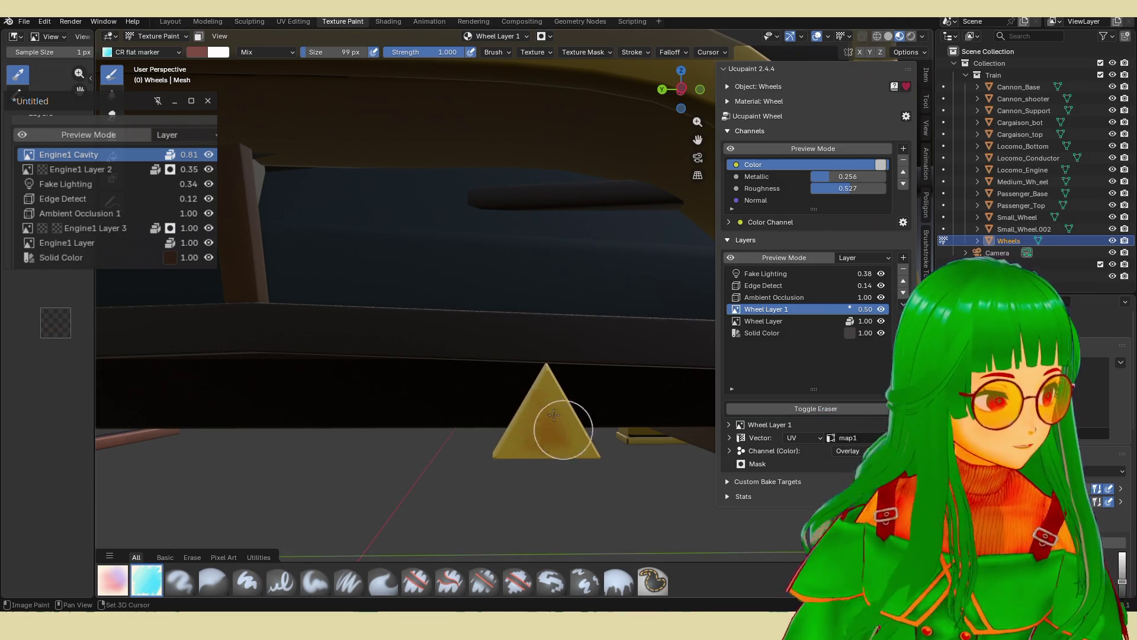
key("e")
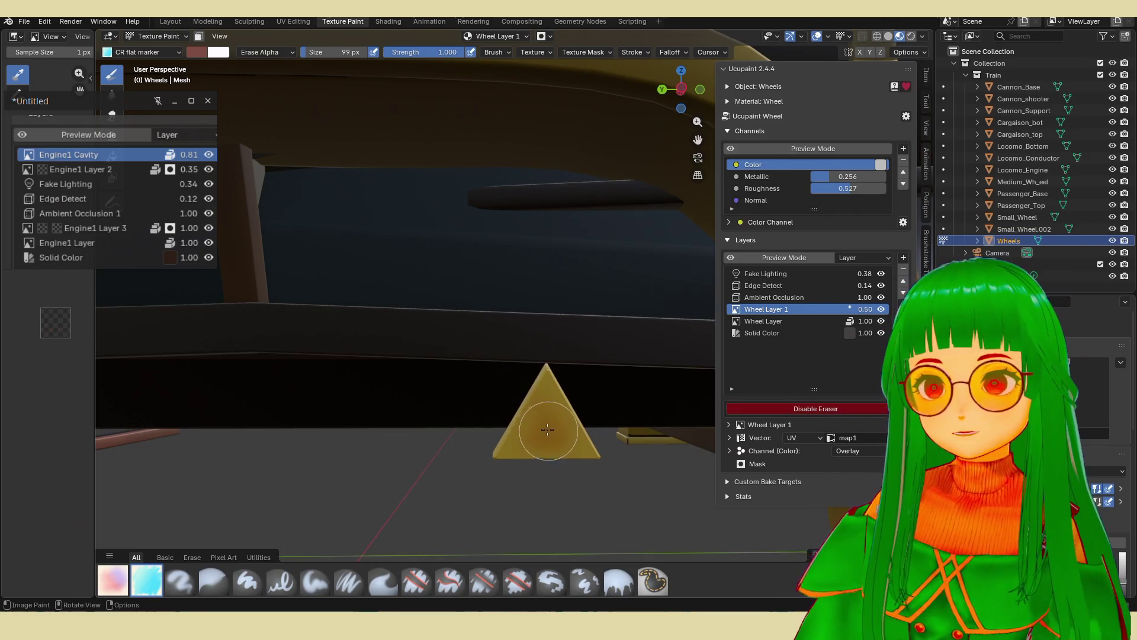
key("e")
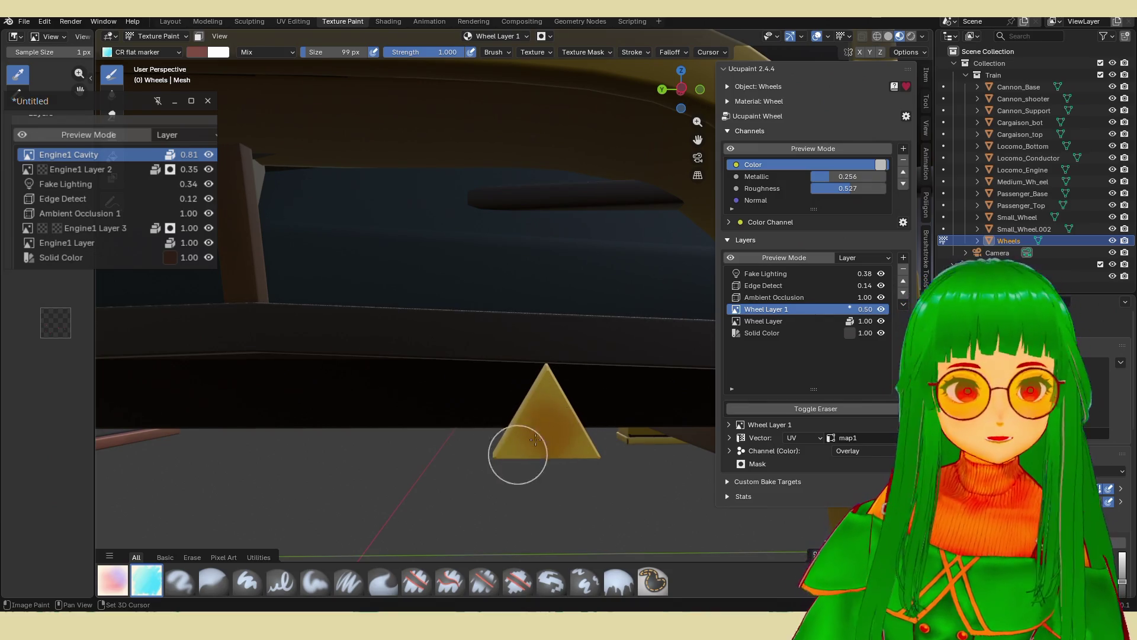
scroll(630, 382, "down", 4)
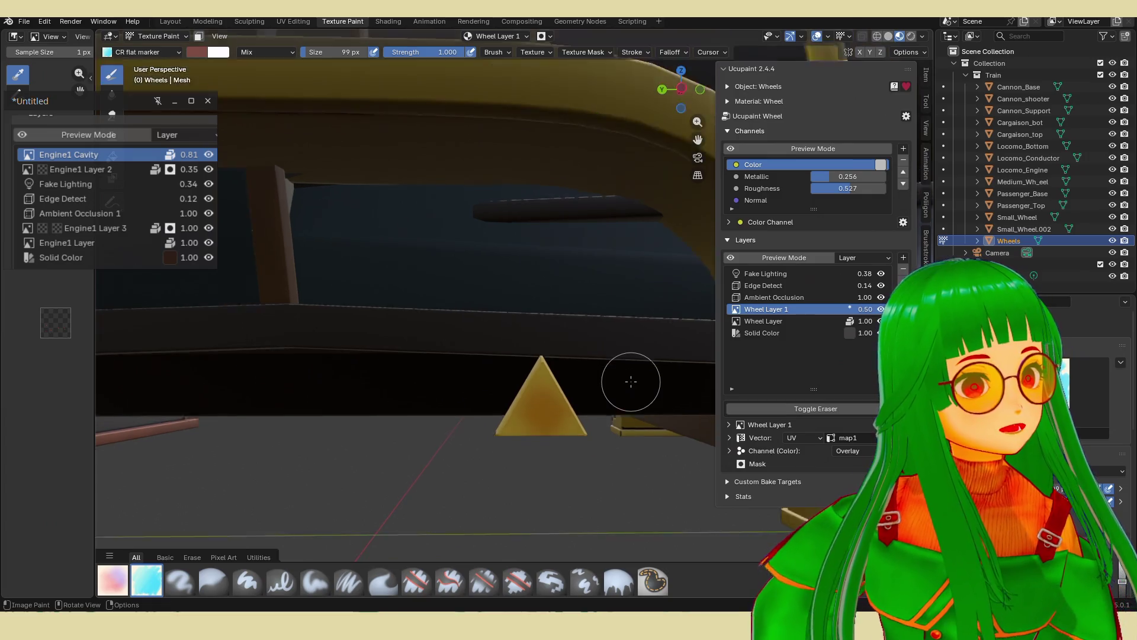
Paint a dark brown stroke down the triangle's face.
scroll(521, 367, "up", 2)
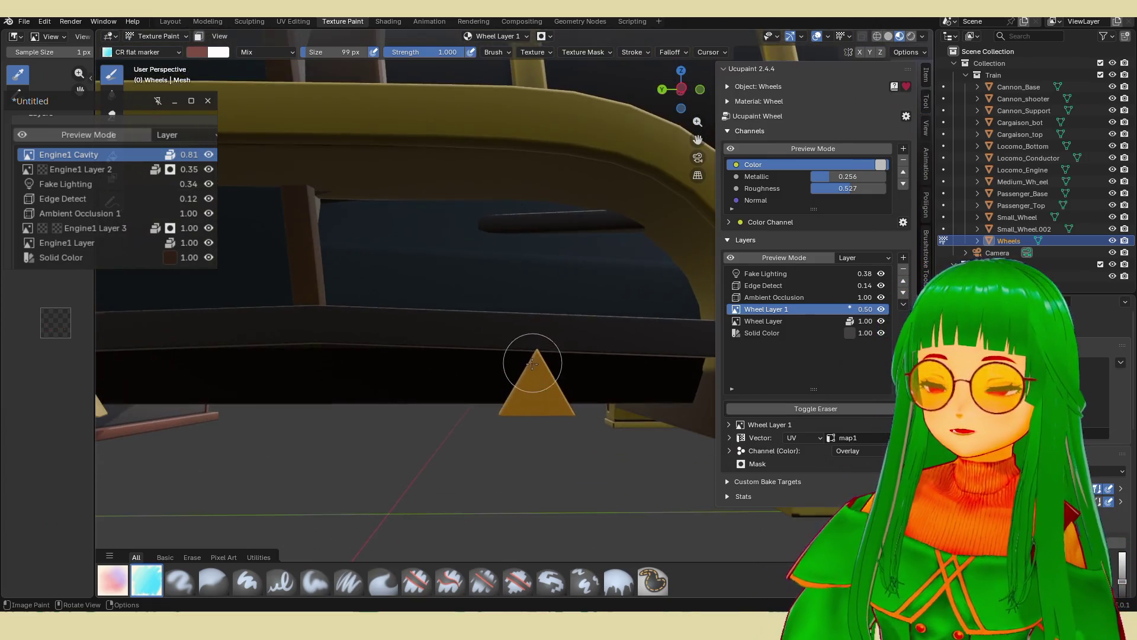
scroll(561, 425, "down", 2)
scroll(551, 403, "up", 5)
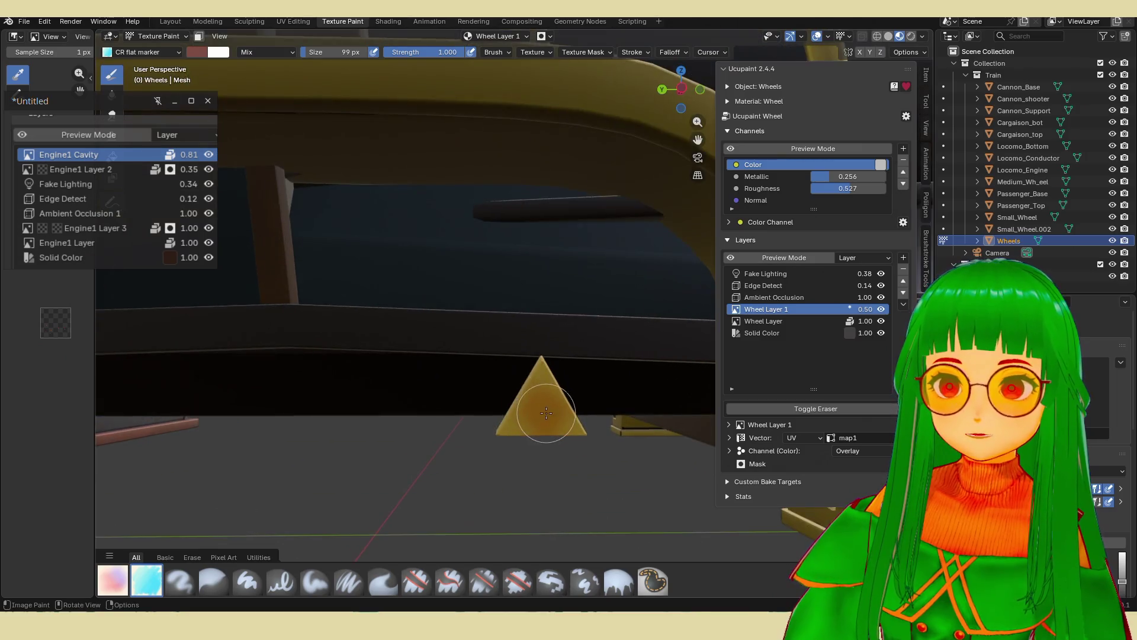
scroll(514, 359, "up", 2)
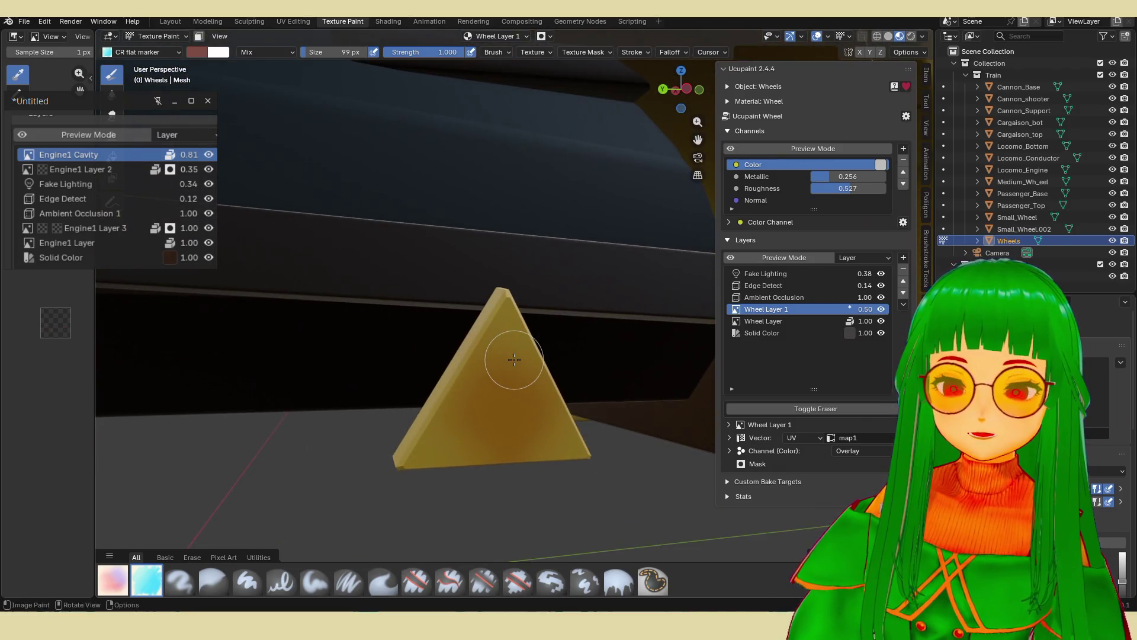
mouse_move(499, 359)
left_mouse_down()
mouse_move(502, 337)
mouse_move(470, 414)
mouse_move(537, 431)
left_mouse_up()
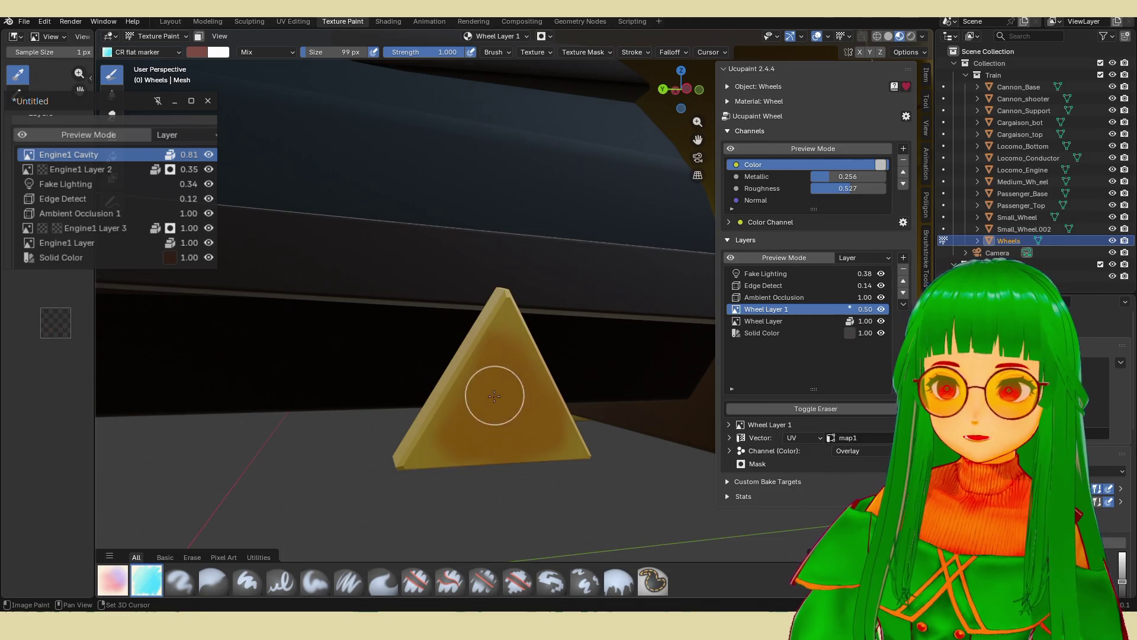
scroll(557, 320, "down", 8)
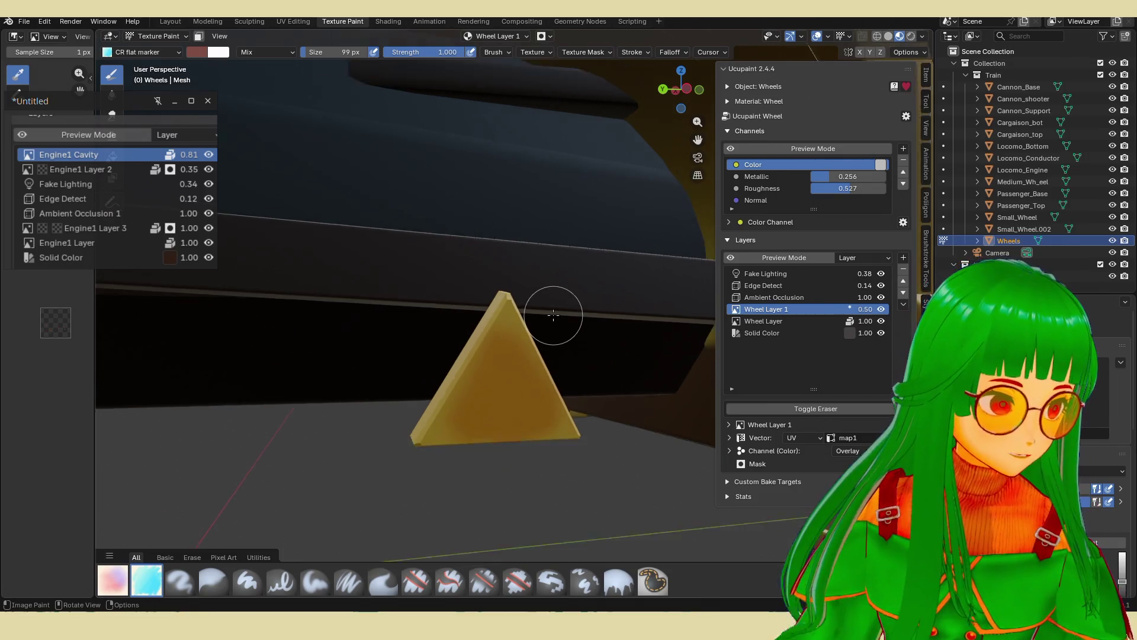
mouse_move(581, 330)
middle_mouse_down()
mouse_move(464, 330)
mouse_move(435, 368)
mouse_move(538, 408)
mouse_move(551, 344)
middle_mouse_up()
Cover the triangle's top and upper-left with orange strokes, then return to Edit Mode.
scroll(548, 391, "up", 3)
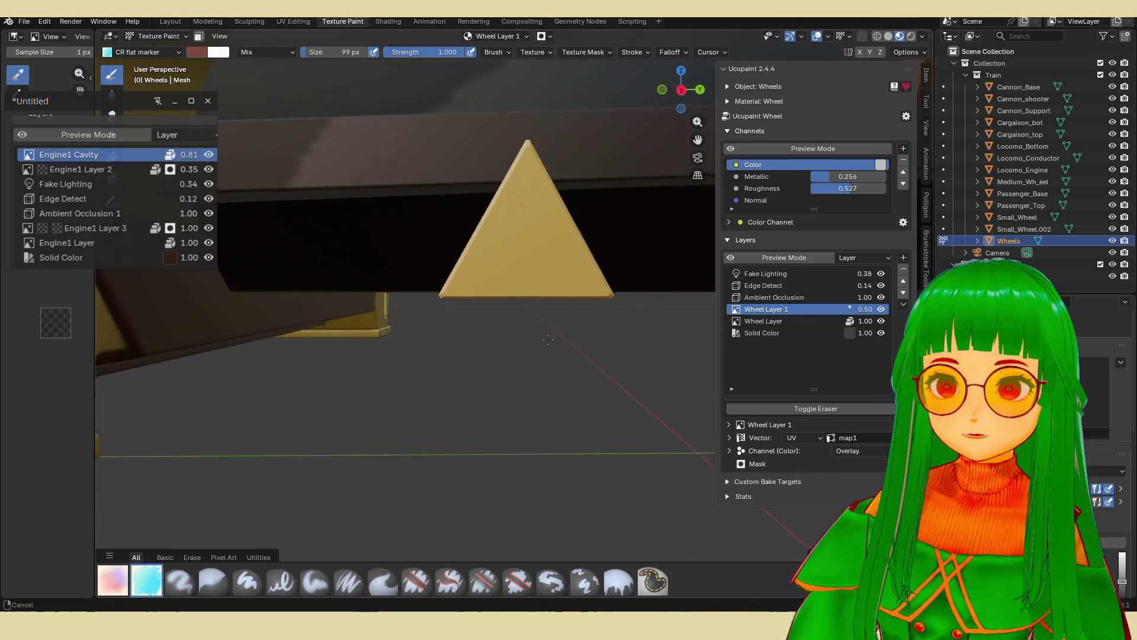
mouse_move(546, 253)
left_mouse_down()
mouse_move(514, 247)
mouse_move(507, 216)
mouse_move(472, 274)
mouse_move(546, 197)
mouse_move(528, 234)
mouse_move(553, 261)
mouse_move(539, 166)
mouse_move(521, 157)
mouse_move(563, 231)
left_mouse_up()
left_click_drag(504, 204, 575, 290)
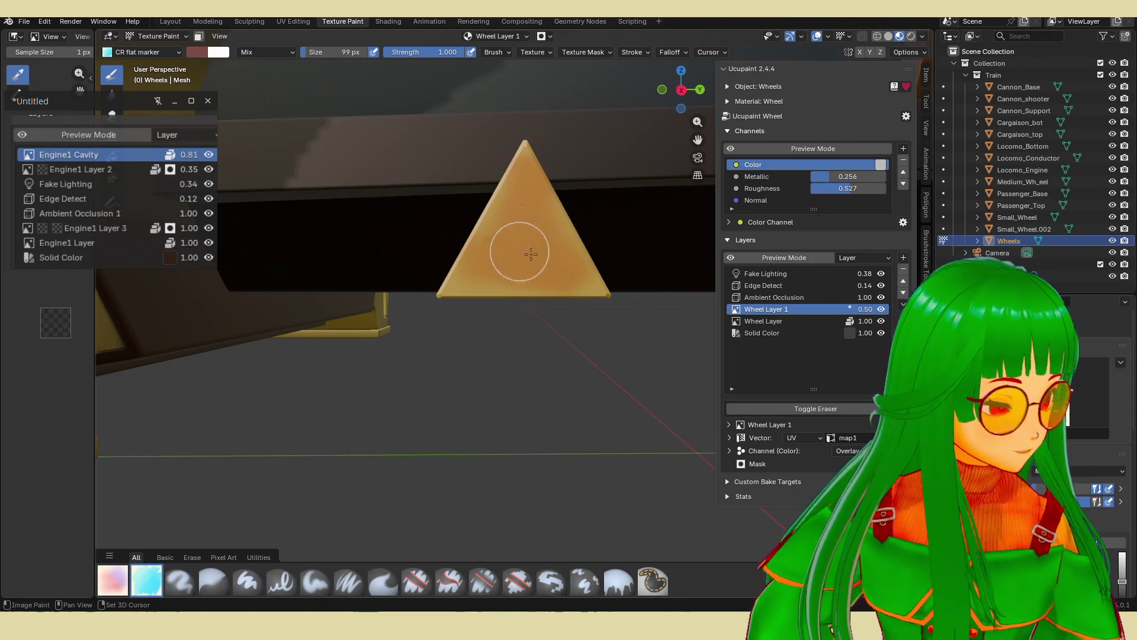
mouse_move(514, 165)
left_mouse_down()
mouse_move(531, 269)
mouse_move(540, 189)
left_mouse_up()
scroll(541, 188, "down", 5)
middle_click_drag(578, 234, 583, 254)
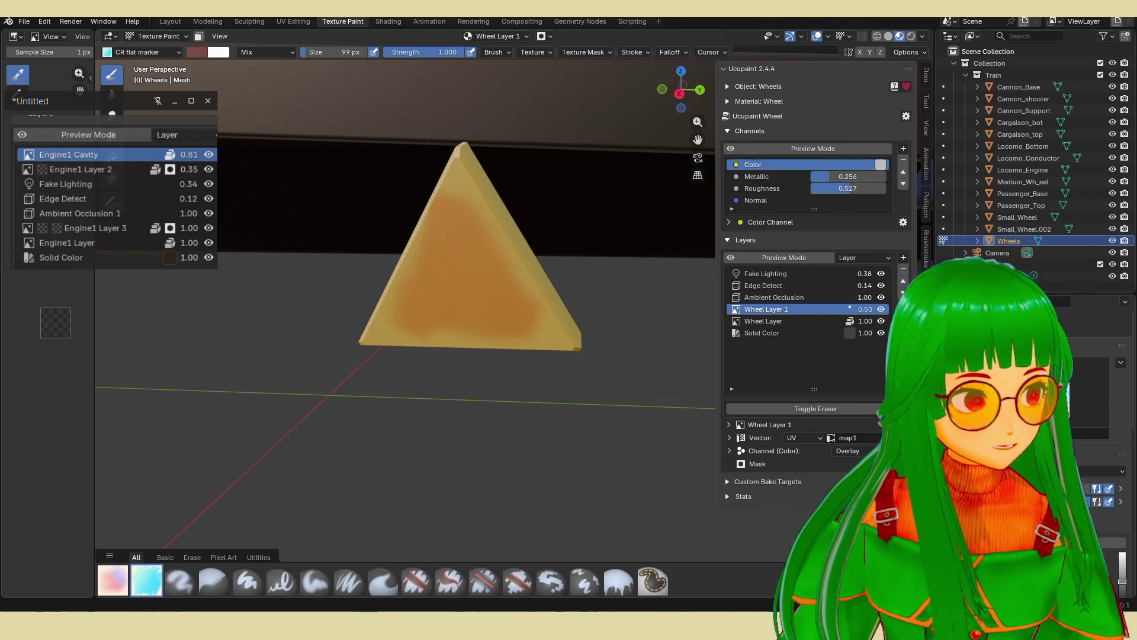
key("Tab")
Reveal the hidden wheel geometry with Alt+H and go back to Texture Paint.
scroll(581, 338, "down", 10)
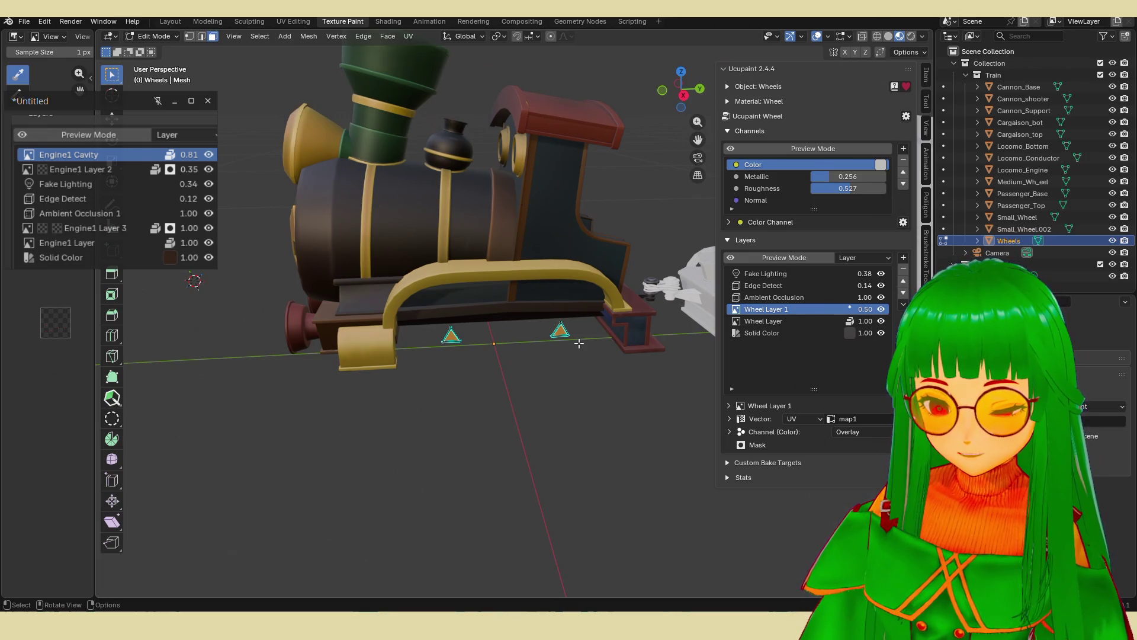
key("alt+h")
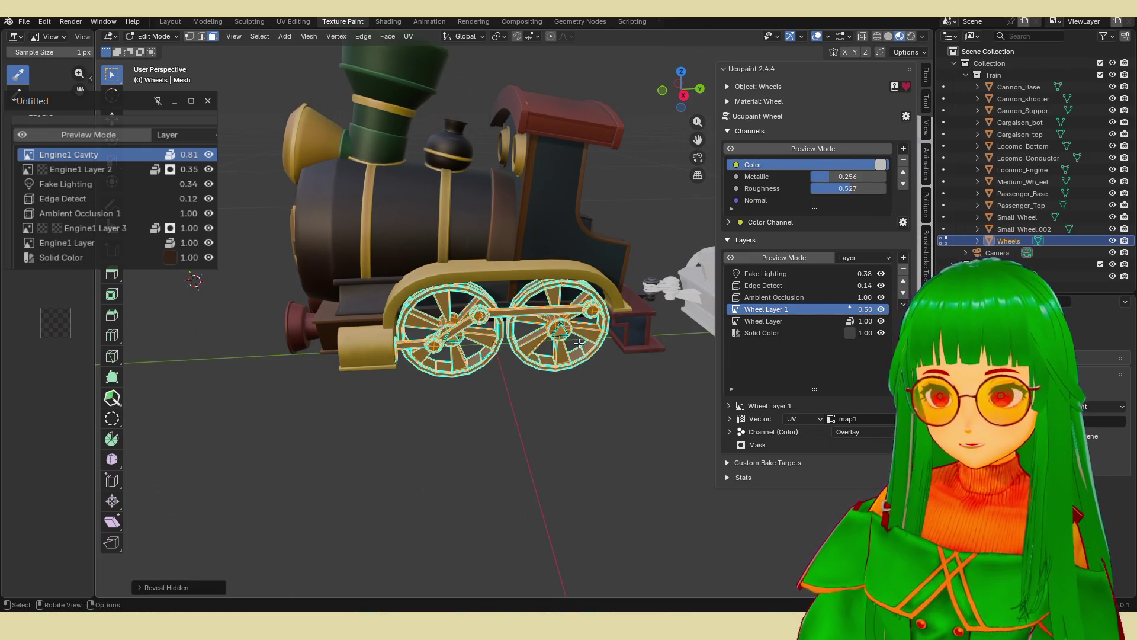
key("Tab")
Save the train scene as chouchou.blend and look over the painted wheels.
mouse_move(553, 368)
middle_mouse_down()
mouse_move(569, 361)
mouse_move(518, 388)
mouse_move(584, 406)
mouse_move(580, 440)
middle_mouse_up()
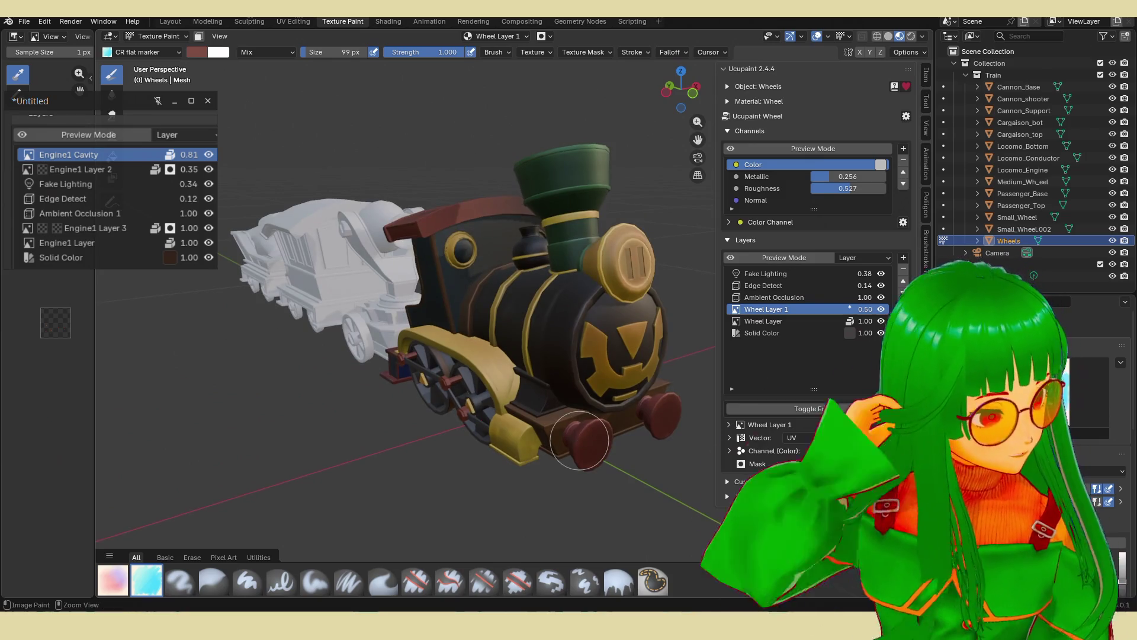
key("ctrl+s")
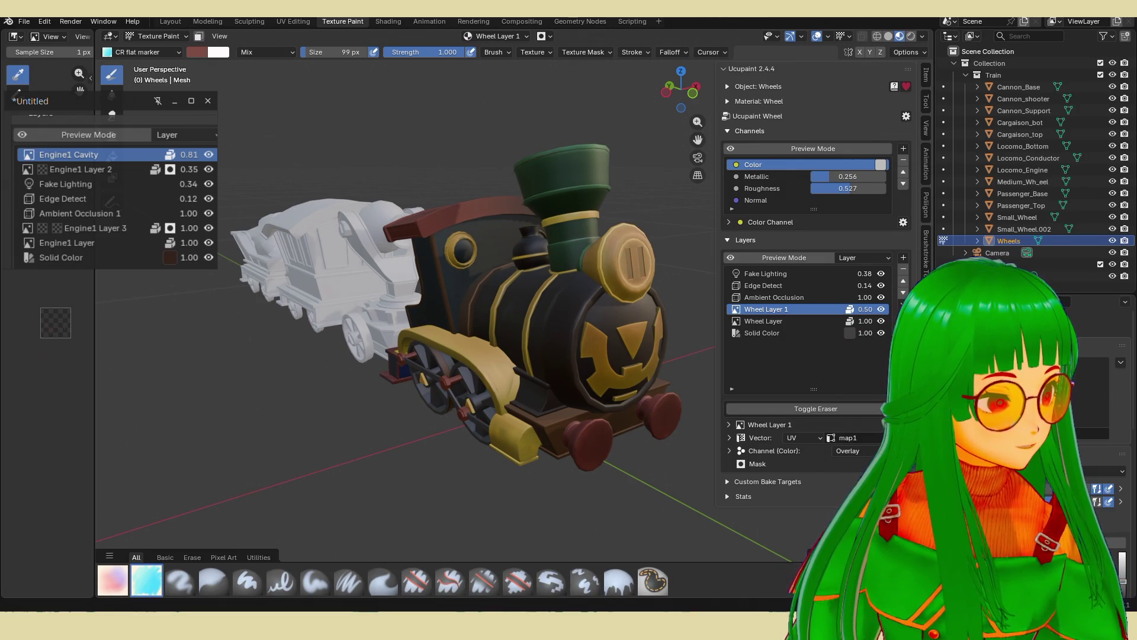
mouse_move(533, 355)
middle_mouse_down()
mouse_move(592, 331)
mouse_move(545, 362)
middle_mouse_up()
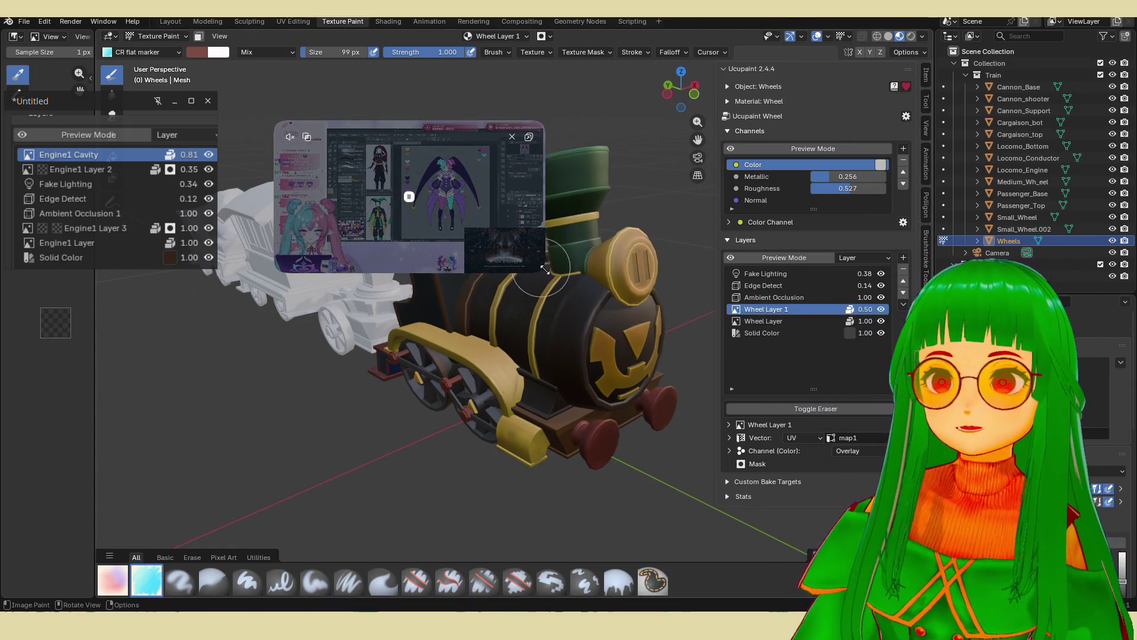
Enlarge and move the floating stream video, then close it to uncover the train.
left_click_drag(545, 270, 1041, 553)
left_click_drag(444, 378, 364, 329)
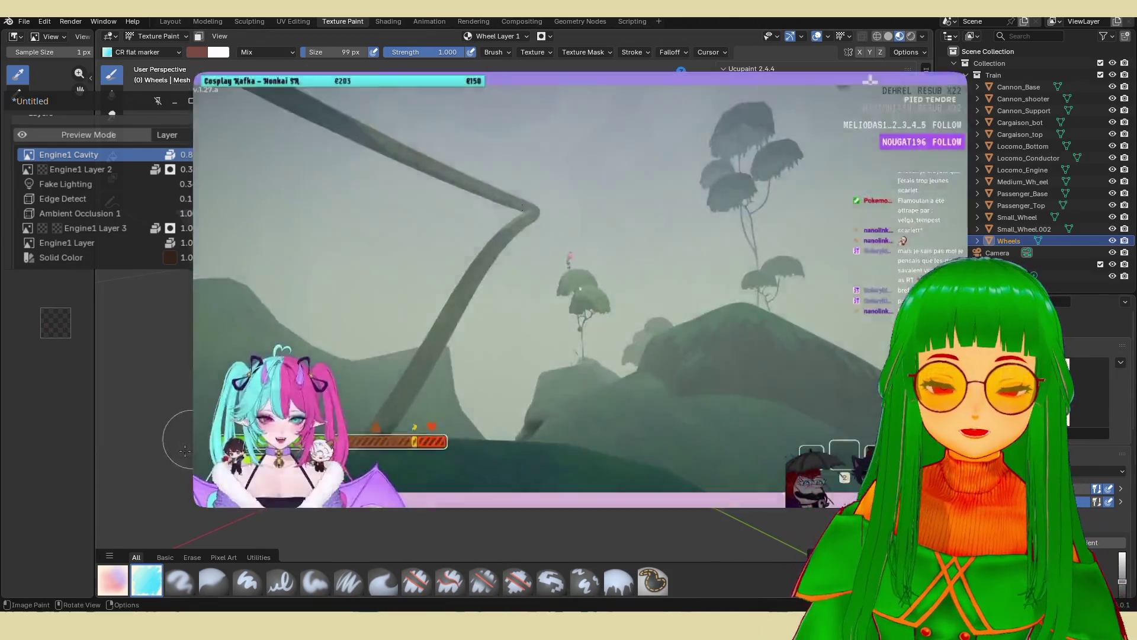
mouse_move(320, 456)
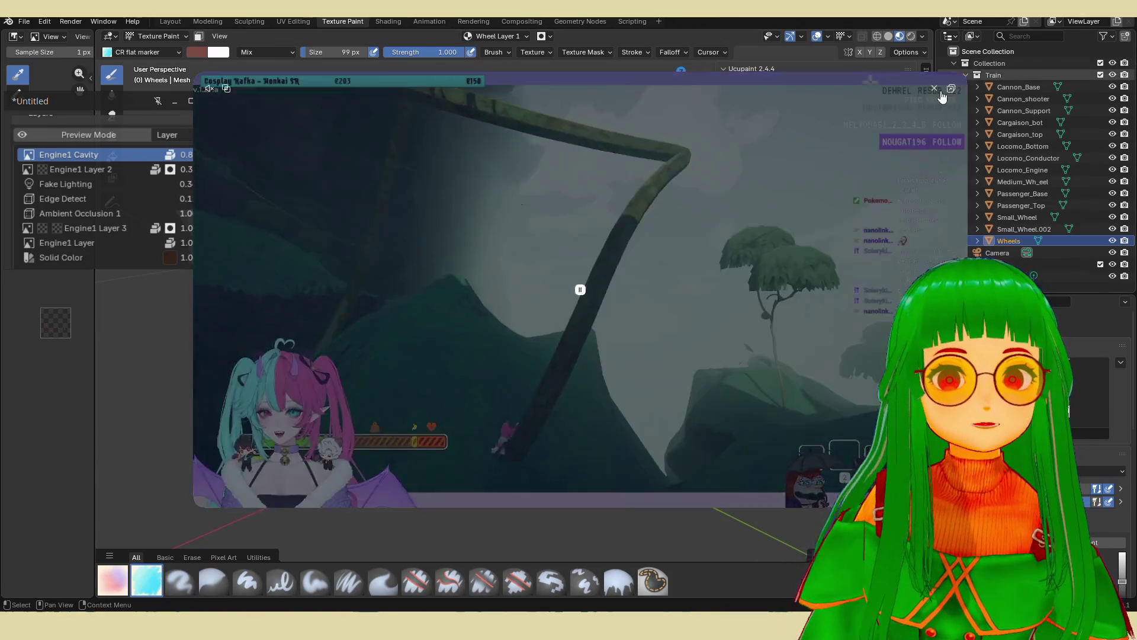
left_click(934, 89)
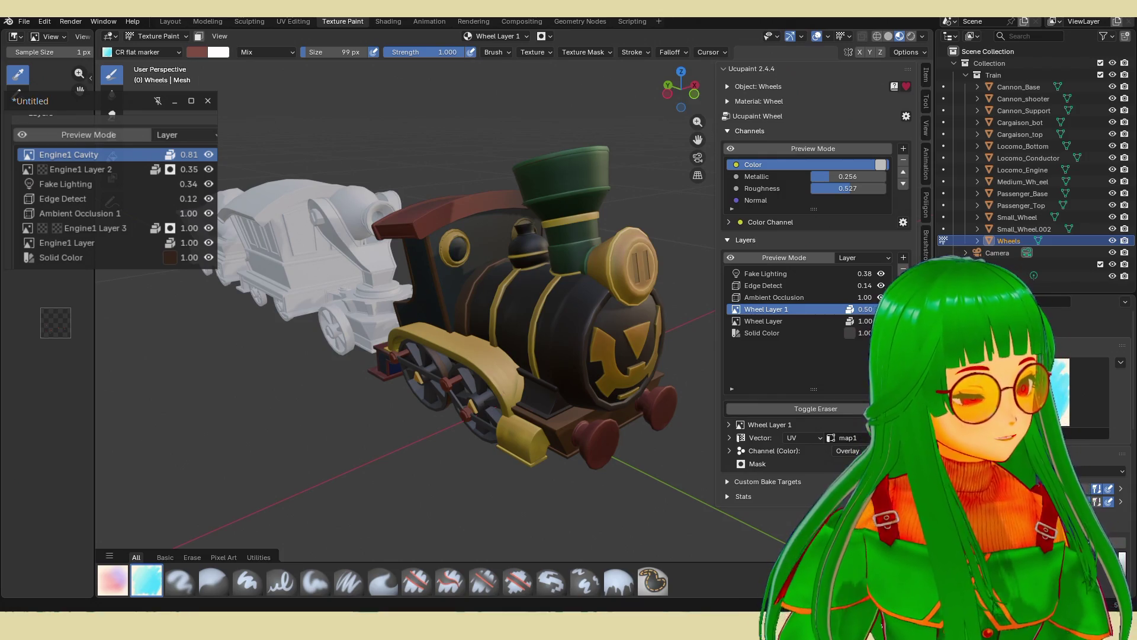
mouse_move(676, 414)
middle_mouse_down()
mouse_move(594, 411)
mouse_move(620, 408)
mouse_move(615, 421)
mouse_move(658, 379)
mouse_move(634, 395)
middle_mouse_up()
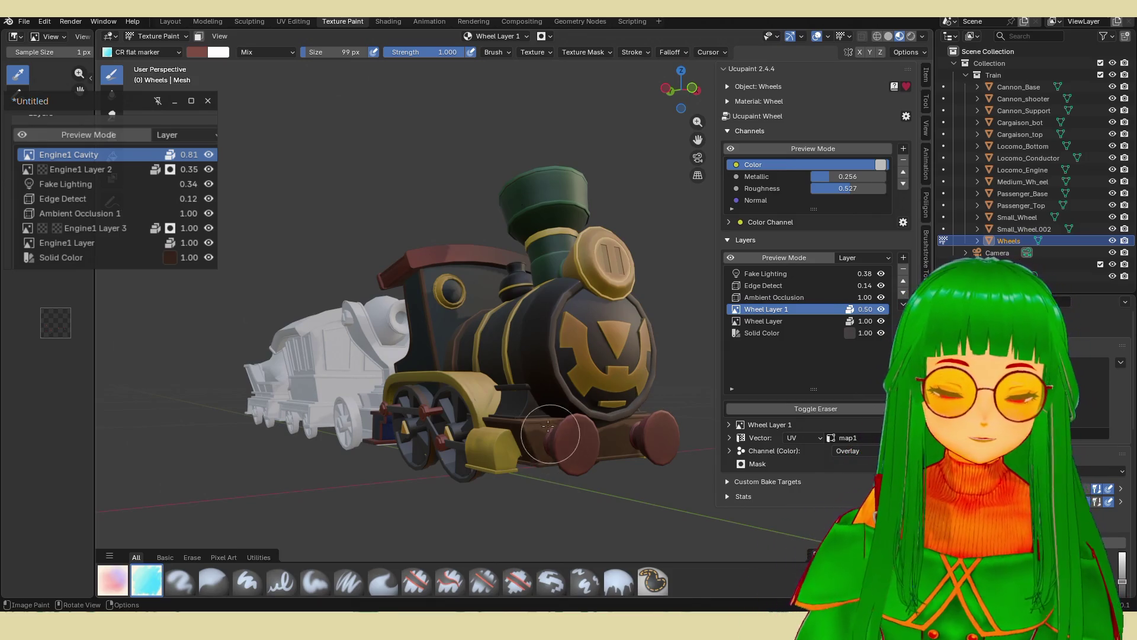
Orbit around the locomotive's front and left side, saving chouchou.blend again.
mouse_move(413, 408)
middle_mouse_down()
mouse_move(387, 417)
mouse_move(508, 437)
mouse_move(551, 378)
mouse_move(541, 415)
middle_mouse_up()
scroll(495, 428, "up", 2)
key("ctrl+s")
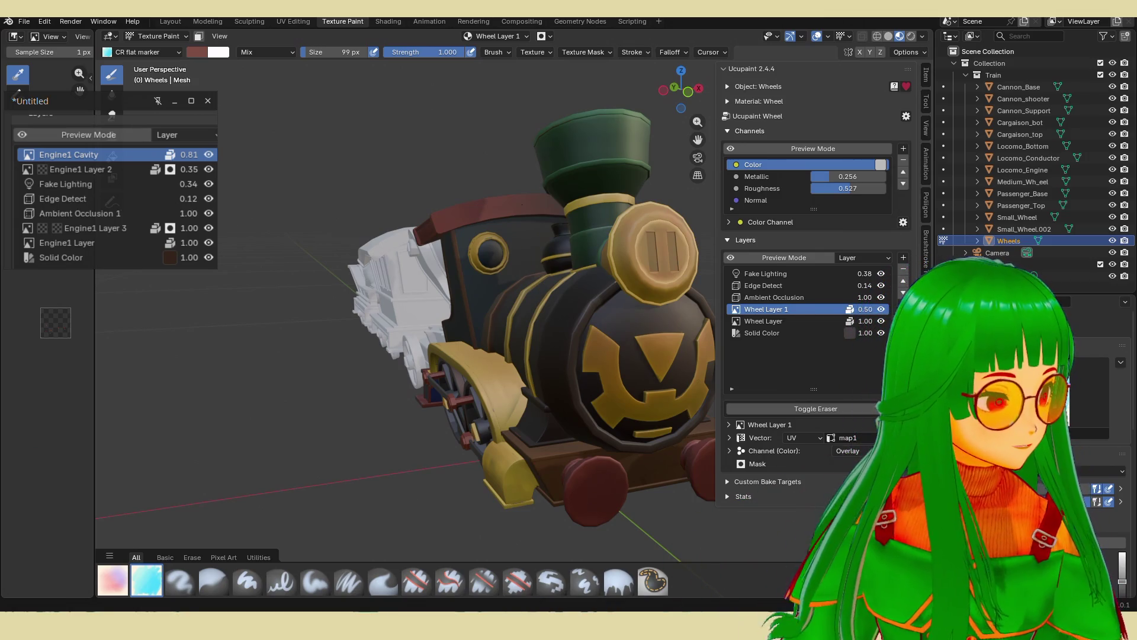
mouse_move(578, 372)
middle_mouse_down()
mouse_move(577, 398)
mouse_move(634, 409)
mouse_move(549, 424)
mouse_move(670, 424)
mouse_move(567, 413)
middle_mouse_up()
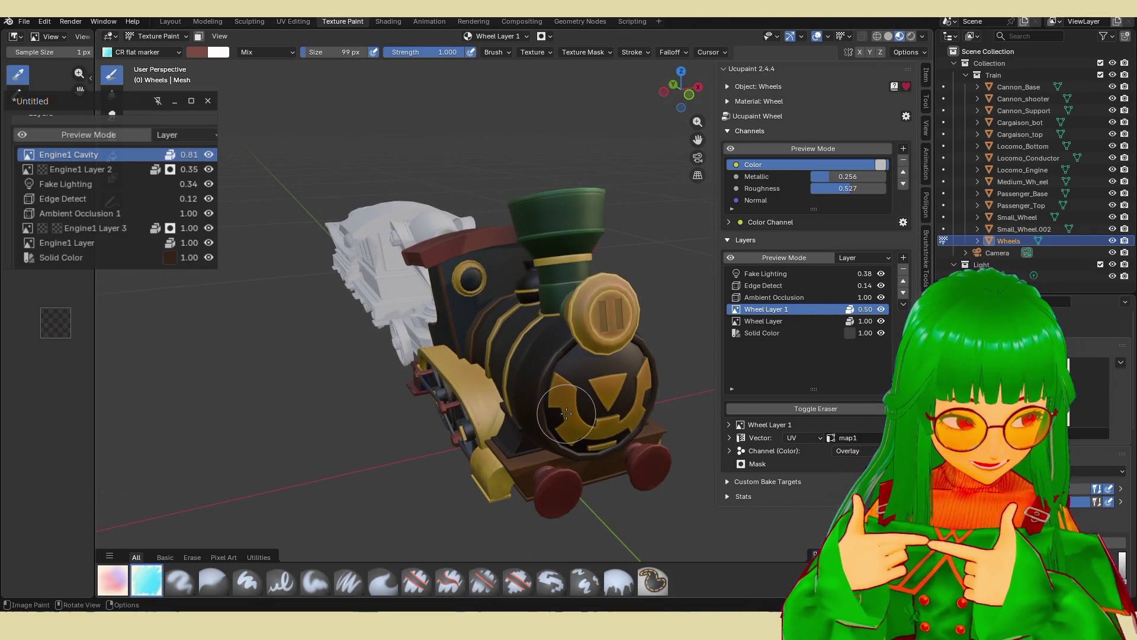
middle_click_drag(515, 332, 152, 120)
middle_click_drag(422, 220, 431, 217)
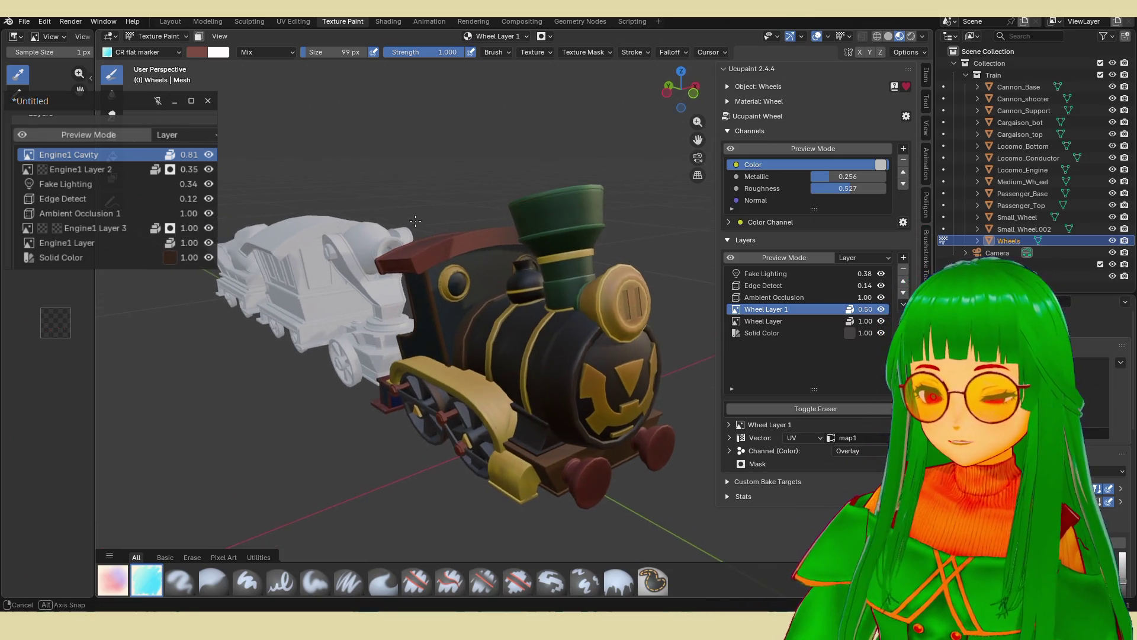
key("ctrl+s")
left_click(23, 21)
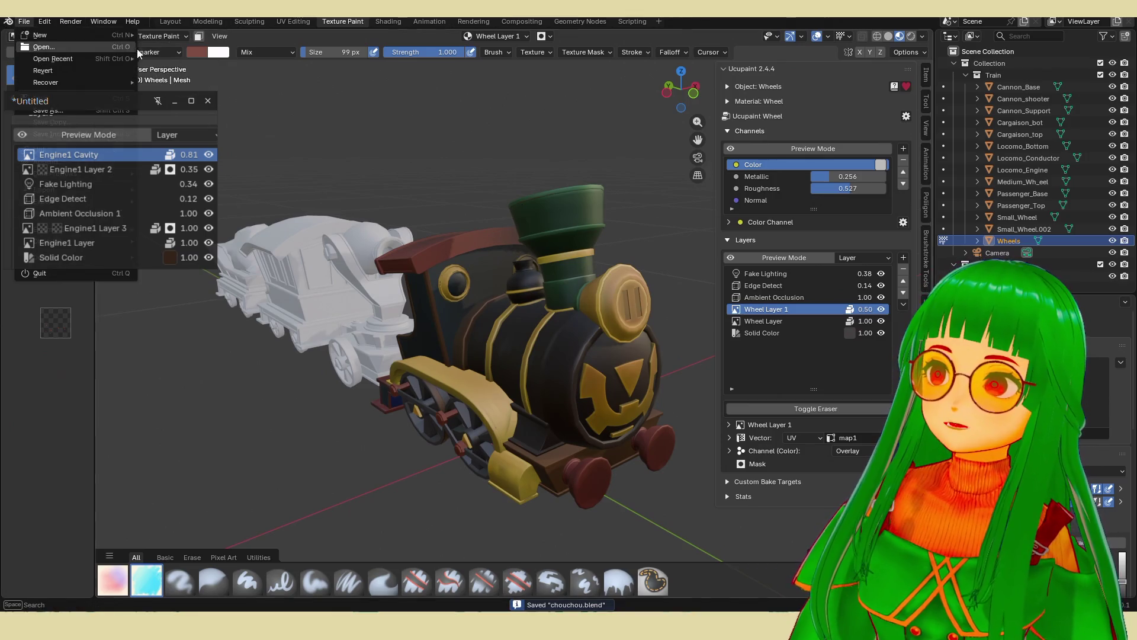
Open waterweel.blend from recent files and orbit to a front view of the well.
mouse_move(90, 58)
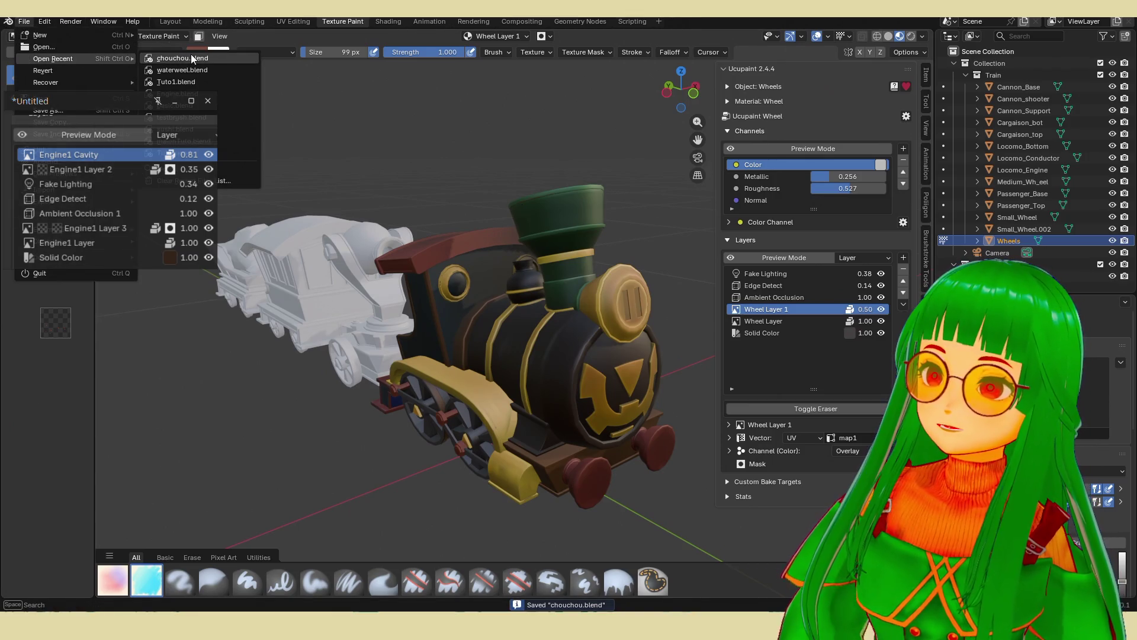
left_click(183, 70)
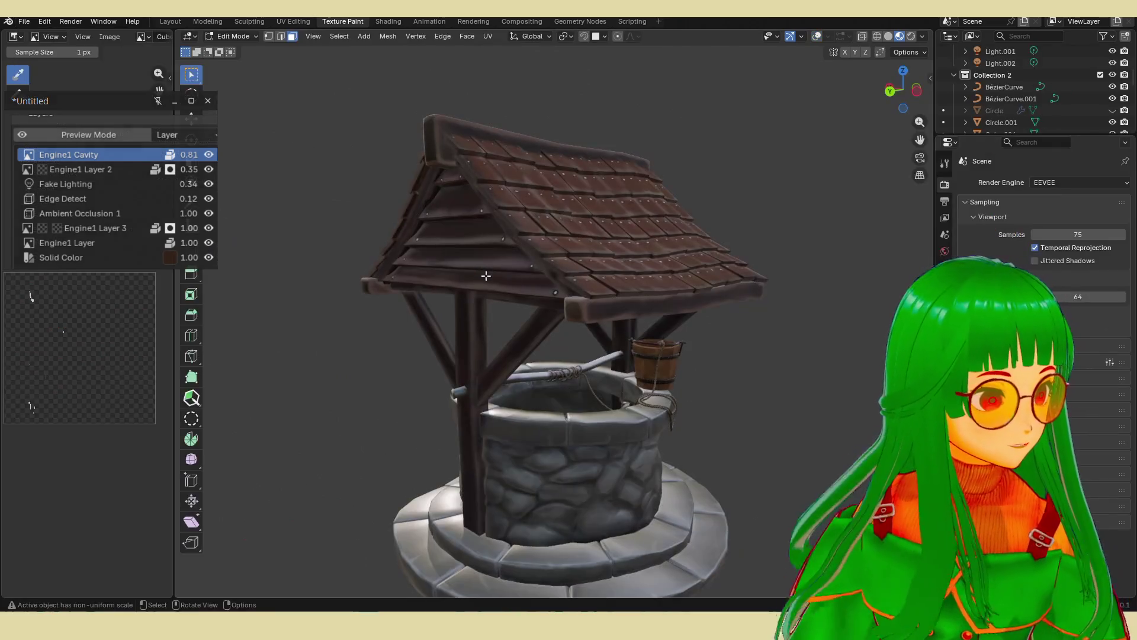
mouse_move(495, 319)
middle_mouse_down()
mouse_move(475, 354)
mouse_move(355, 398)
mouse_move(474, 450)
mouse_move(606, 381)
mouse_move(588, 364)
mouse_move(552, 391)
mouse_move(583, 431)
mouse_move(478, 417)
mouse_move(616, 384)
middle_mouse_up()
scroll(521, 409, "up", 5)
scroll(616, 384, "down", 8)
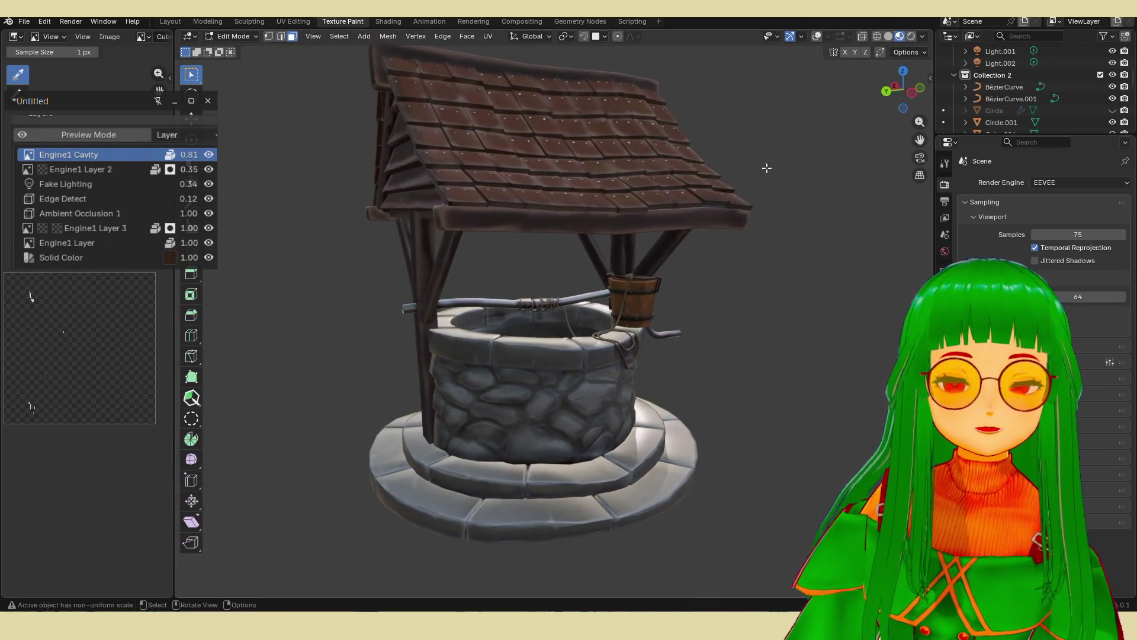
Inspect the well's rim, bucket and roof underside in Solid shading, then return to Material Preview.
left_click(888, 38)
scroll(498, 402, "up", 8)
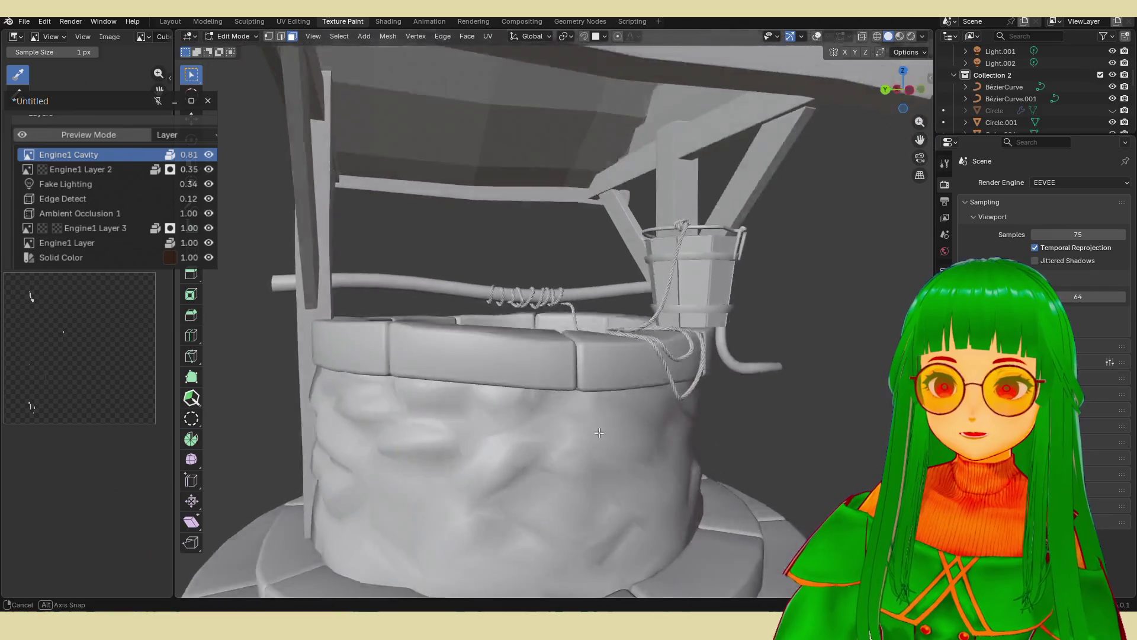
mouse_move(524, 444)
middle_mouse_down()
mouse_move(461, 424)
mouse_move(637, 386)
mouse_move(746, 388)
mouse_move(669, 356)
middle_mouse_up()
scroll(637, 386, "down", 8)
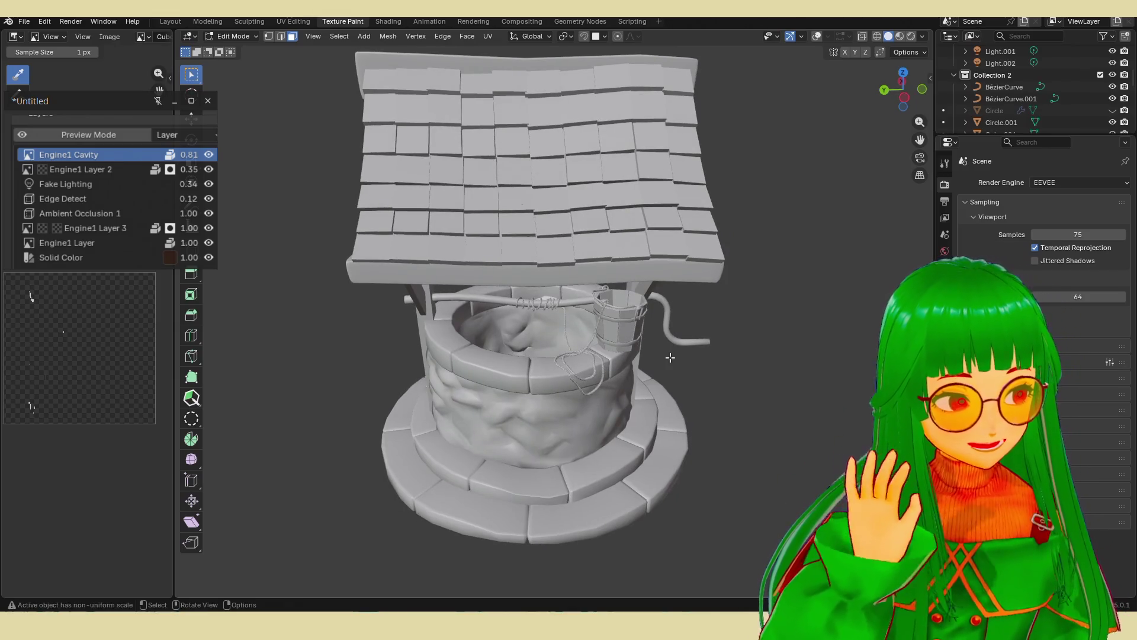
middle_click_drag(670, 358, 569, 344)
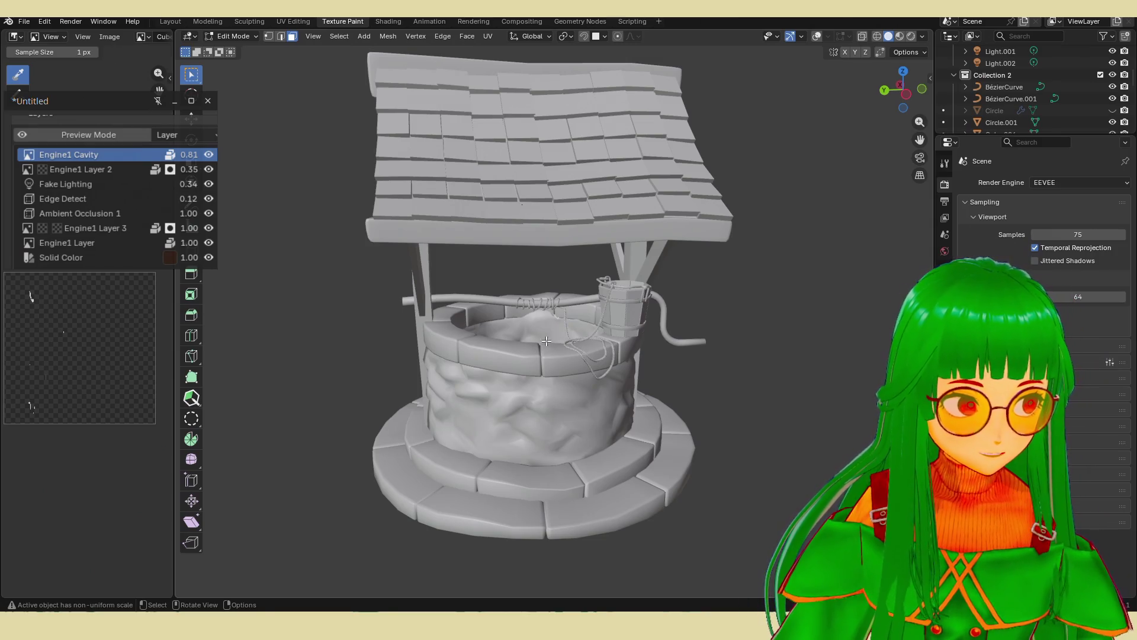
mouse_move(506, 327)
middle_mouse_down()
mouse_move(540, 412)
mouse_move(529, 354)
middle_mouse_up()
scroll(528, 355, "up", 3)
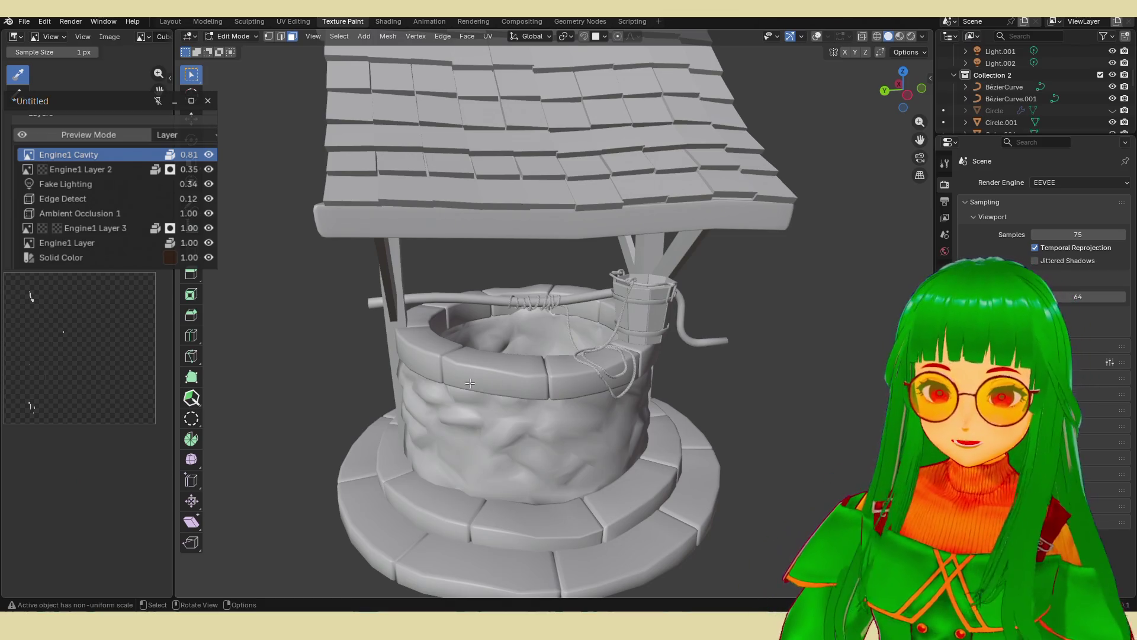
scroll(479, 384, "down", 3)
mouse_move(479, 383)
middle_mouse_down()
mouse_move(505, 355)
mouse_move(564, 369)
mouse_move(587, 310)
mouse_move(581, 379)
mouse_move(600, 286)
middle_mouse_up()
key("z")
key("2")
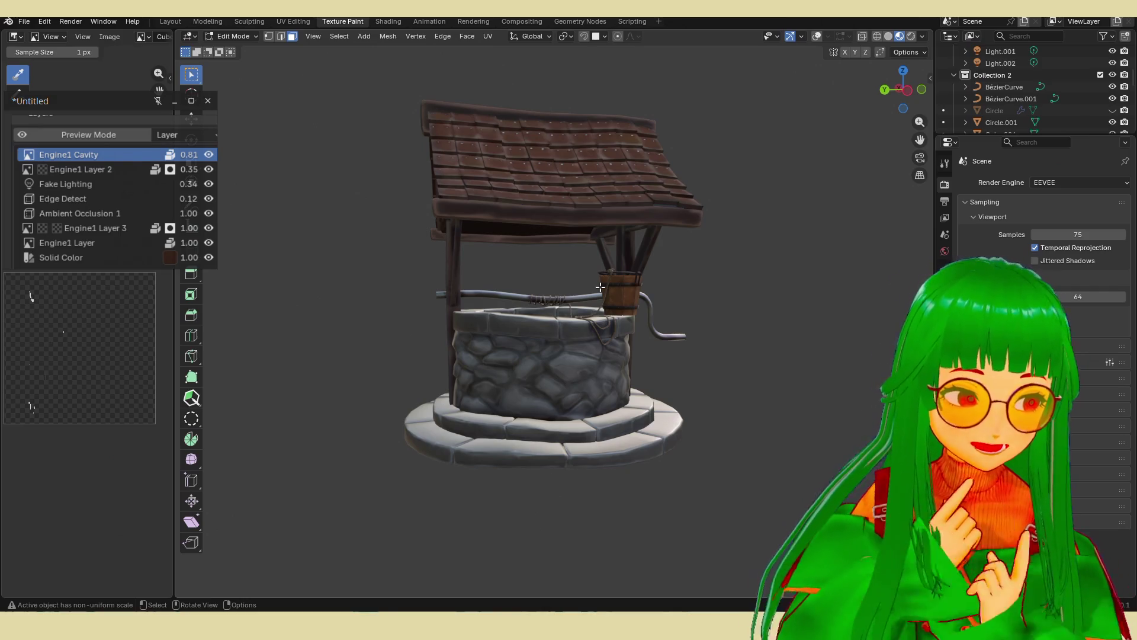
Save the well project and reopen chouchou.blend from recent files.
middle_click_drag(539, 264, 289, 46, "ctrl")
key("ctrl+s")
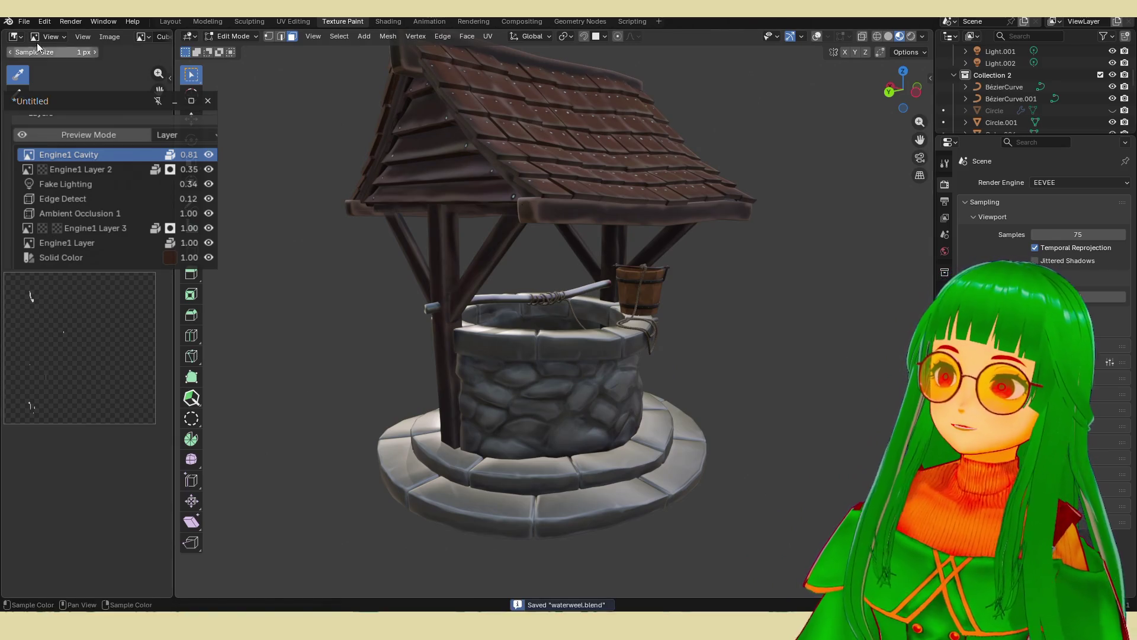
left_click(24, 22)
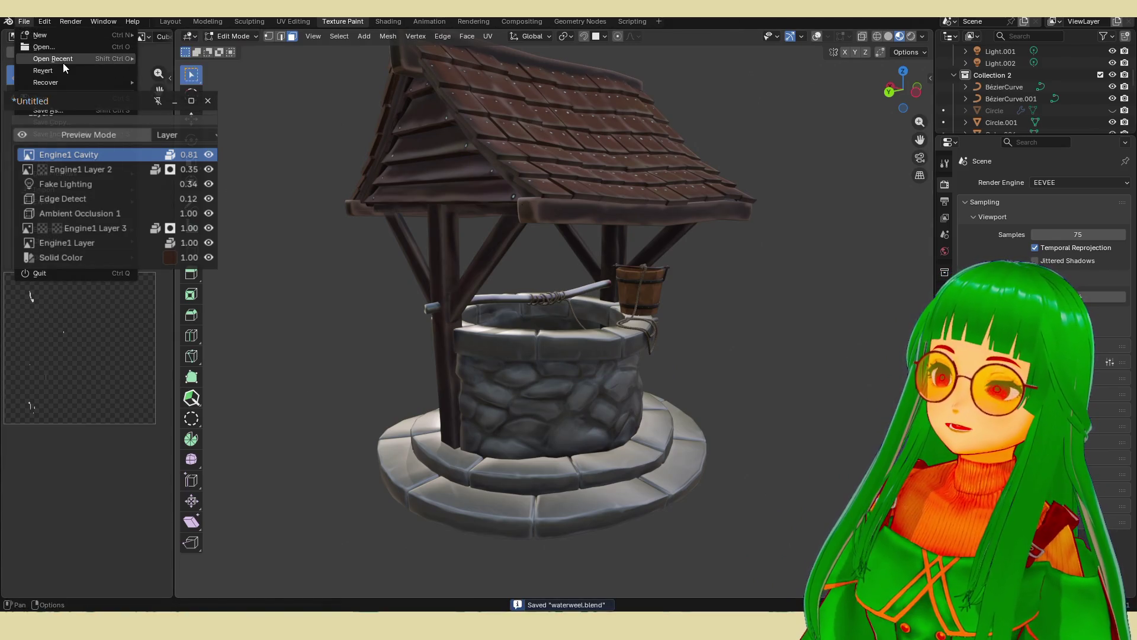
mouse_move(63, 59)
left_click(201, 69)
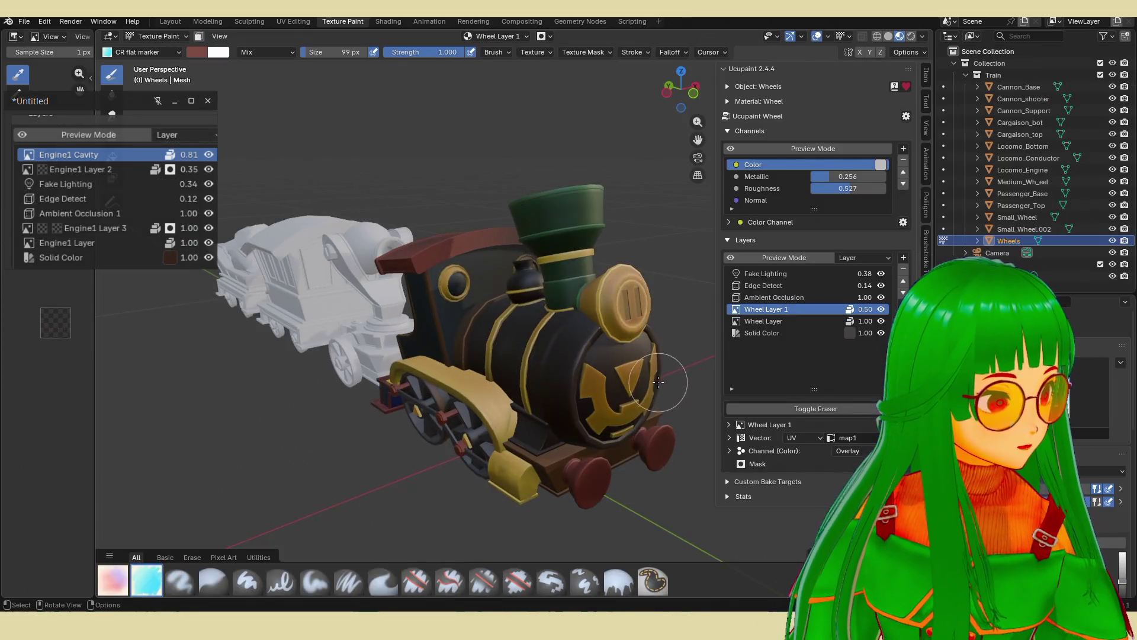
mouse_move(658, 382)
middle_mouse_down()
mouse_move(574, 379)
mouse_move(642, 375)
mouse_move(587, 376)
mouse_move(600, 379)
middle_mouse_up()
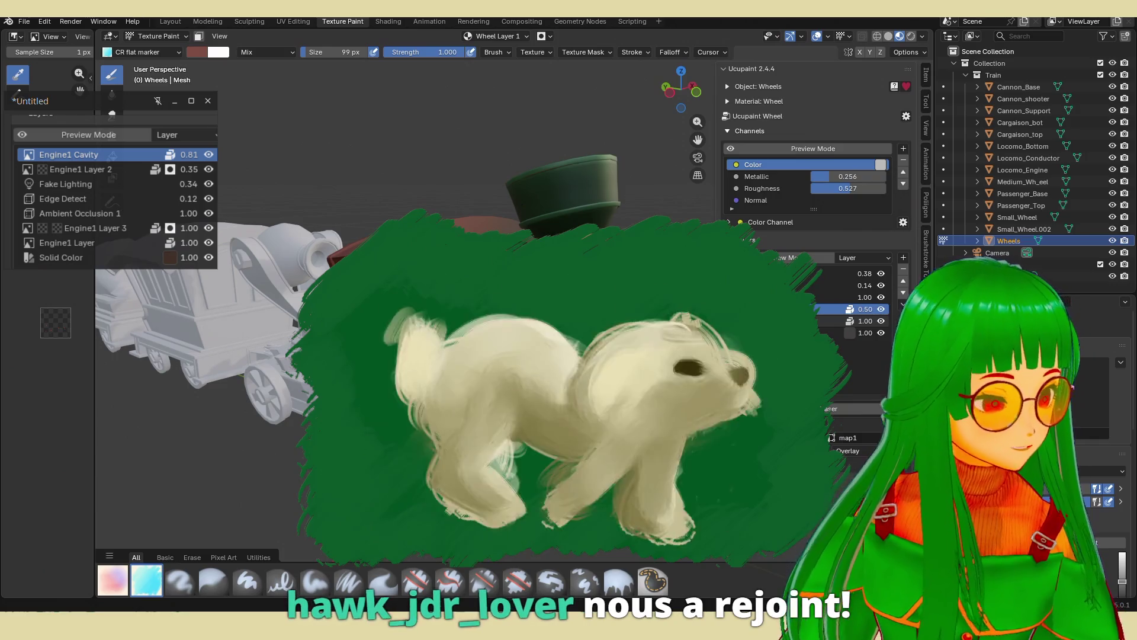
Orbit around the locomotive, then drag the Discord creature painting viewer over Blender.
middle_click_drag(533, 385, 551, 382)
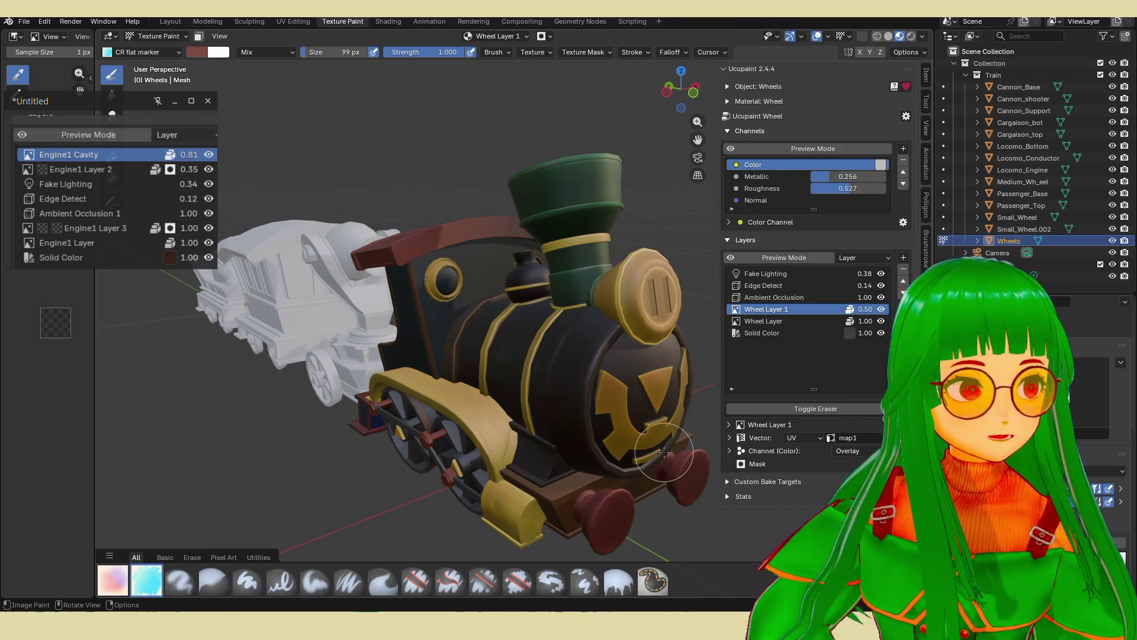
middle_click_drag(643, 475, 610, 461)
scroll(610, 456, "up", 3)
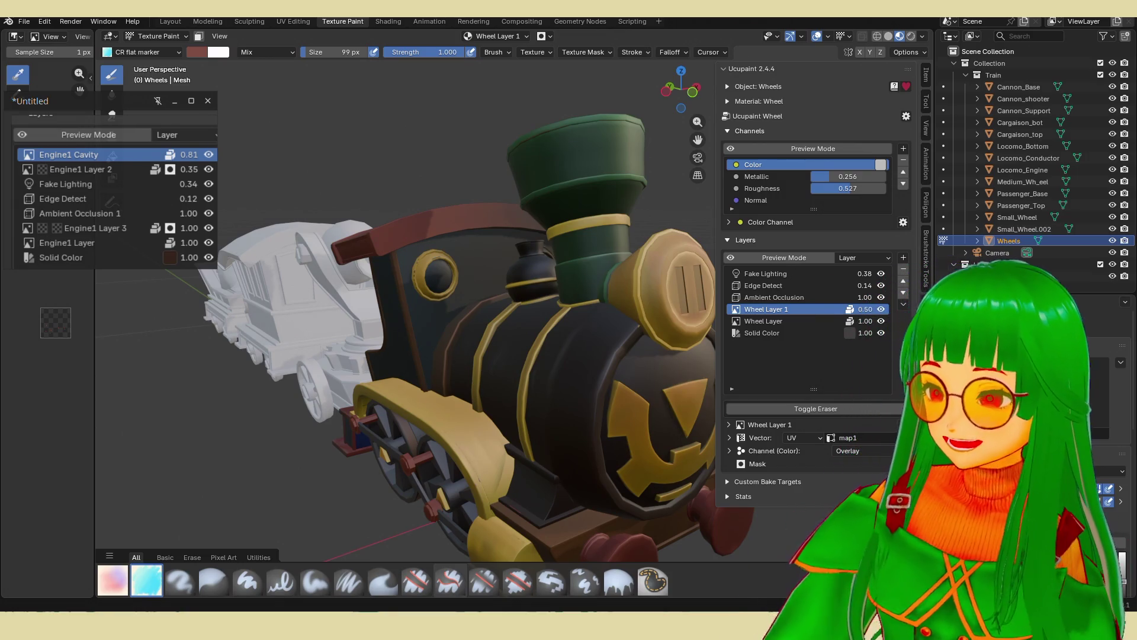
mouse_move(14, 177)
left_mouse_down()
mouse_move(216, 217)
mouse_move(480, 193)
mouse_move(673, 154)
mouse_move(613, 100)
mouse_move(695, 72)
mouse_move(602, 52)
mouse_move(692, 57)
mouse_move(610, 63)
mouse_move(676, 64)
left_mouse_up()
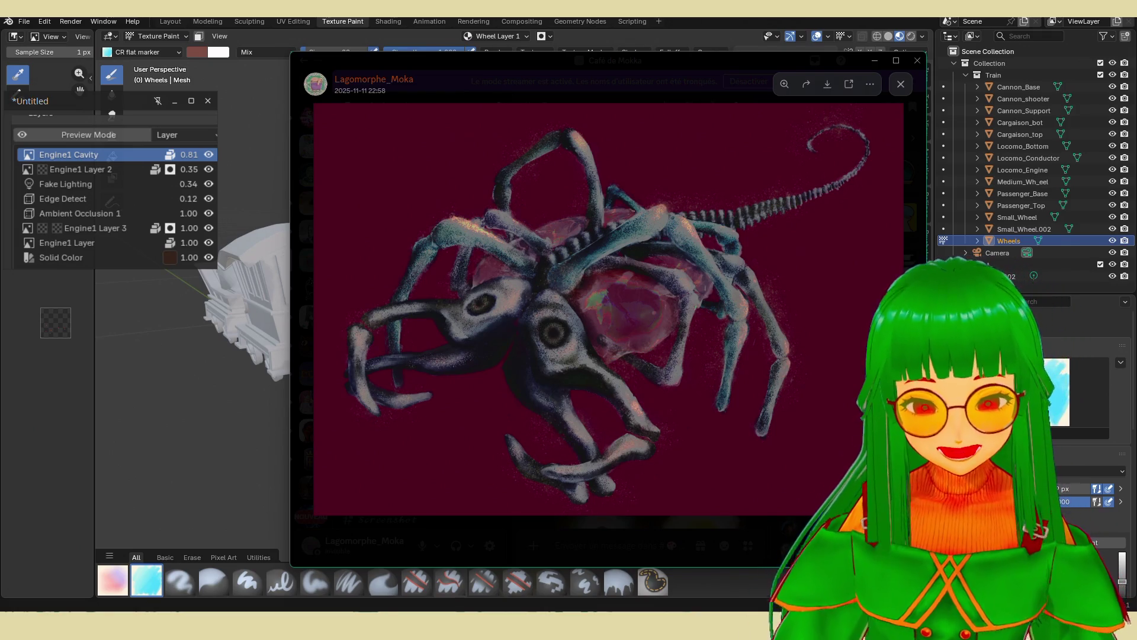
Page through the four-image flower painting set in the viewer, then close it.
key("Escape")
scroll(713, 406, "down", 3)
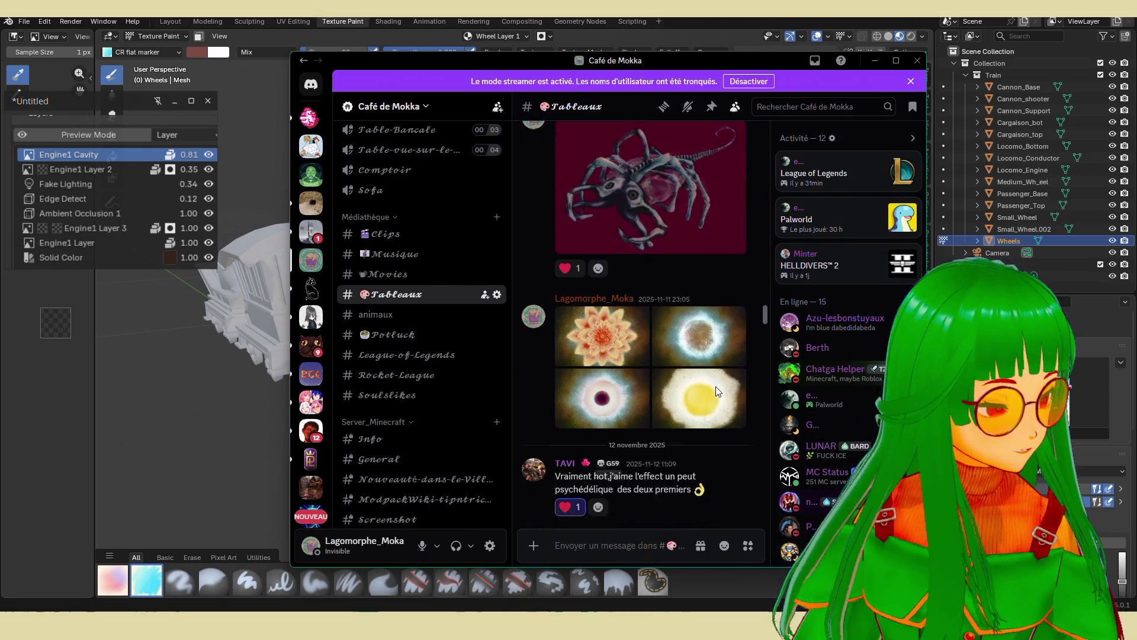
left_click(627, 305)
left_click(901, 306)
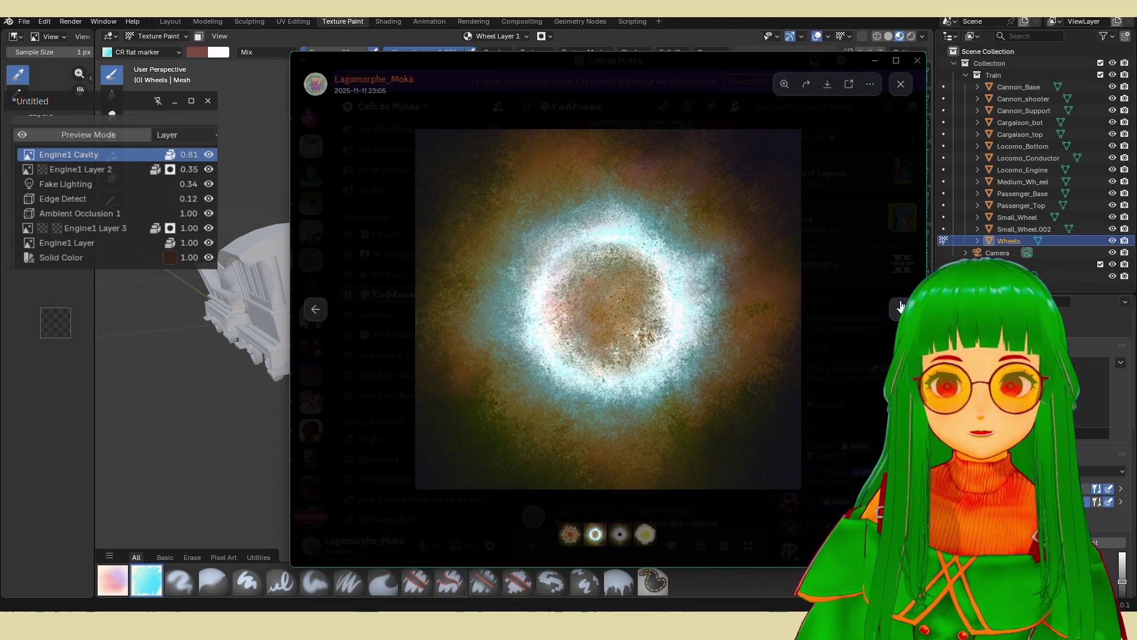
left_click(899, 306)
left_click(900, 307)
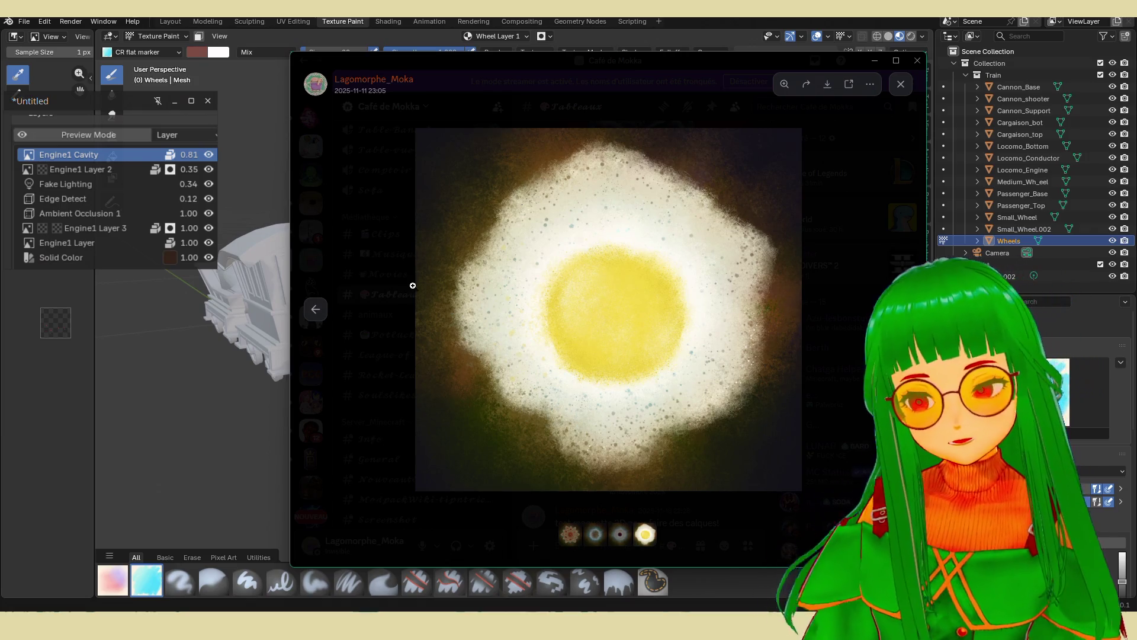
left_click(316, 312)
left_click(838, 432)
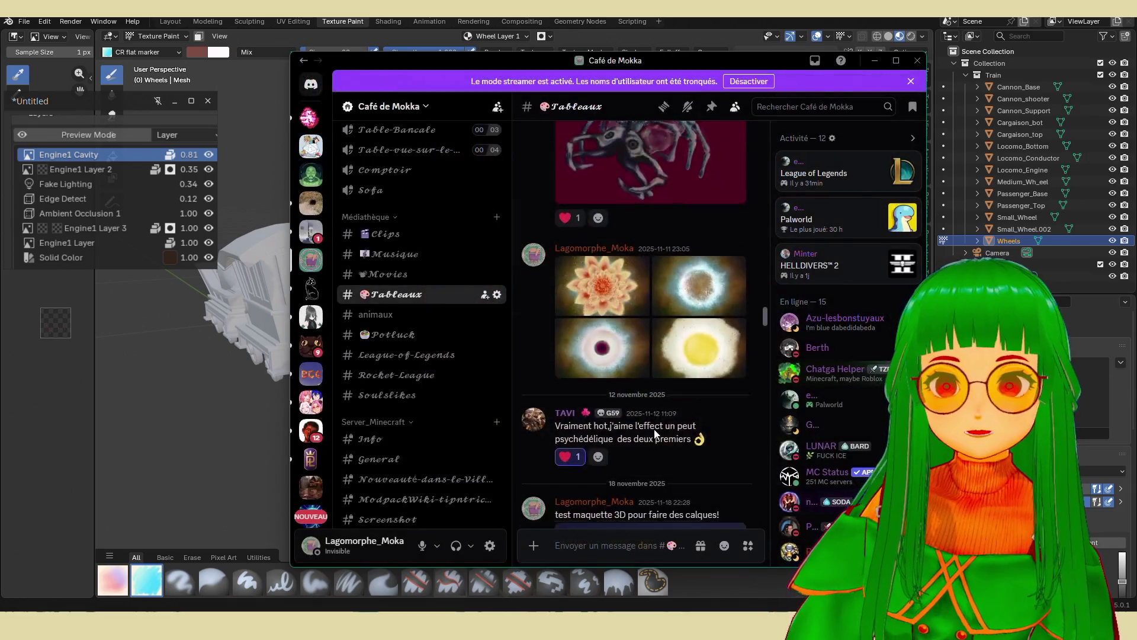
Scroll to the 2 December painting, zoom into its details, then close it.
scroll(654, 433, "down", 1)
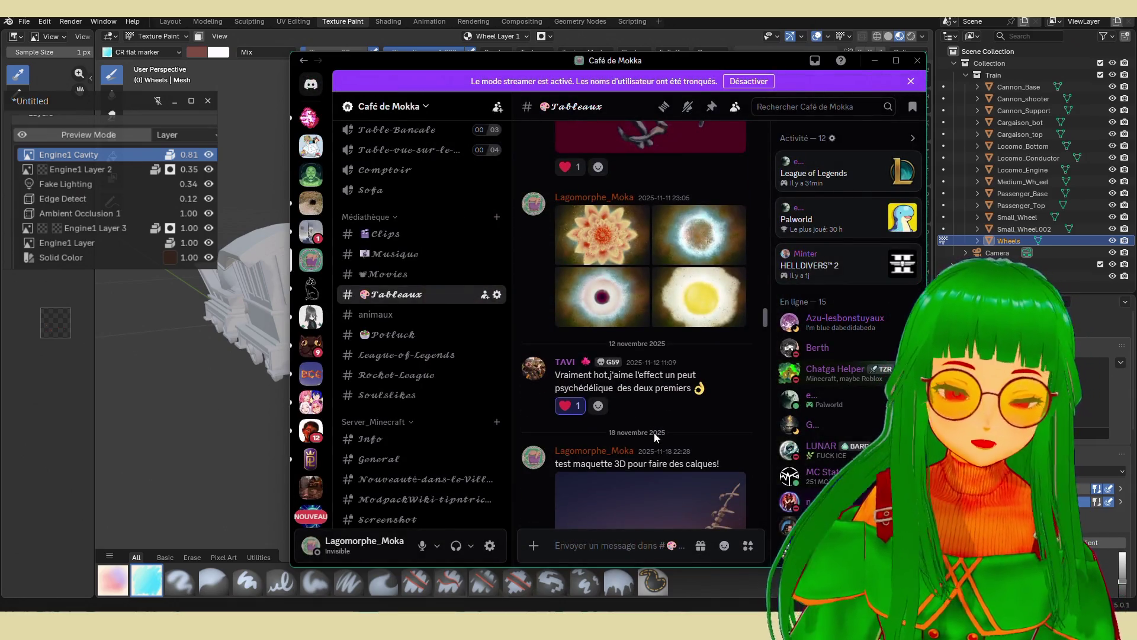
scroll(653, 432, "down", 5)
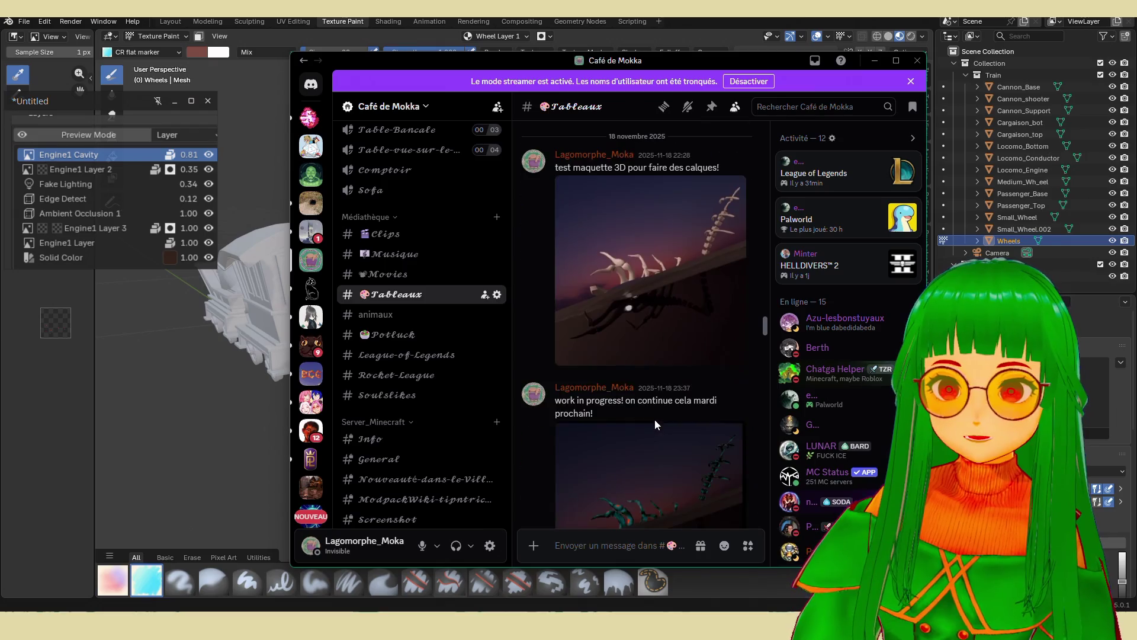
scroll(655, 419, "down", 10)
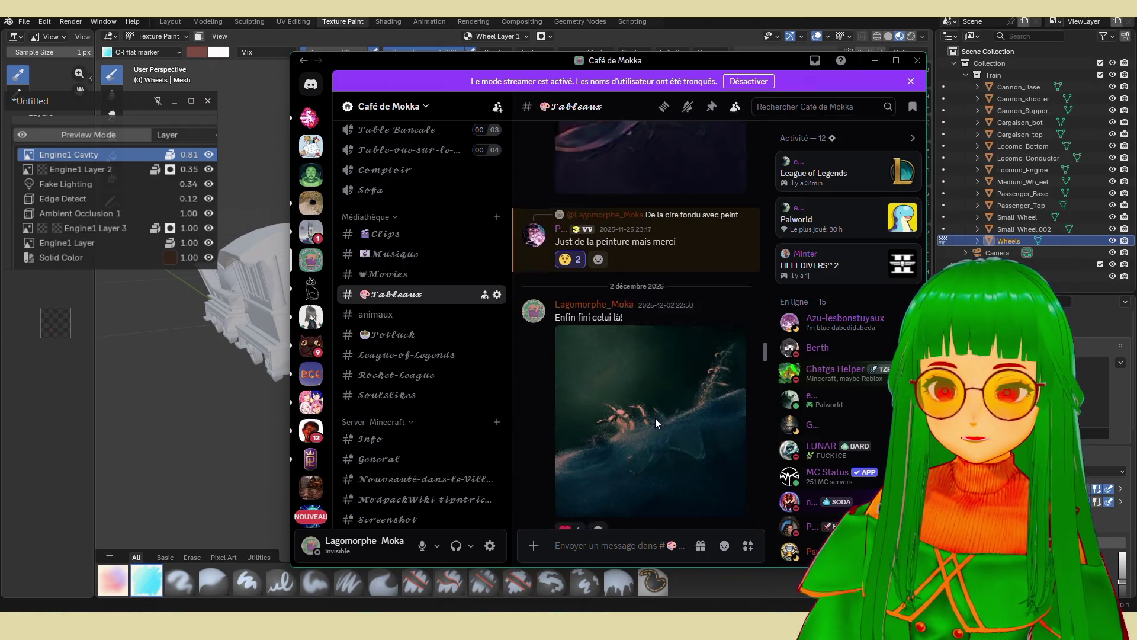
left_click(665, 414)
left_click(618, 375)
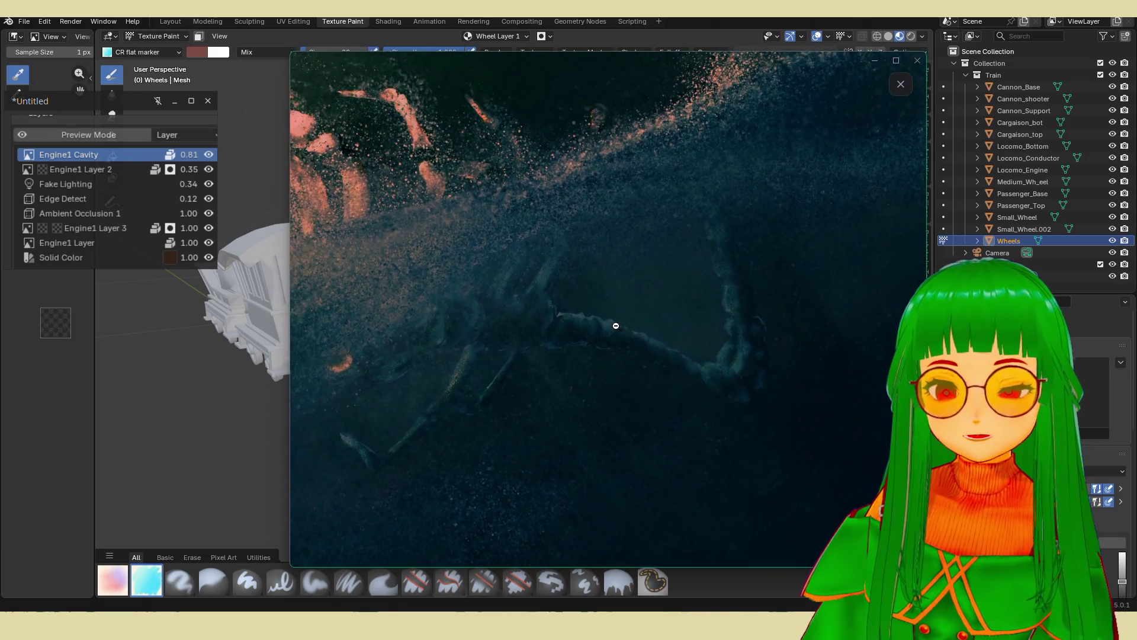
left_click(734, 347)
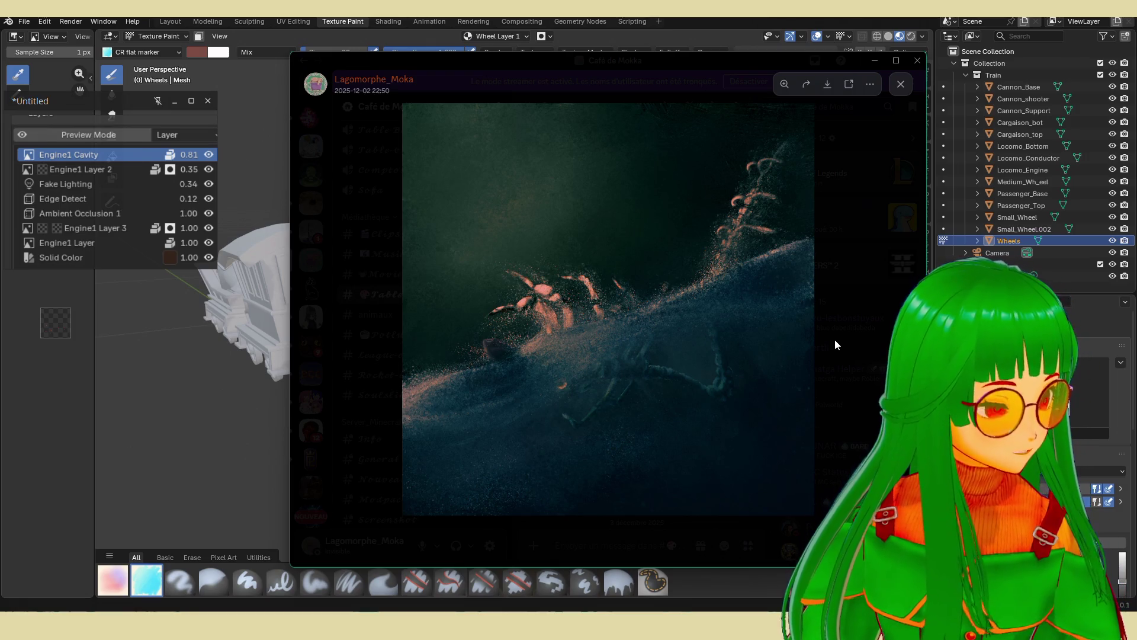
left_click(835, 343)
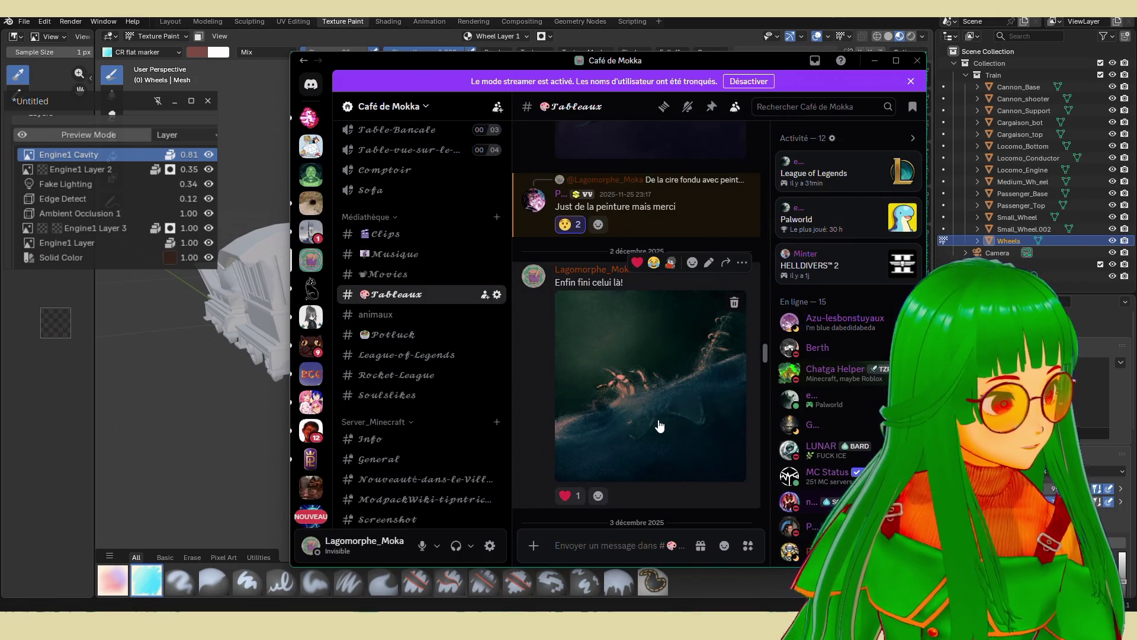
scroll(660, 425, "down", 10)
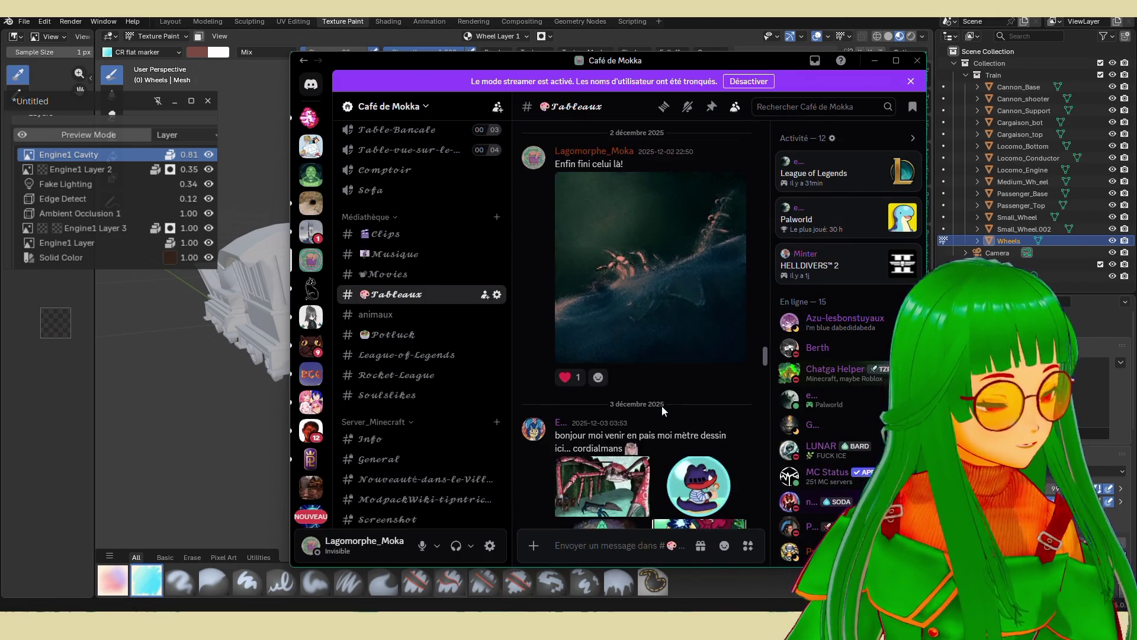
scroll(674, 351, "down", 5)
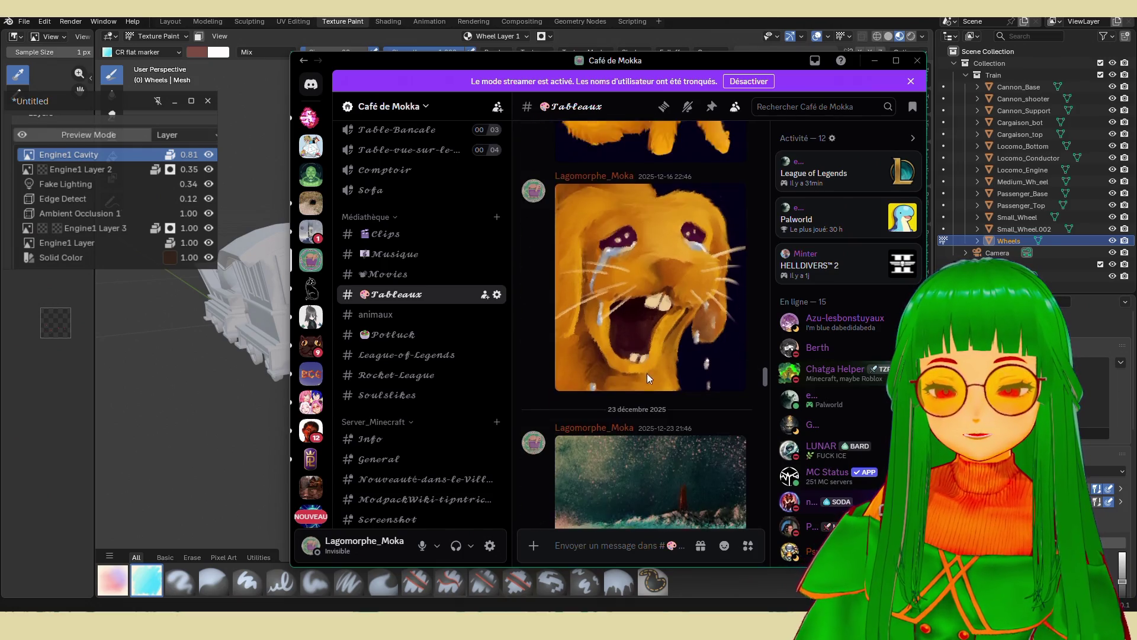
left_click(662, 423)
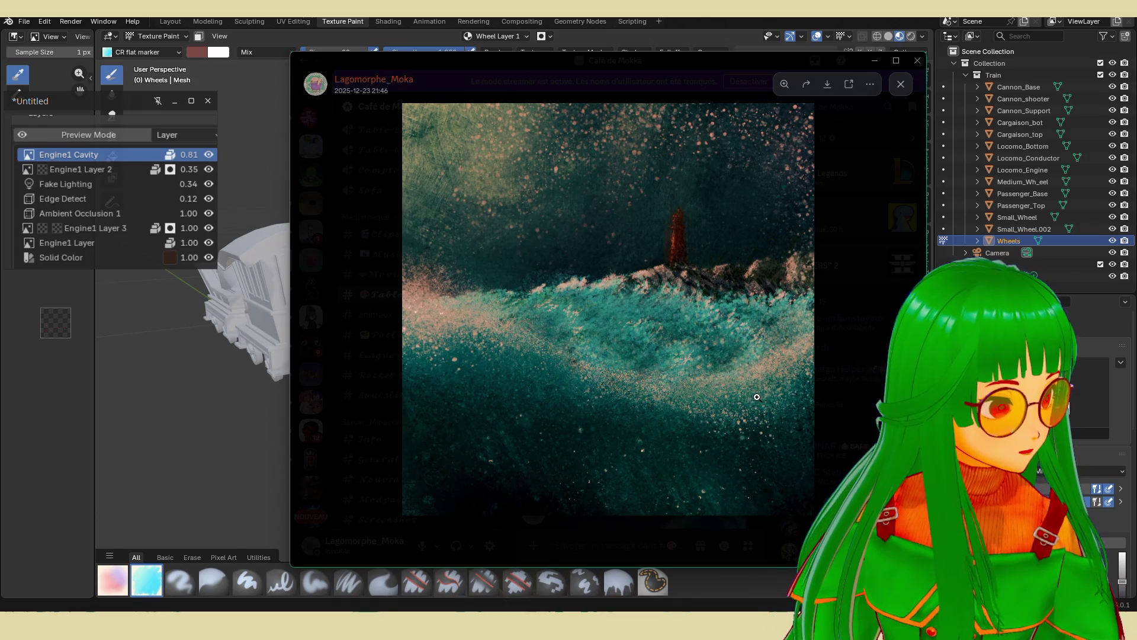
left_click(836, 371)
scroll(685, 433, "down", 5)
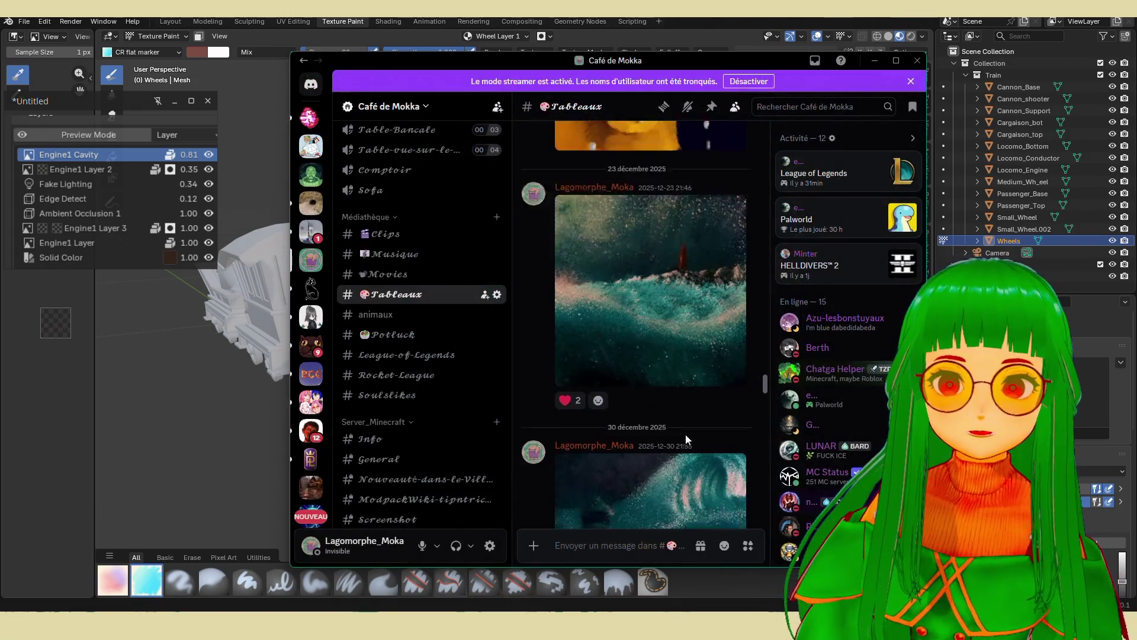
scroll(688, 426, "down", 5)
scroll(723, 421, "down", 1)
scroll(728, 440, "down", 2)
scroll(734, 403, "up", 3)
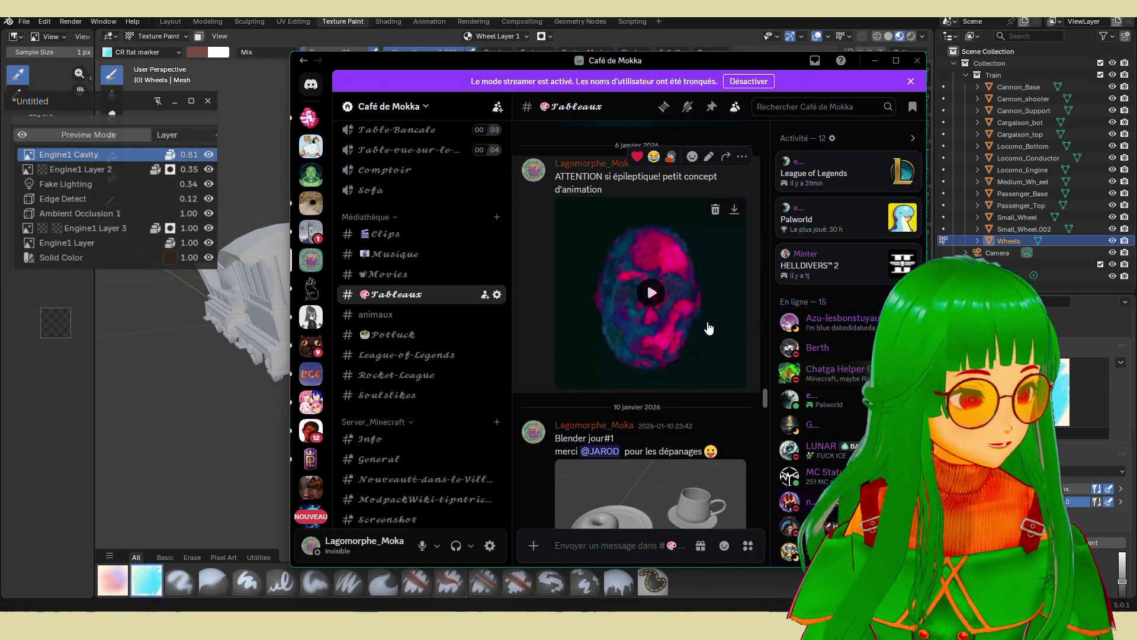
scroll(709, 331, "down", 3)
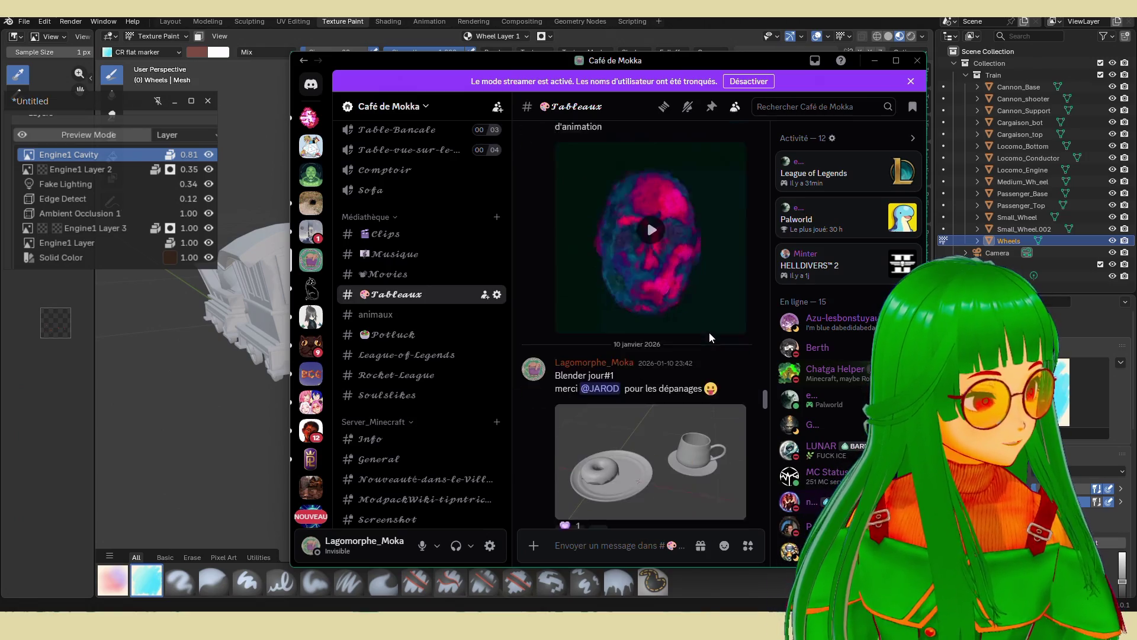
left_click(708, 345)
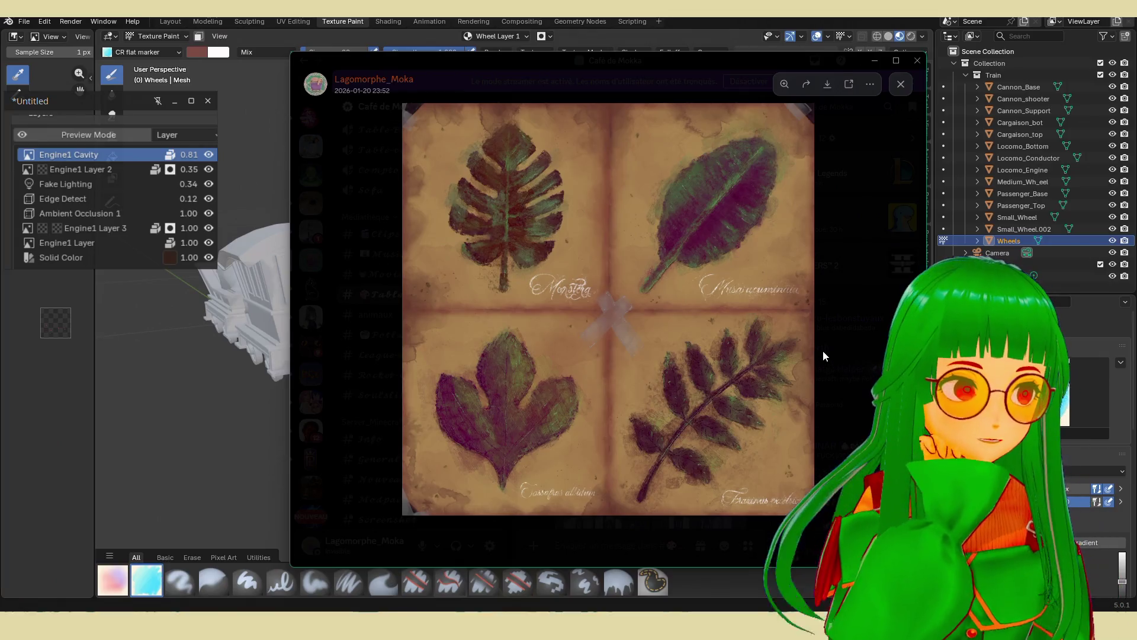
left_click(821, 353)
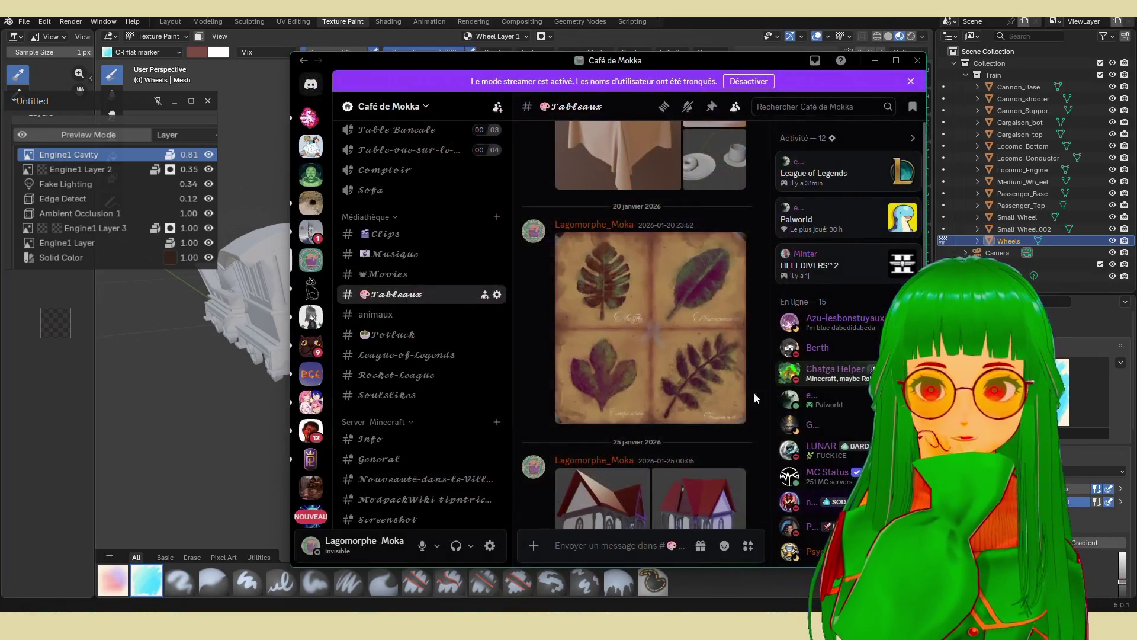
scroll(703, 392, "down", 6)
scroll(702, 392, "down", 2)
left_click(703, 343)
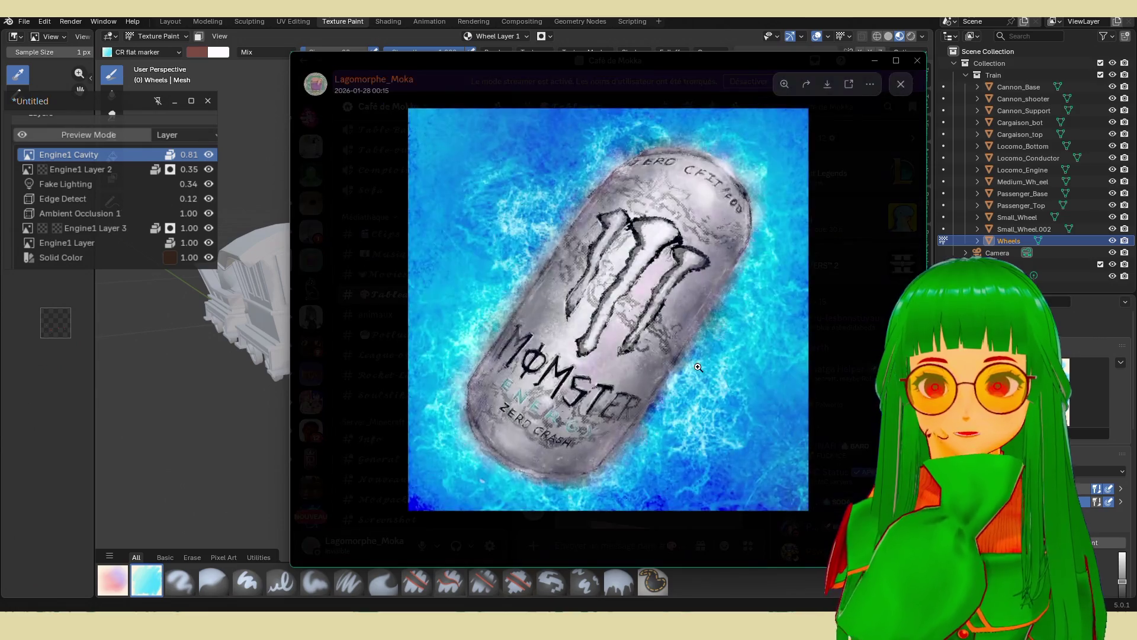
left_click(858, 358)
left_click(672, 391)
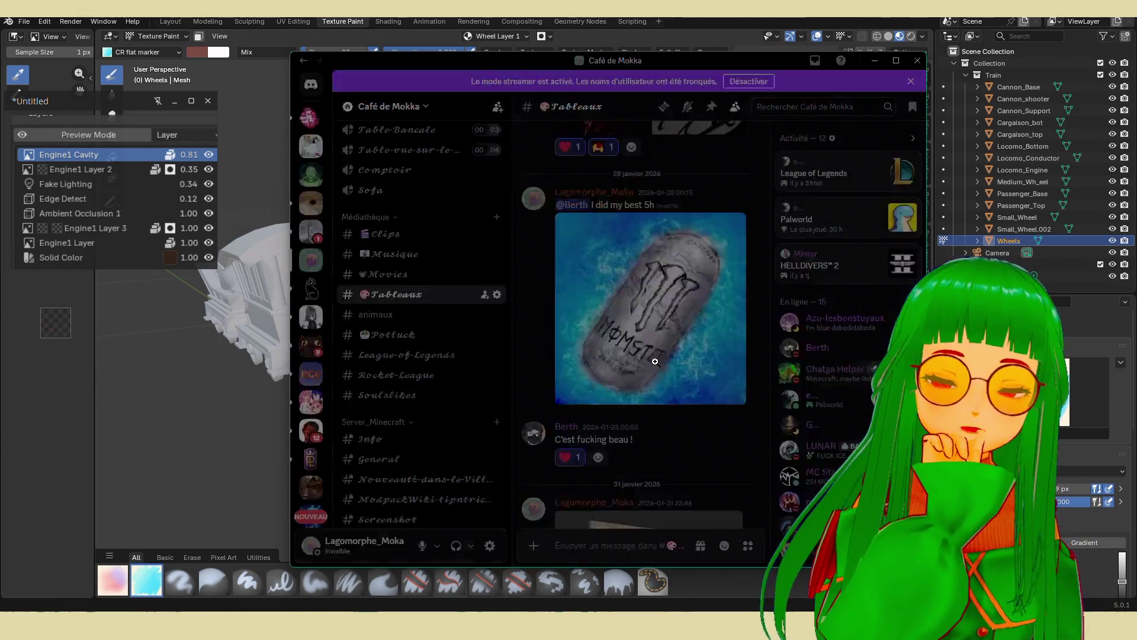
Close the can painting and view the lily and lavender paintings.
left_click(822, 460)
scroll(637, 444, "down", 10)
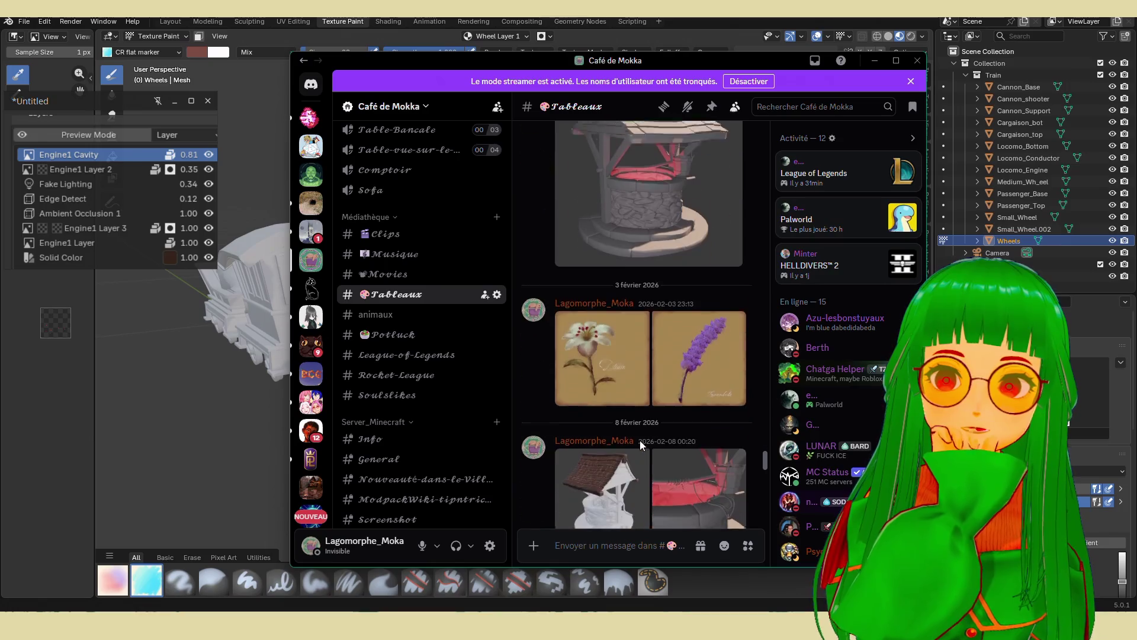
left_click(598, 337)
left_click(900, 309)
left_click(829, 411)
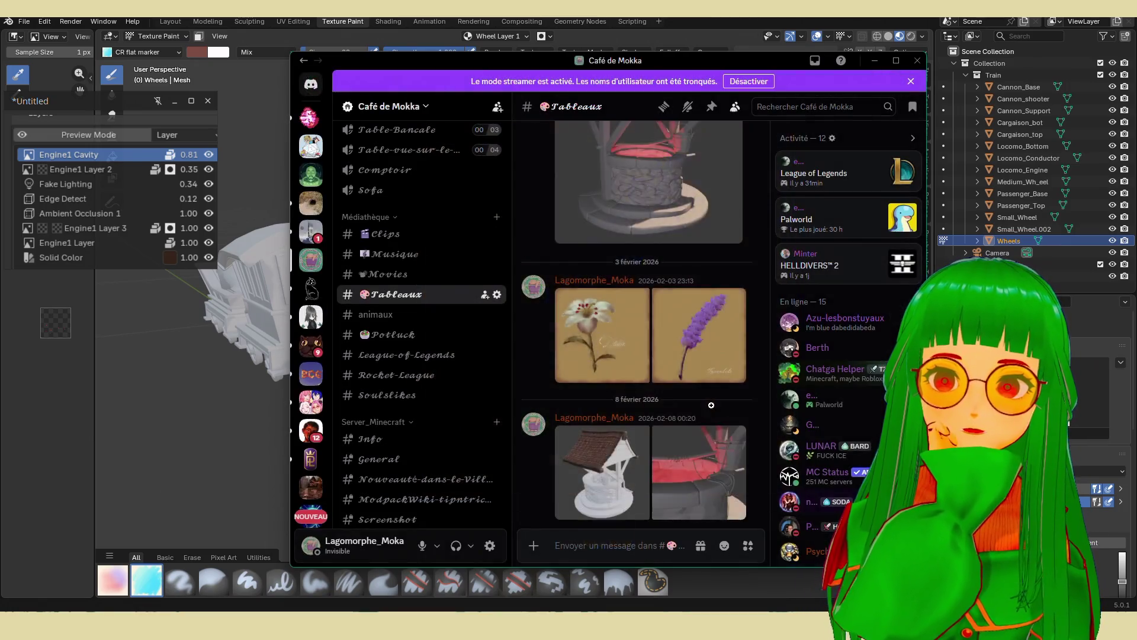
View the blue creature painting and the knight illustration full size.
scroll(696, 396, "down", 5)
left_click(663, 394)
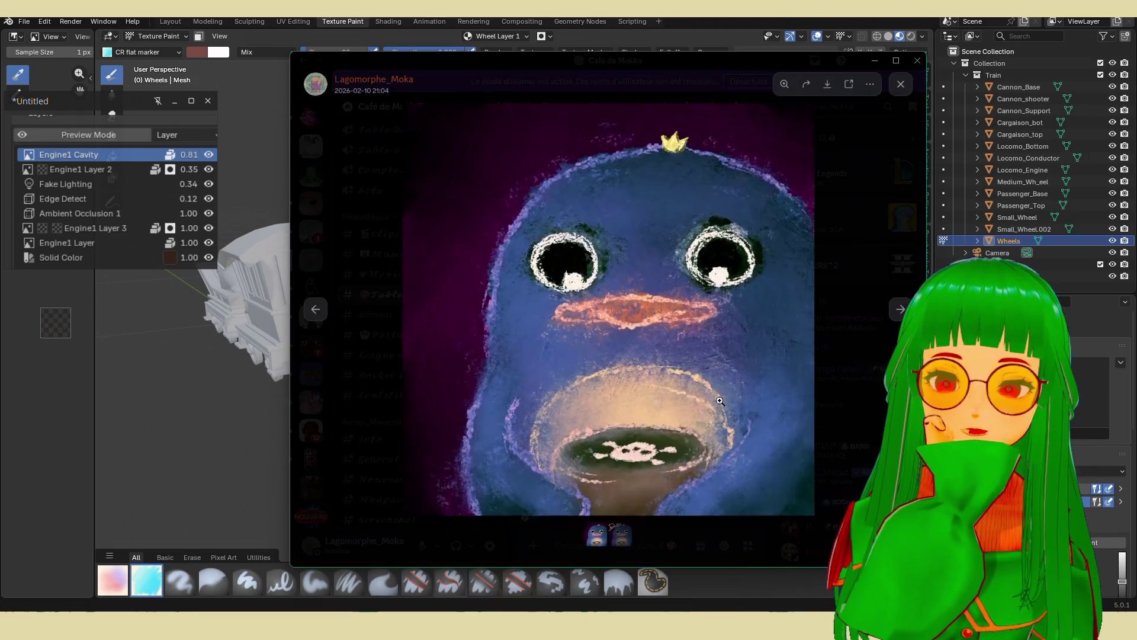
left_click(800, 456)
scroll(714, 425, "down", 10)
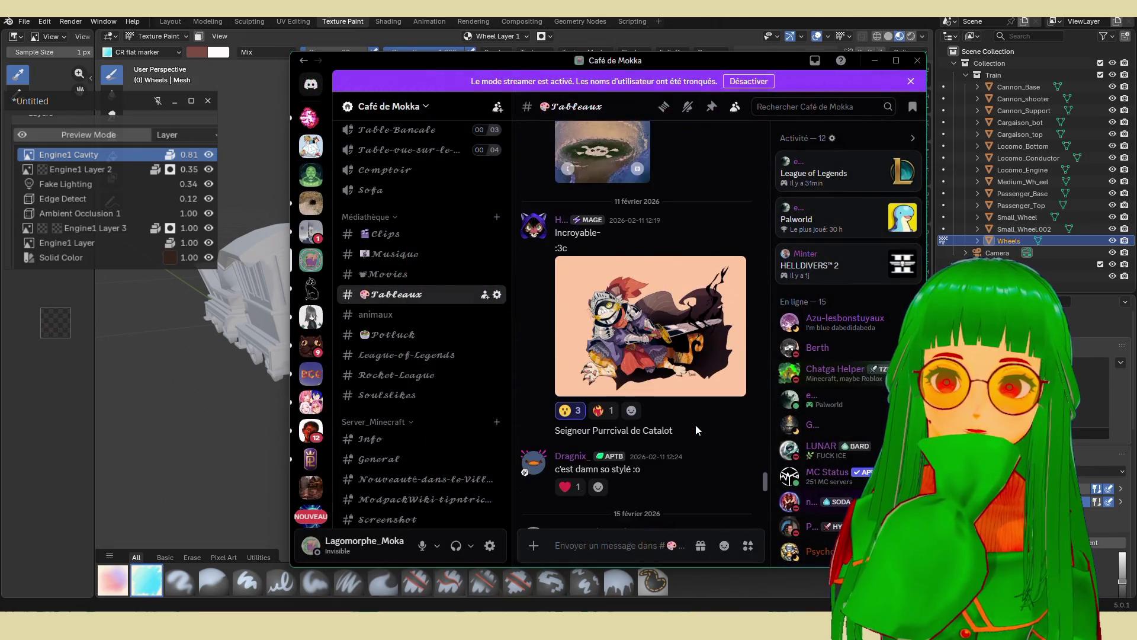
scroll(696, 424, "up", 4)
left_click(681, 296)
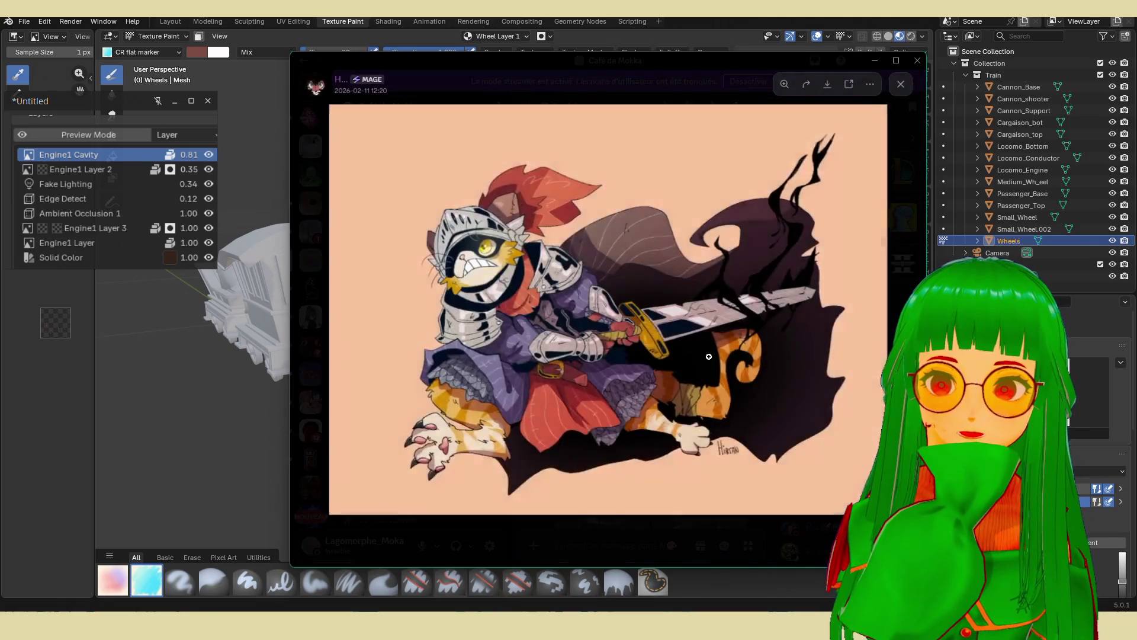
scroll(732, 451, "up", 5)
scroll(732, 451, "down", 5)
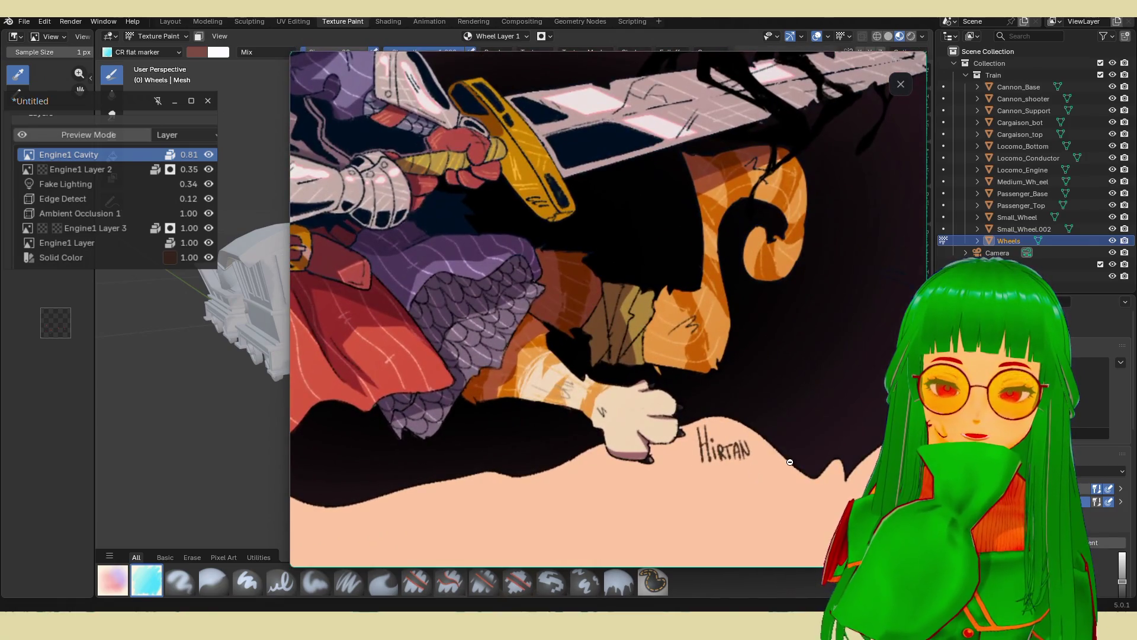
key("Escape")
Flip between the flower vase and red lycoris paintings, then close the viewer.
scroll(727, 392, "down", 6)
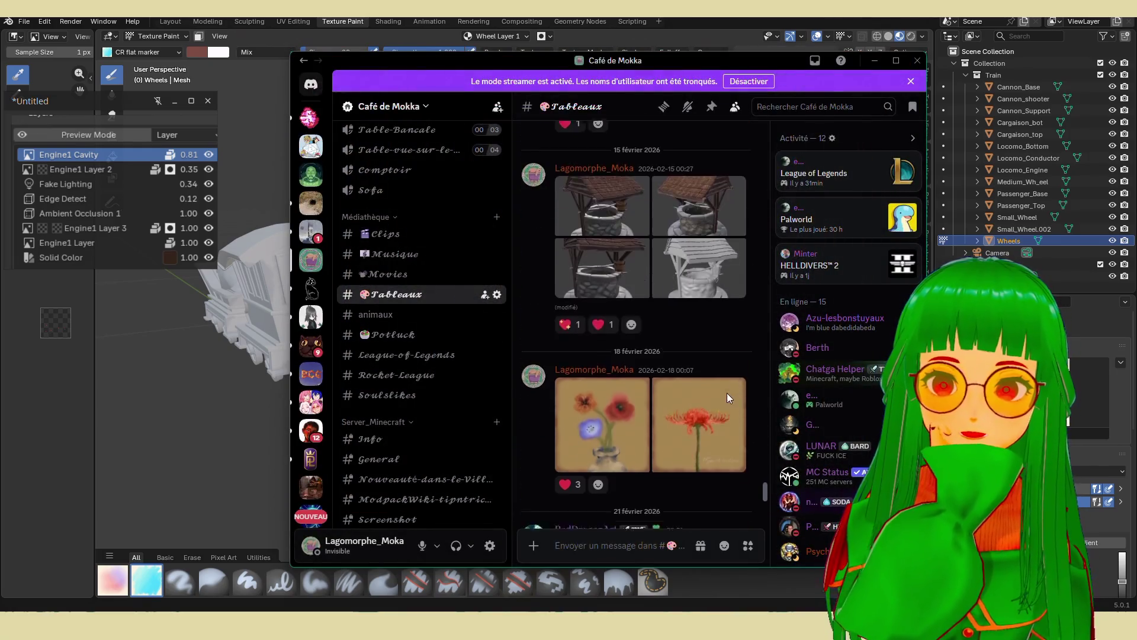
left_click(644, 237)
left_click(898, 309)
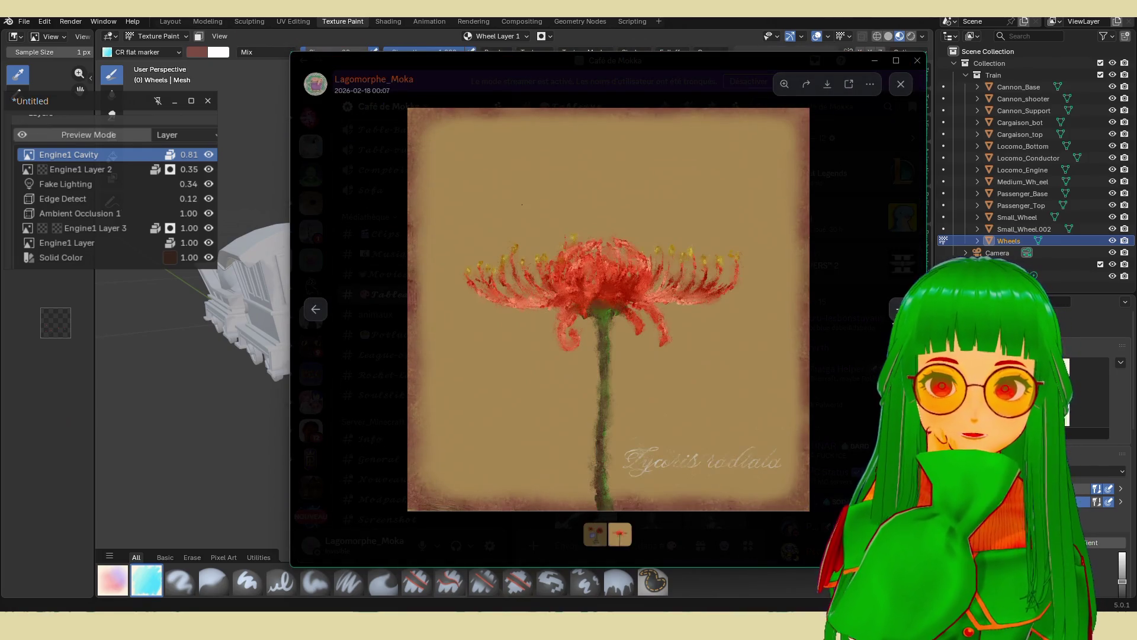
left_click(315, 311)
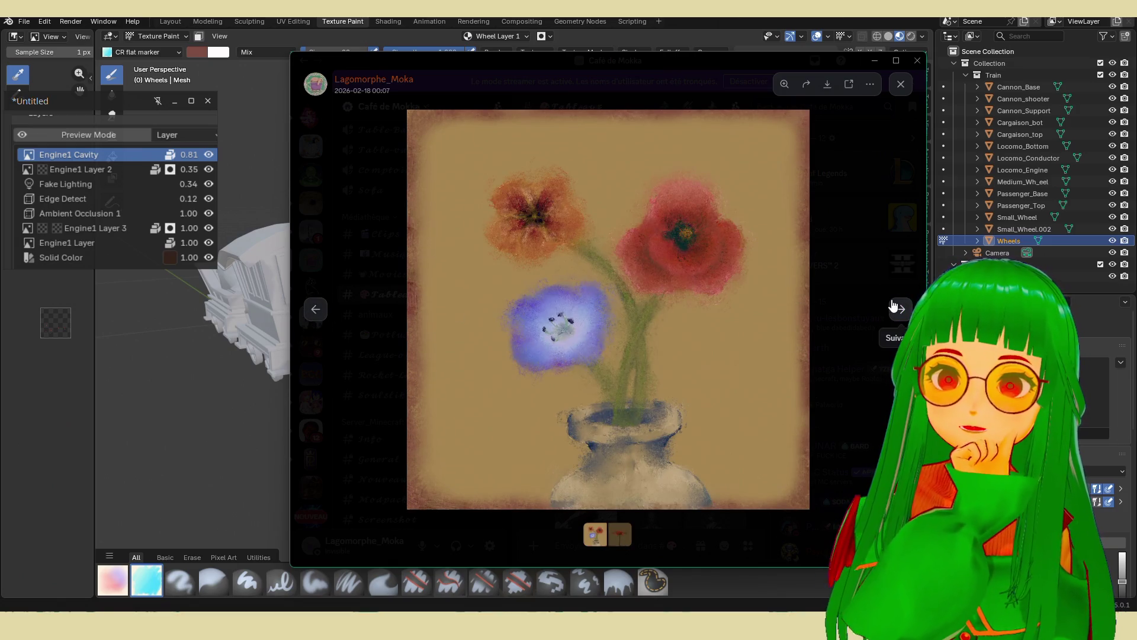
left_click(899, 310)
left_click(825, 347)
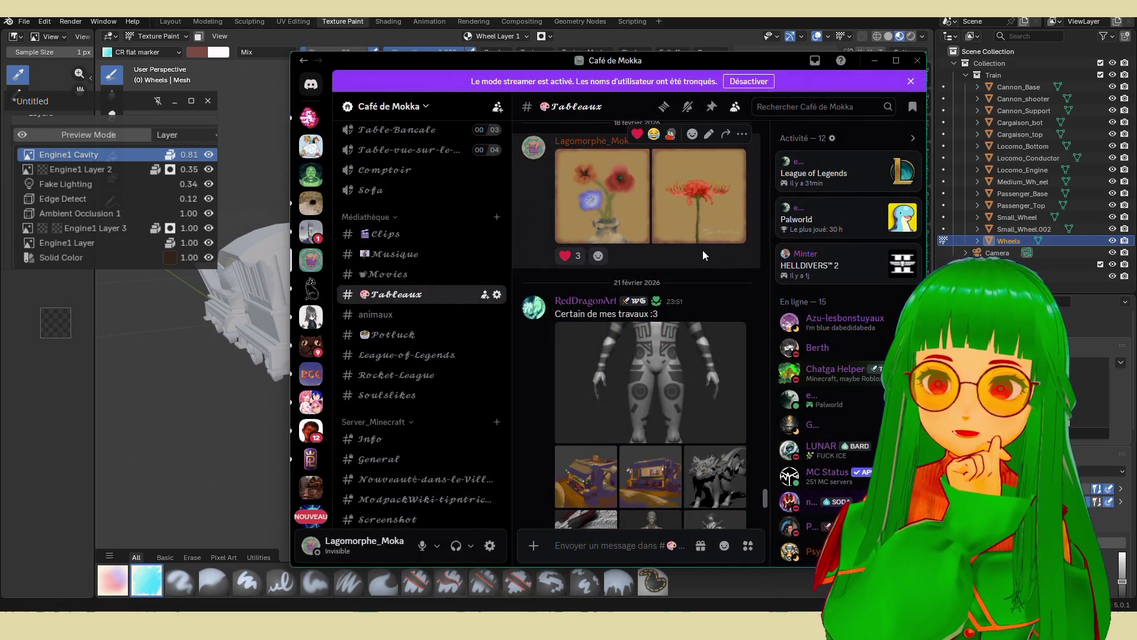
View the market stall, wolf and dragon renders, then minimize Discord.
scroll(687, 331, "down", 4)
scroll(670, 337, "up", 2)
left_click(656, 336)
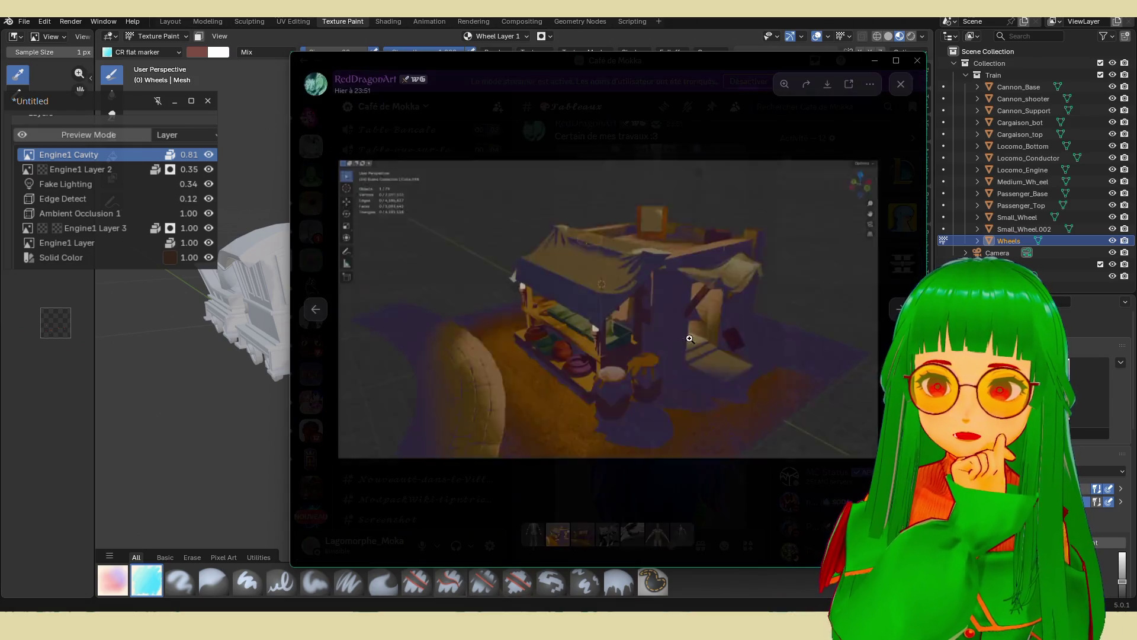
key("Left")
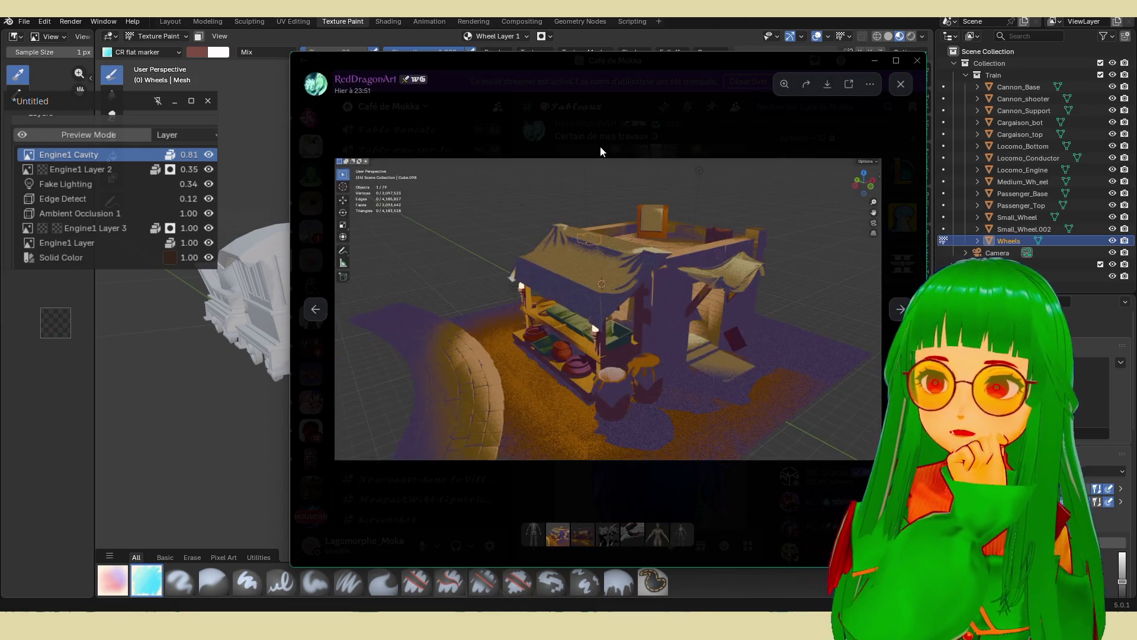
left_click(599, 146)
left_click(740, 302)
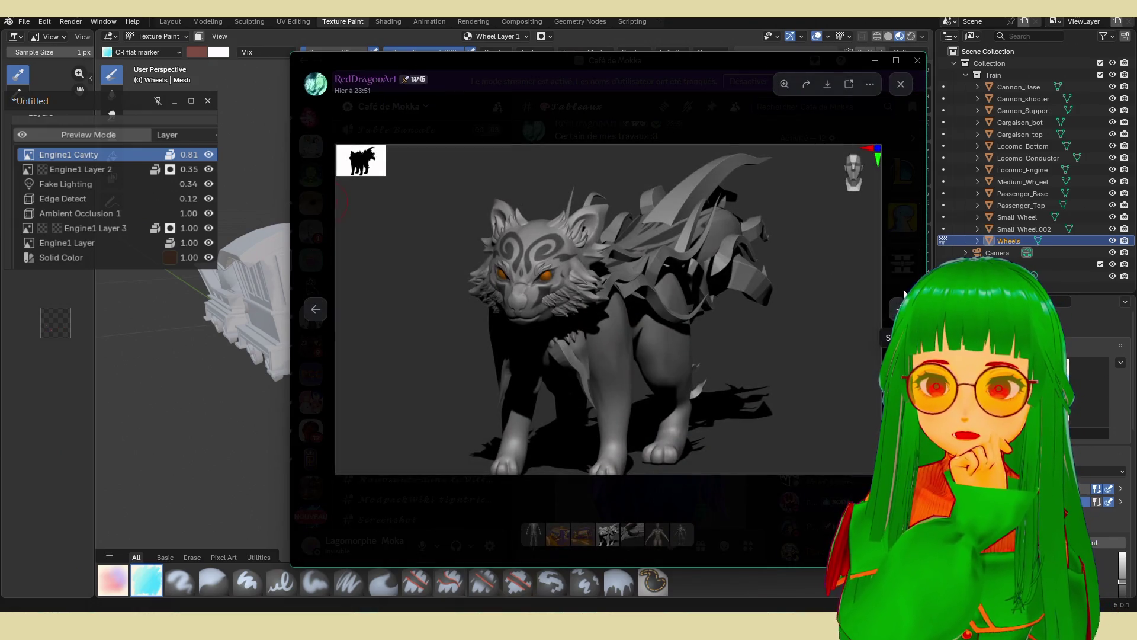
left_click(900, 303)
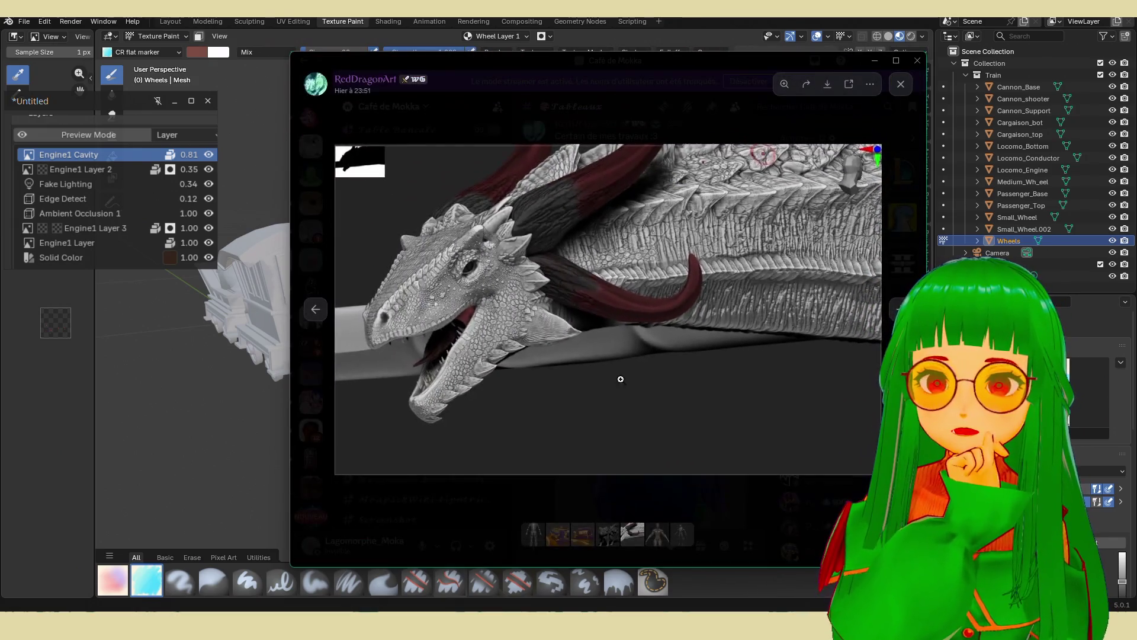
key("Escape")
key("super+Down")
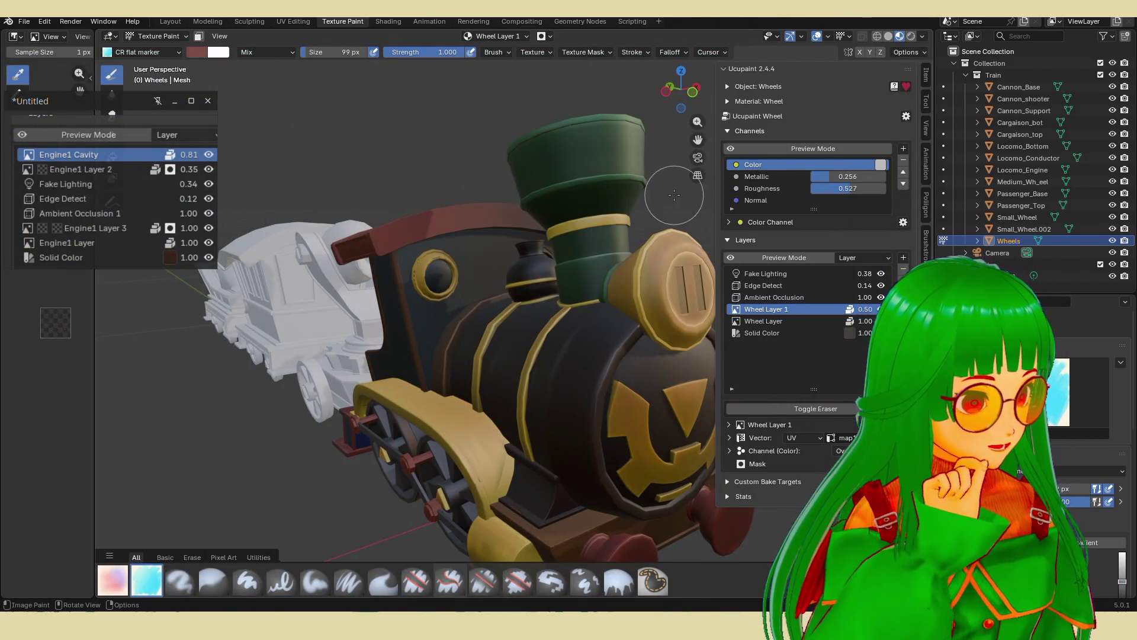
Isolate the Wheels object in Local view and switch it into Edit Mode.
scroll(682, 230, "up", 3)
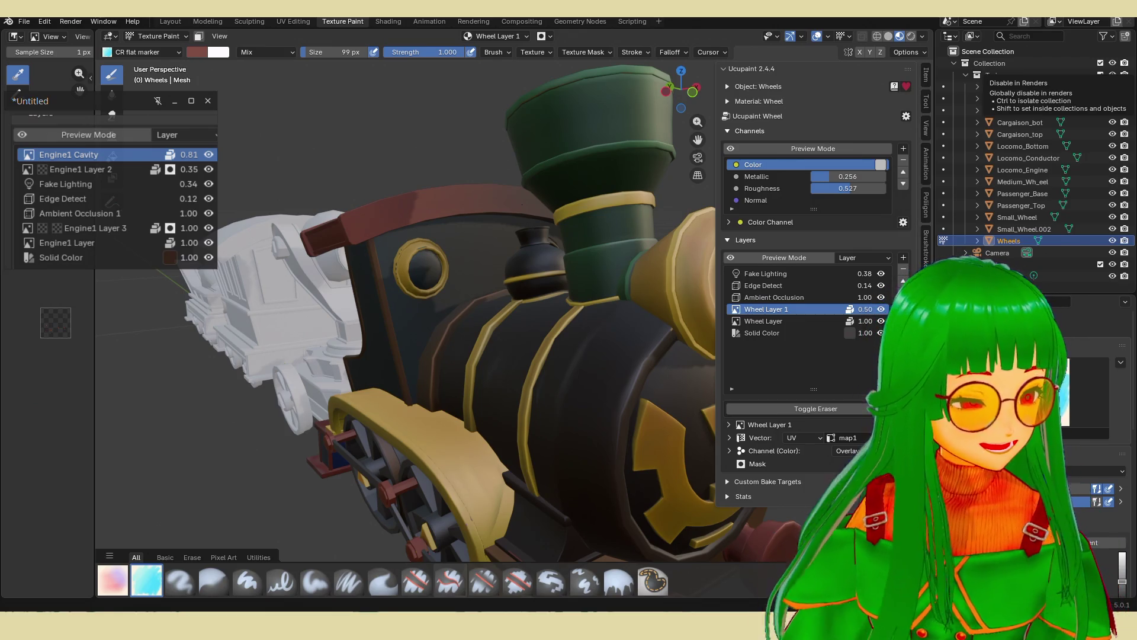
mouse_move(487, 269)
middle_mouse_down()
mouse_move(531, 296)
mouse_move(568, 262)
mouse_move(413, 386)
middle_mouse_up()
scroll(533, 270, "up", 3)
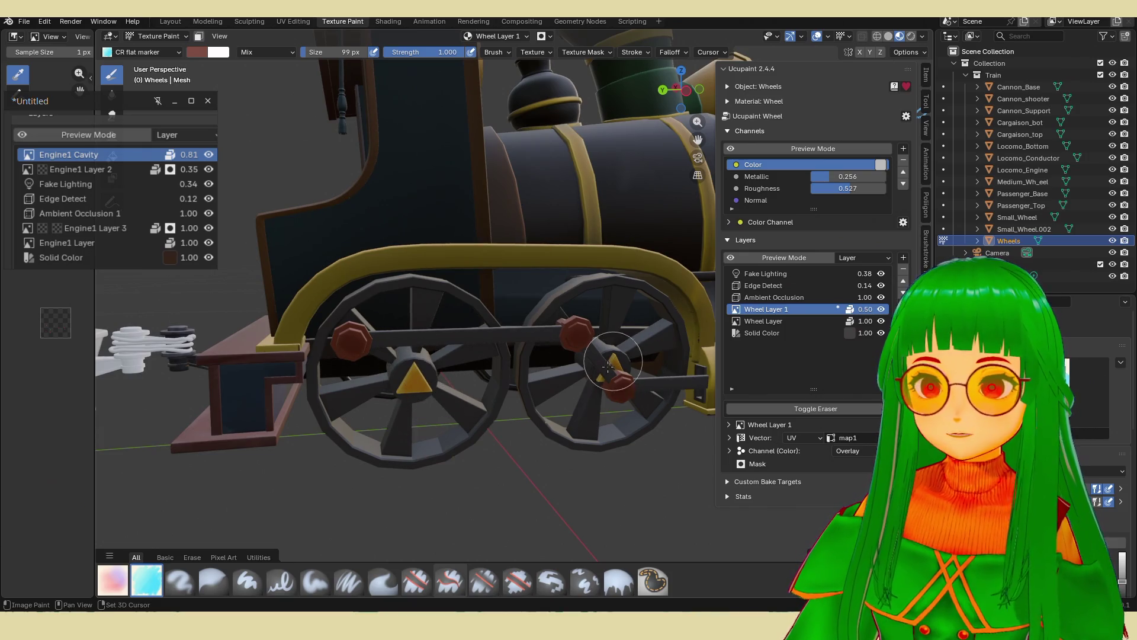
scroll(611, 361, "down", 3)
mouse_move(612, 362)
middle_mouse_down()
mouse_move(542, 399)
mouse_move(398, 393)
middle_mouse_up()
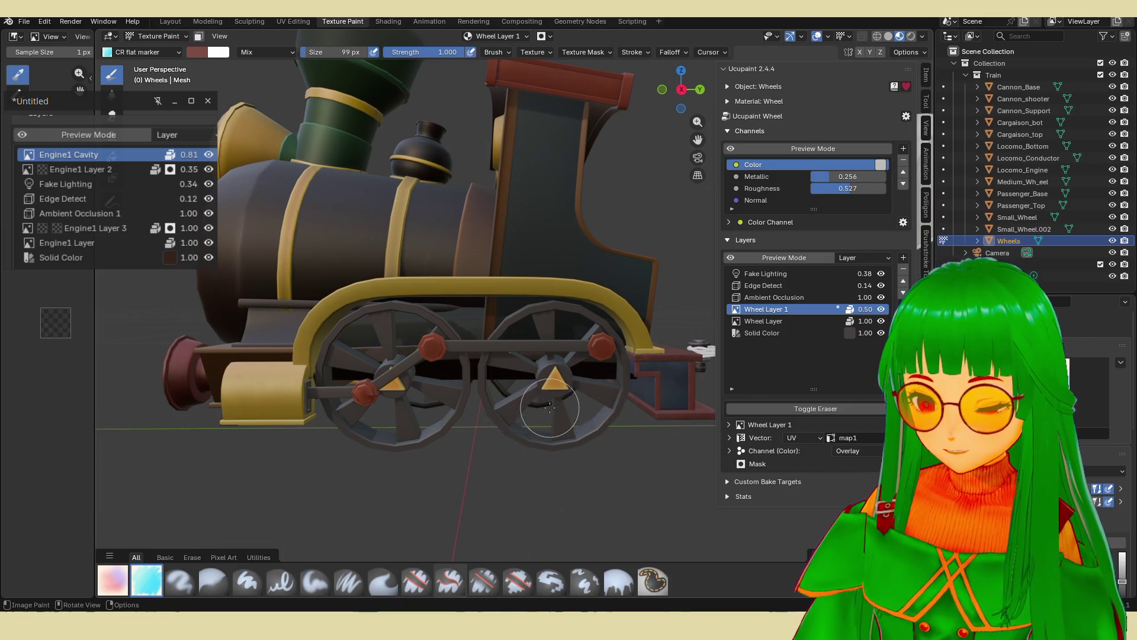
key("KP_Divide")
middle_click_drag(545, 386, 528, 375)
scroll(528, 374, "up", 1)
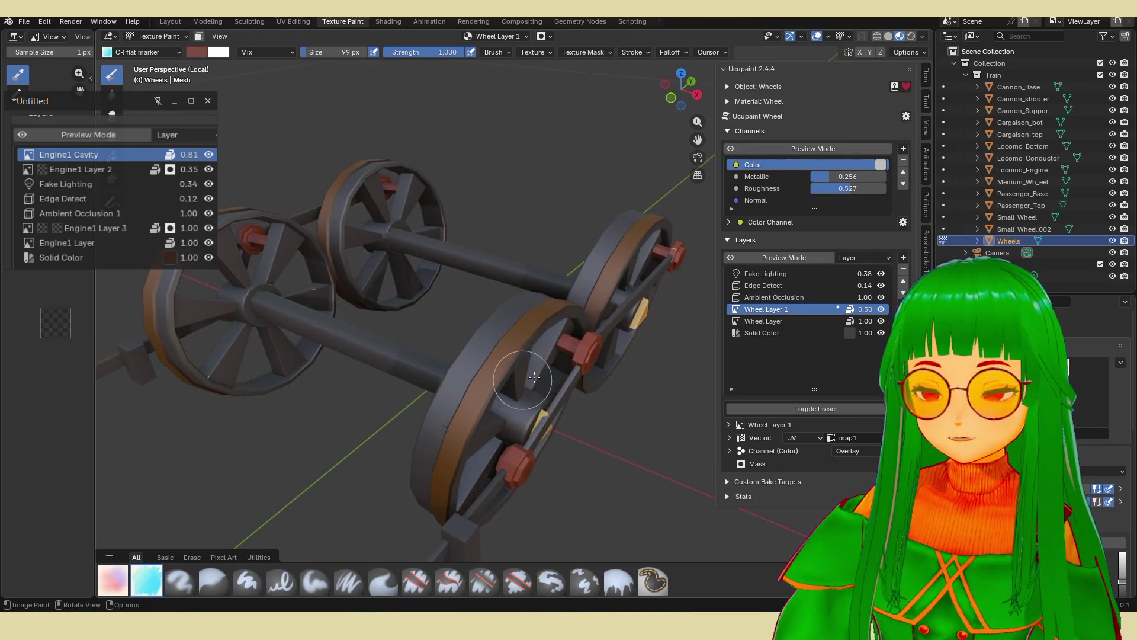
middle_click_drag(470, 395, 444, 379)
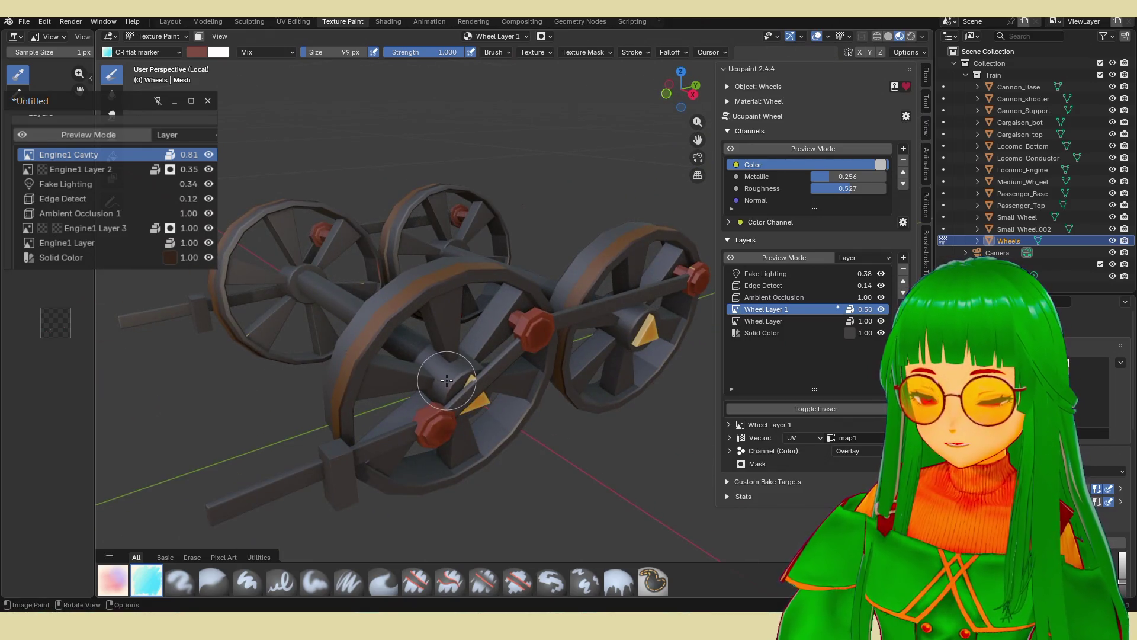
key("Tab")
Select spoke and hub faces on the left wheel.
left_click(410, 312)
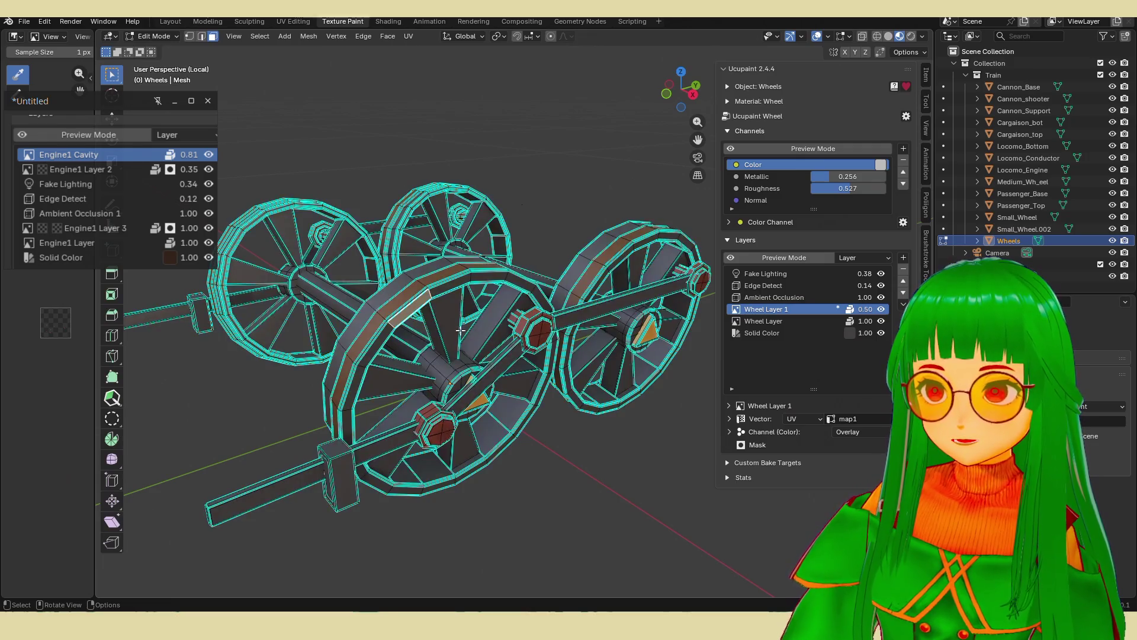
left_click(453, 330)
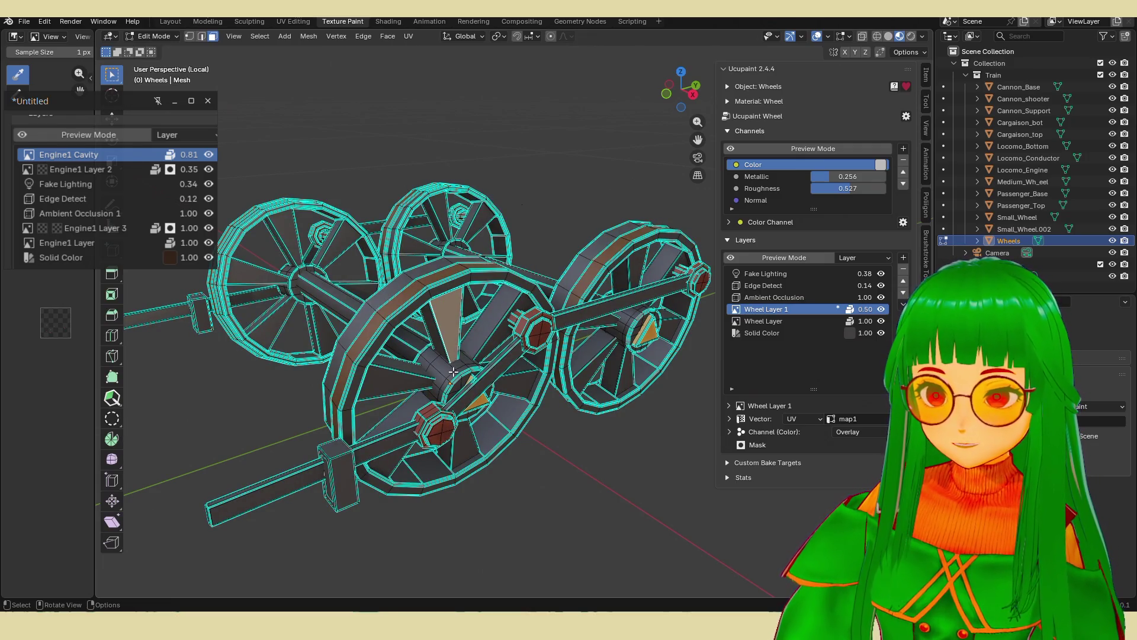
left_click(398, 386, "shift")
left_click(447, 366, "shift")
left_click(468, 362, "shift")
left_click(462, 444, "shift")
left_click(417, 449, "shift")
middle_click_drag(529, 389, 477, 400)
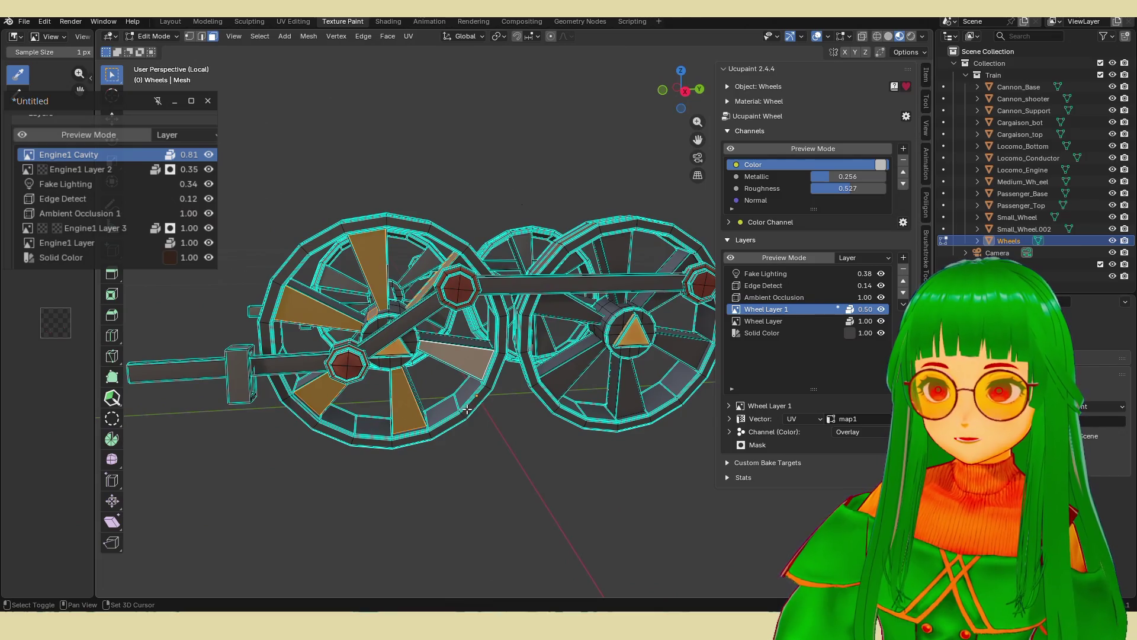
left_click(477, 402, "shift")
Add the right wheel's spoke and rim faces to the selection.
left_click(569, 367, "shift")
left_click(566, 307, "shift")
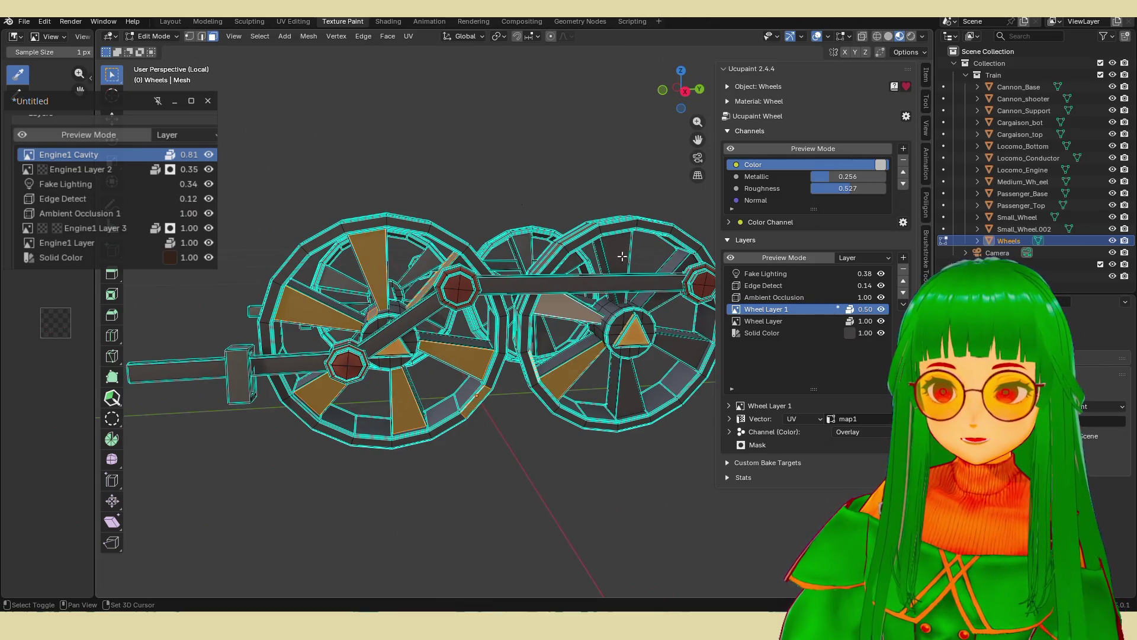
left_click(617, 266, "shift")
left_click(657, 226, "shift")
left_click(662, 303, "shift")
left_click(686, 263, "shift")
left_click(629, 388, "shift")
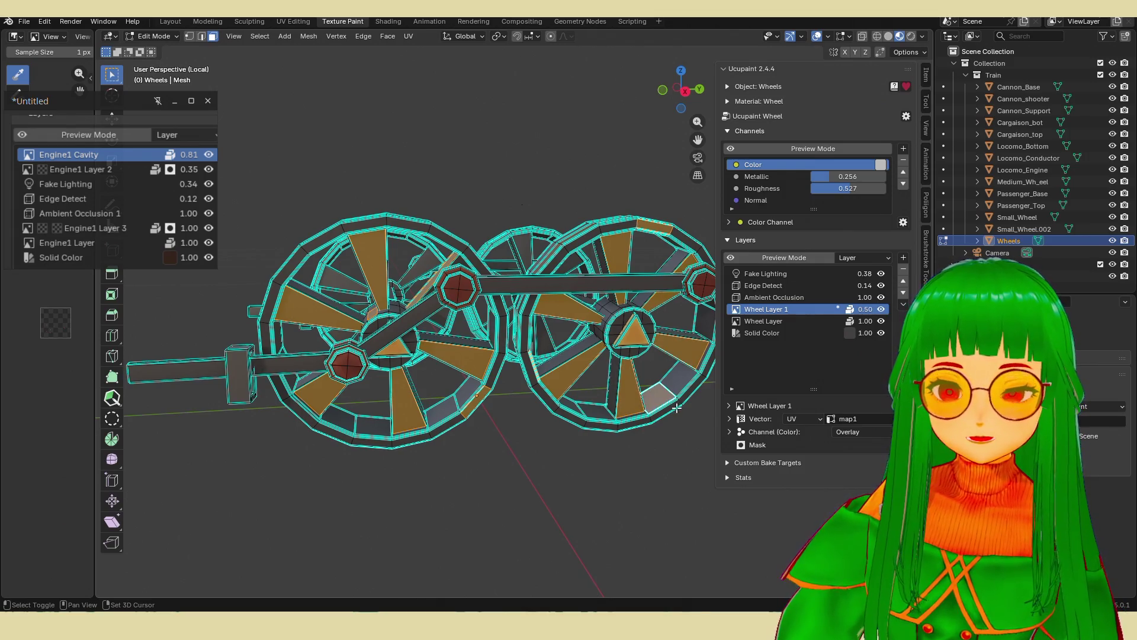
mouse_move(628, 385)
middle_mouse_down()
mouse_move(503, 401)
mouse_move(533, 407)
mouse_move(553, 455)
middle_mouse_up()
left_click(580, 462, "shift")
left_click(542, 459, "shift")
left_click(489, 426, "shift")
left_click(530, 409, "shift")
left_click(536, 319, "shift")
left_click(625, 314, "shift")
left_click(627, 265, "shift")
left_click(669, 358, "shift")
left_click(678, 453, "shift")
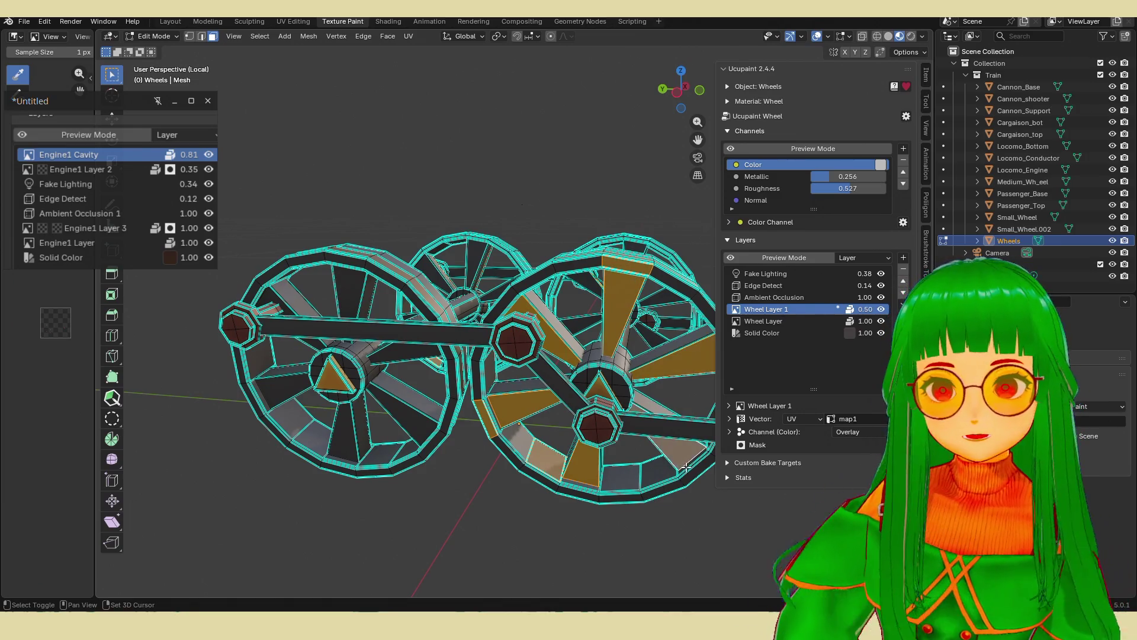
Add the remaining left wheel spoke and rim faces to the selection.
left_click(346, 437, "shift")
left_click(394, 408, "shift")
left_click(354, 297, "shift")
left_click(355, 255, "shift")
left_click(262, 392, "shift")
mouse_move(252, 401)
middle_mouse_down()
mouse_move(338, 411)
mouse_move(319, 421)
mouse_move(330, 435)
mouse_move(480, 384)
middle_mouse_up()
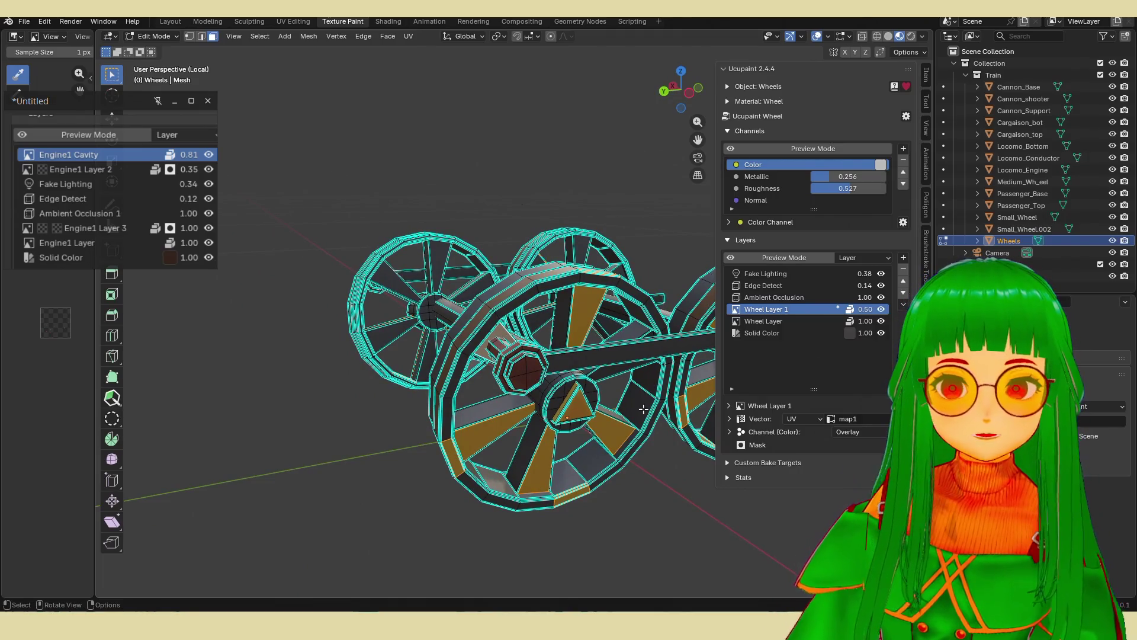
mouse_move(639, 433)
middle_mouse_down()
mouse_move(467, 457)
mouse_move(485, 439)
mouse_move(415, 450)
mouse_move(462, 456)
mouse_move(445, 454)
mouse_move(436, 321)
middle_mouse_up()
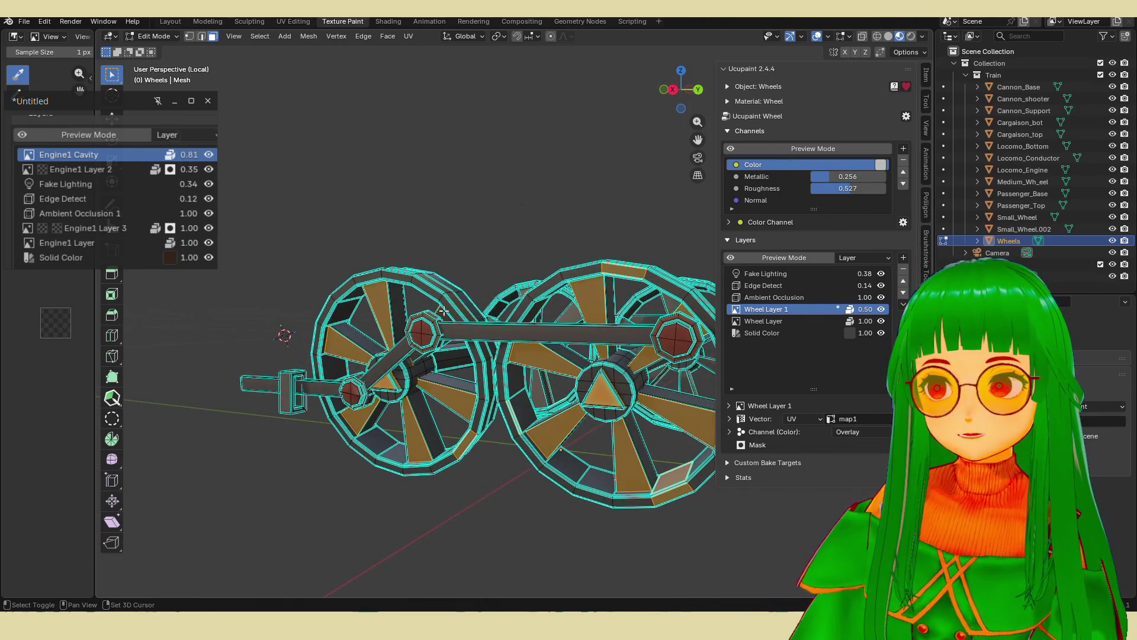
scroll(254, 177, "down", 3)
middle_click_drag(254, 178, 293, 171)
scroll(533, 398, "up", 2)
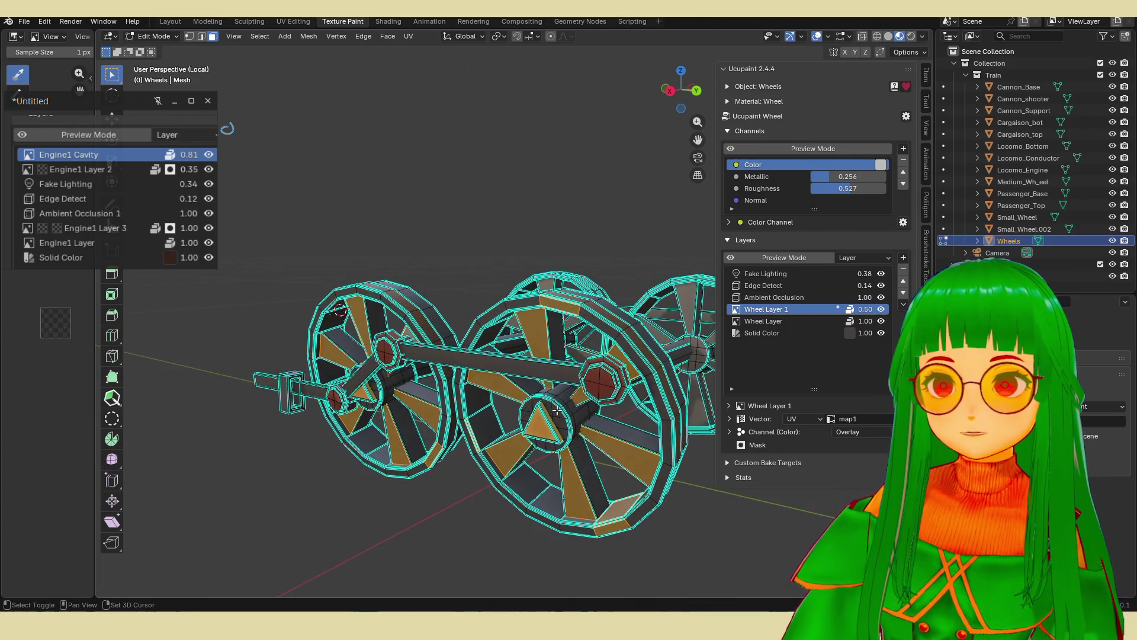
mouse_move(390, 392)
middle_mouse_down()
mouse_move(459, 441)
mouse_move(590, 376)
middle_mouse_up()
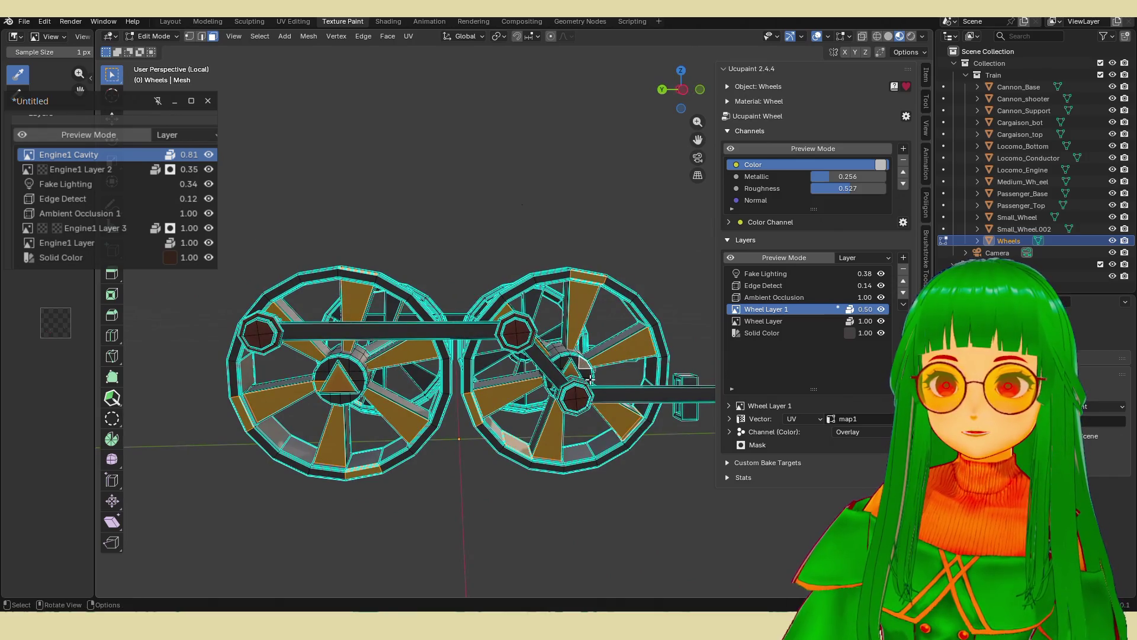
Grow the selection over the rims, invert it, hide the axles and bearings, and return to Texture Paint.
key("ctrl+KP_Add")
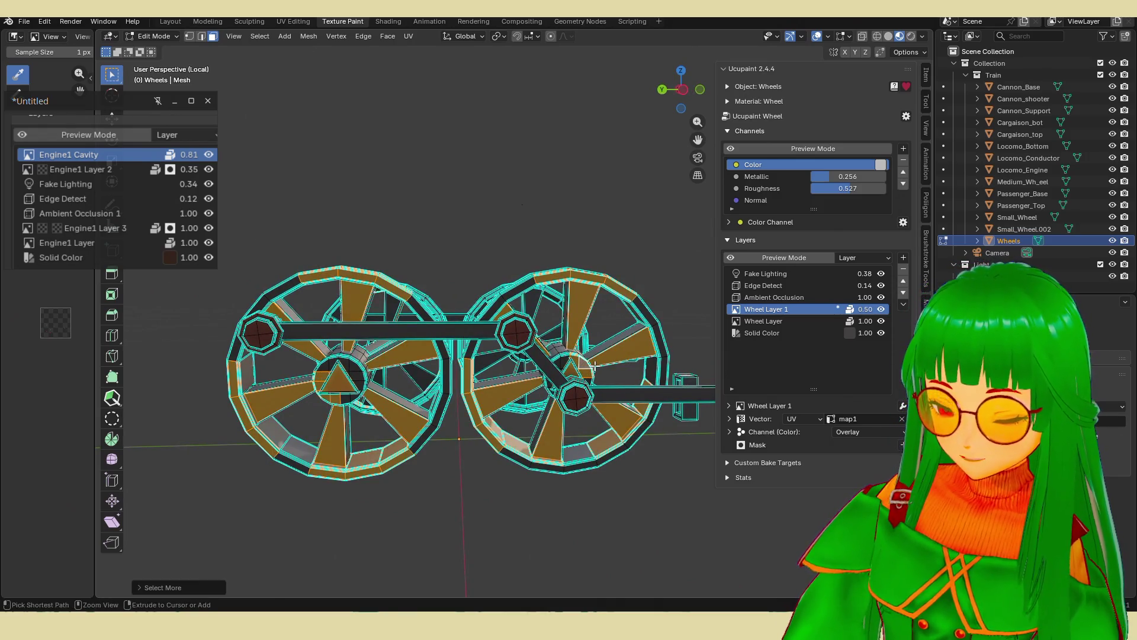
key("ctrl+KP_Add")
key("ctrl+KP_Add")
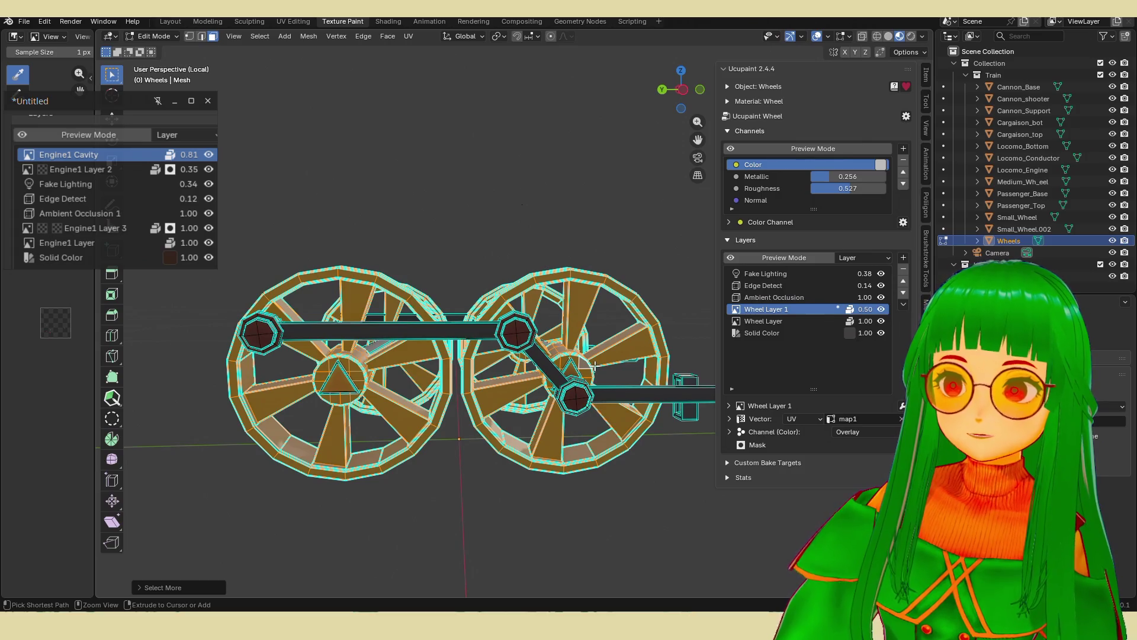
middle_click_drag(594, 367, 480, 400)
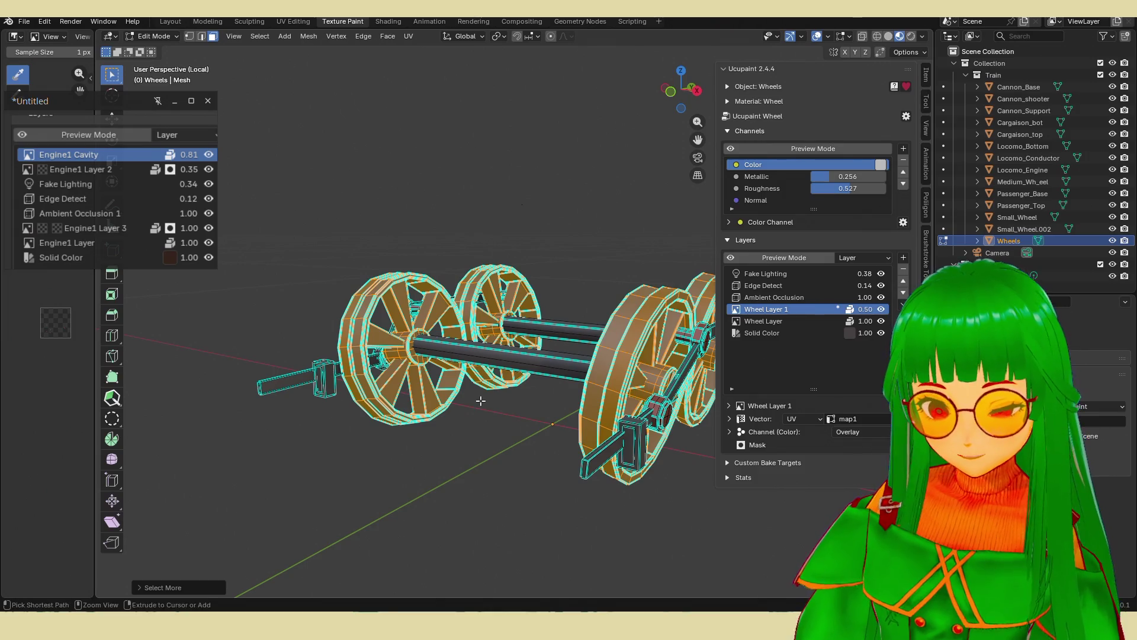
key("ctrl+i")
key("x")
key("f")
middle_click_drag(482, 399, 602, 414)
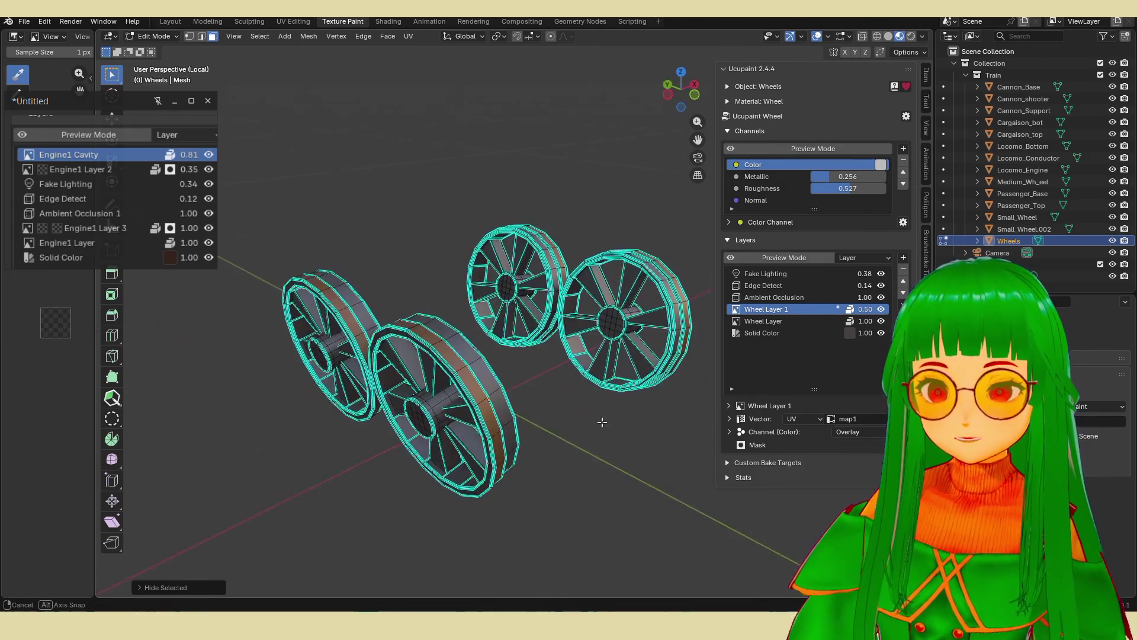
key("Tab")
middle_click_drag(535, 424, 628, 376)
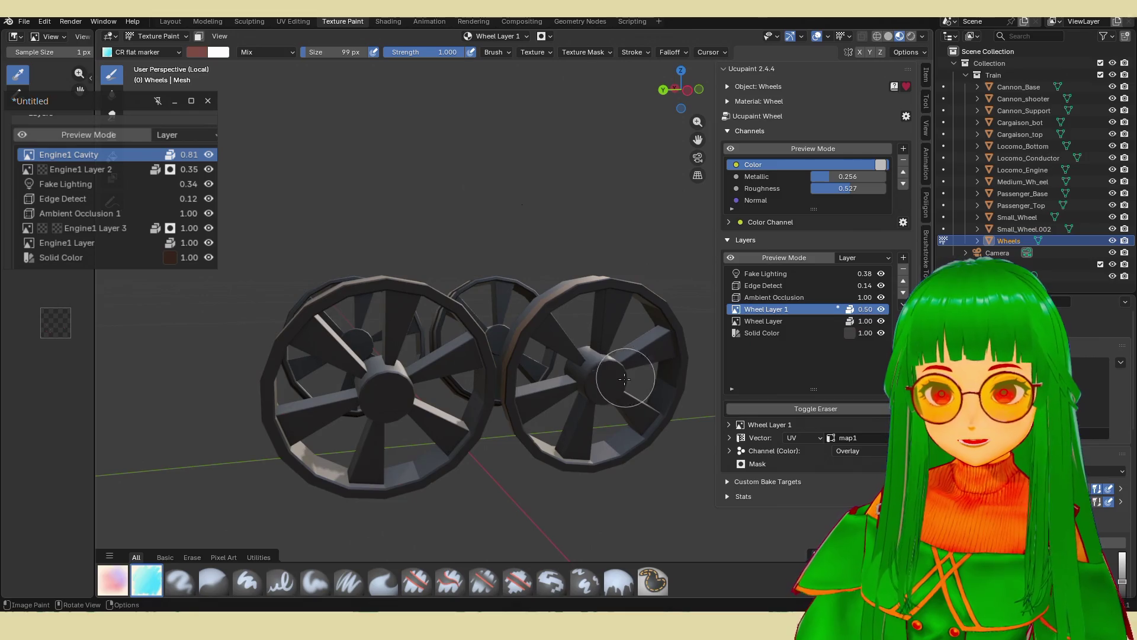
Create Wheel Layer 2 as a new blank image layer, removing a first attempt and re-adding it.
scroll(655, 377, "up", 2)
left_click(903, 257)
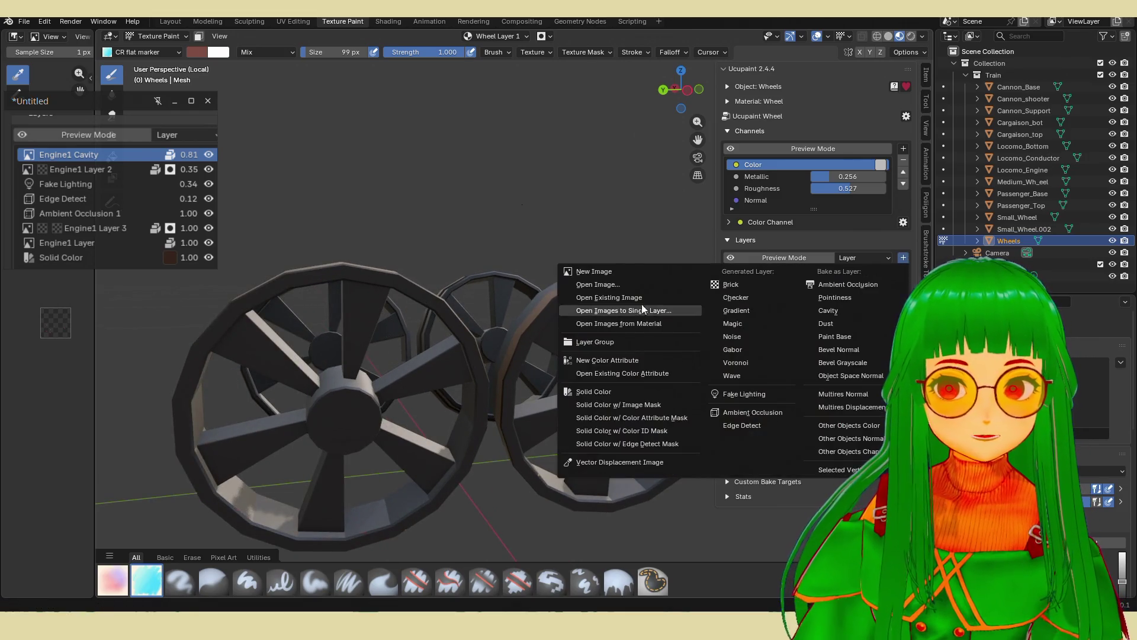
left_click(635, 273)
left_click(613, 397)
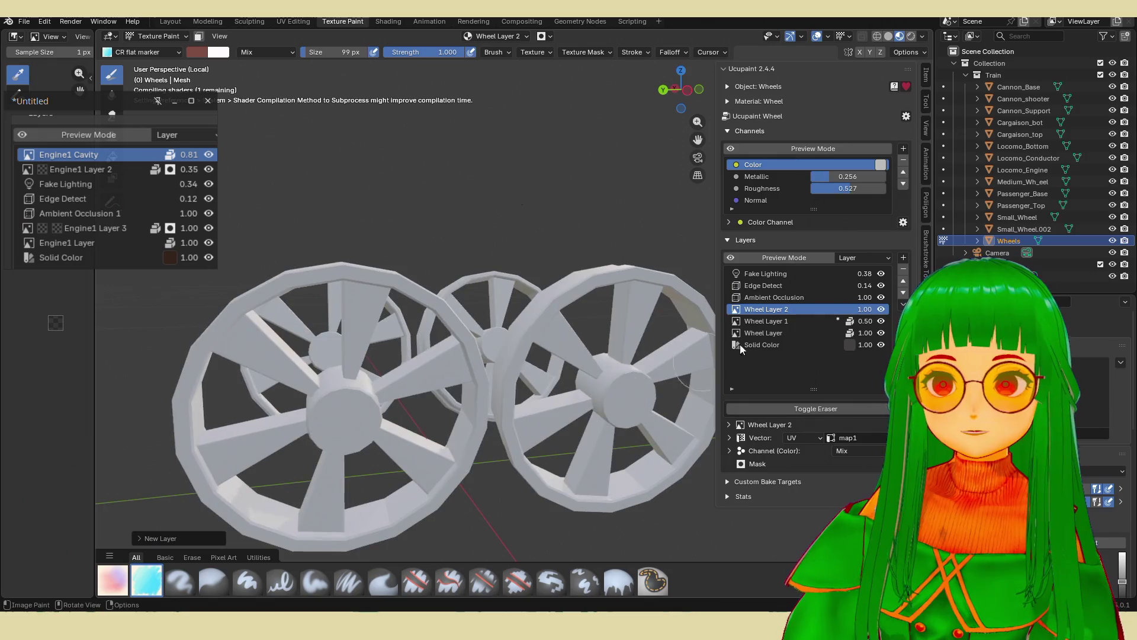
left_click(904, 269)
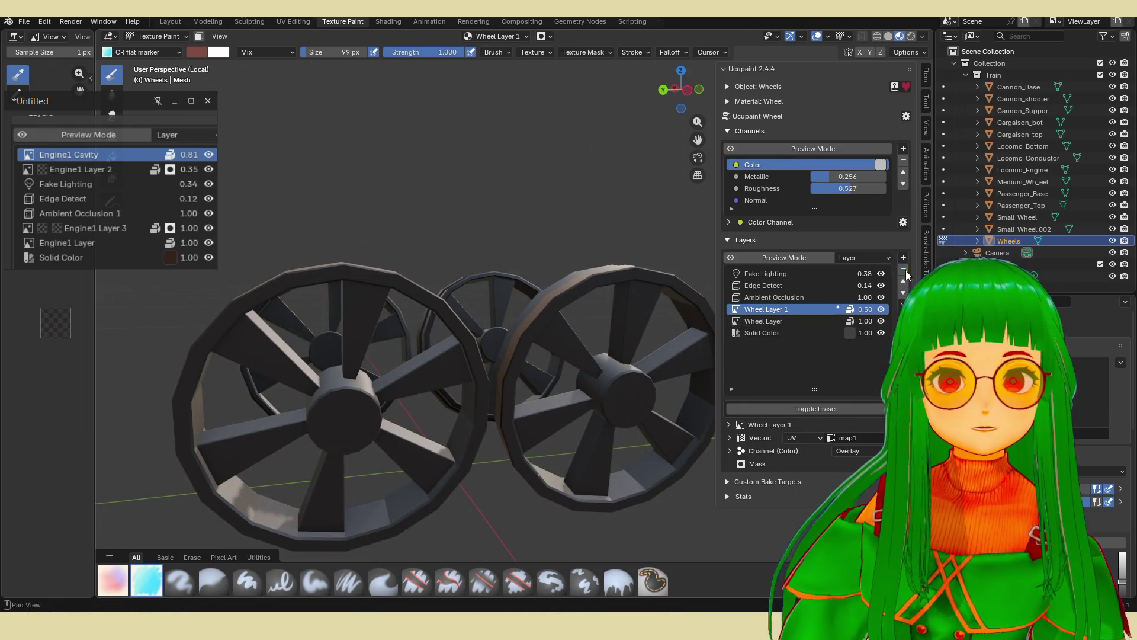
left_click(902, 259)
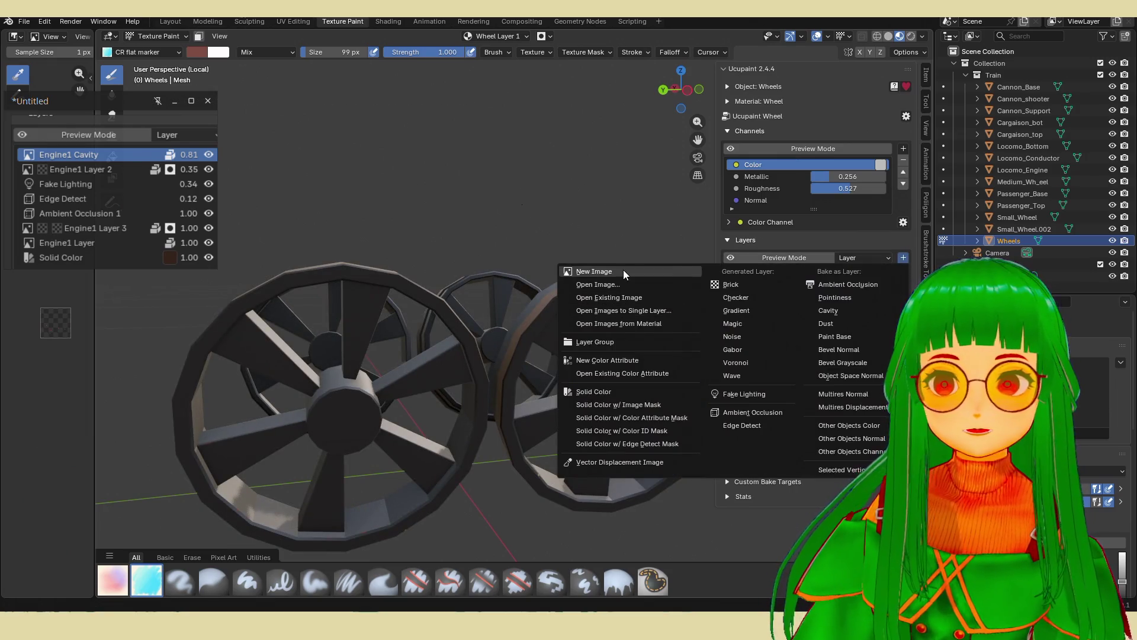
left_click(623, 269)
left_click(629, 400)
mouse_move(629, 400)
middle_mouse_down()
mouse_move(564, 396)
mouse_move(410, 232)
middle_mouse_up()
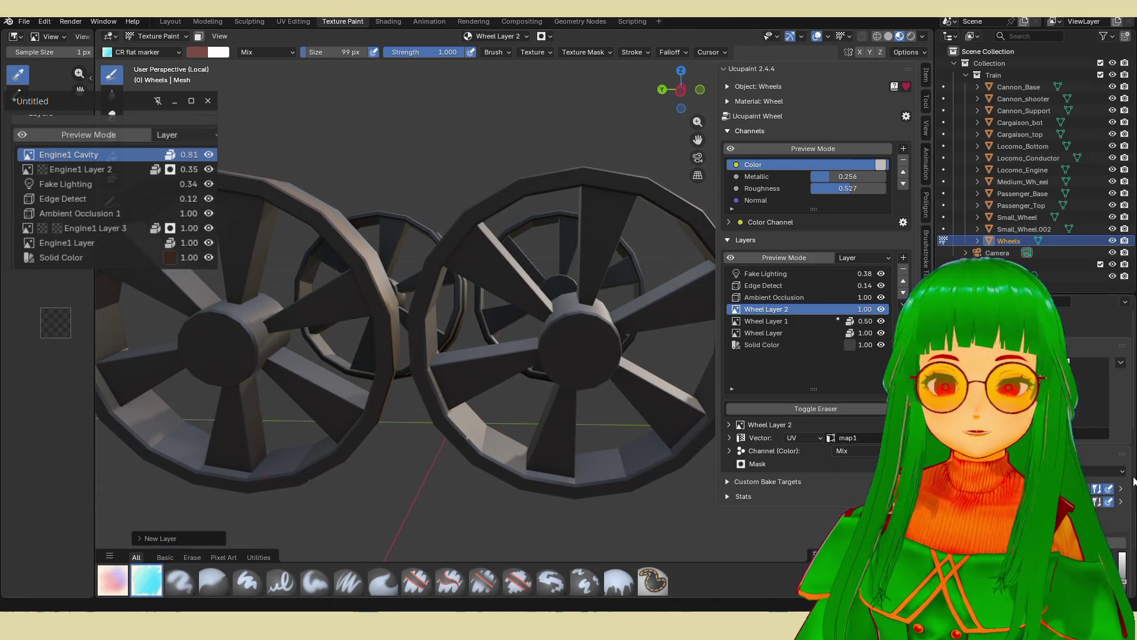
Darken the paint colour and shrink the brush size to 47 px.
left_click_drag(1122, 368, 1122, 373)
mouse_move(414, 296)
middle_mouse_down()
mouse_move(178, 509)
mouse_move(139, 561)
middle_mouse_up()
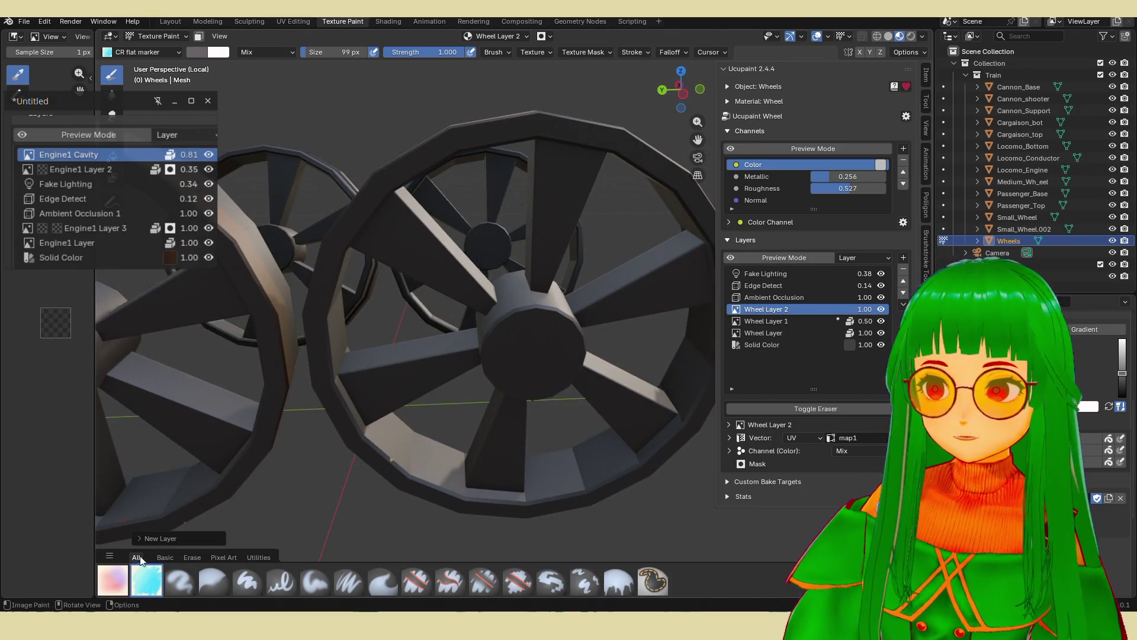
mouse_move(306, 55)
left_mouse_down()
mouse_move(275, 55)
mouse_move(305, 55)
left_mouse_up()
middle_click_drag(414, 177, 587, 375)
middle_click_drag(539, 333, 505, 240)
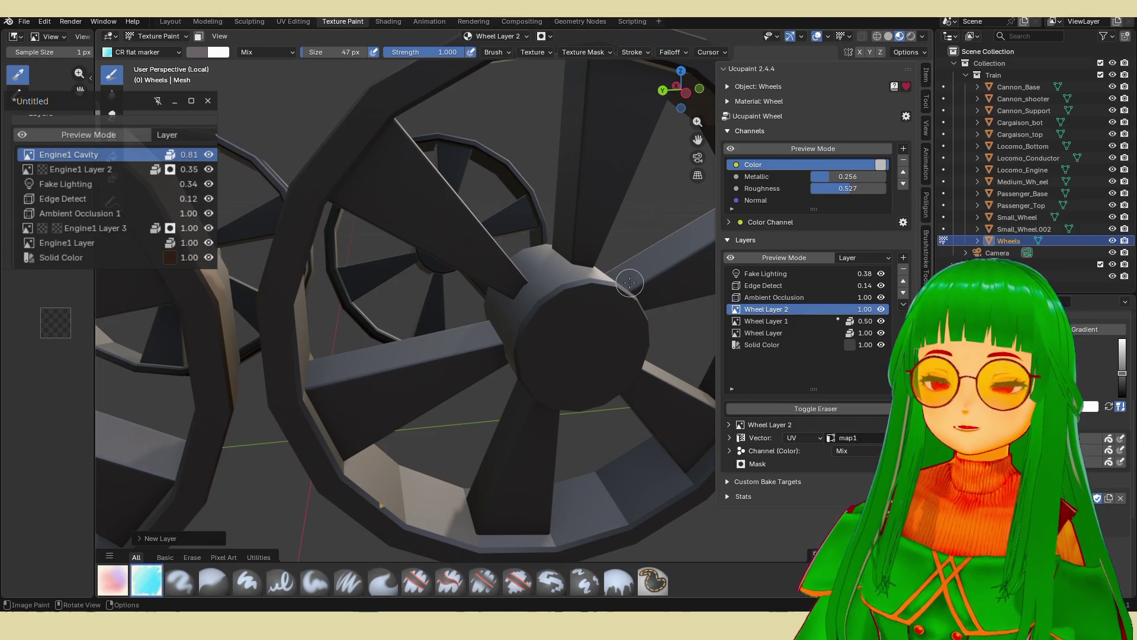
Paint light highlight strokes around the front wheel's hub rim.
mouse_move(540, 307)
left_mouse_down()
mouse_move(581, 284)
mouse_move(528, 328)
mouse_move(583, 382)
left_mouse_up()
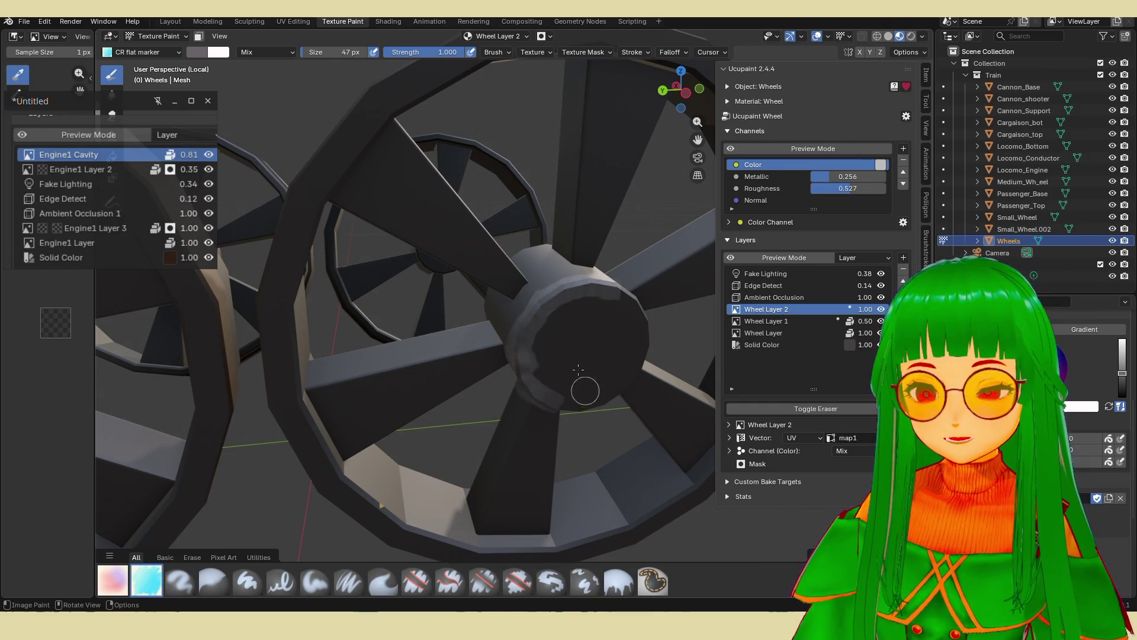
scroll(578, 369, "down", 3)
scroll(538, 310, "up", 4)
mouse_move(578, 369)
middle_mouse_down()
mouse_move(543, 338)
mouse_move(539, 310)
middle_mouse_up()
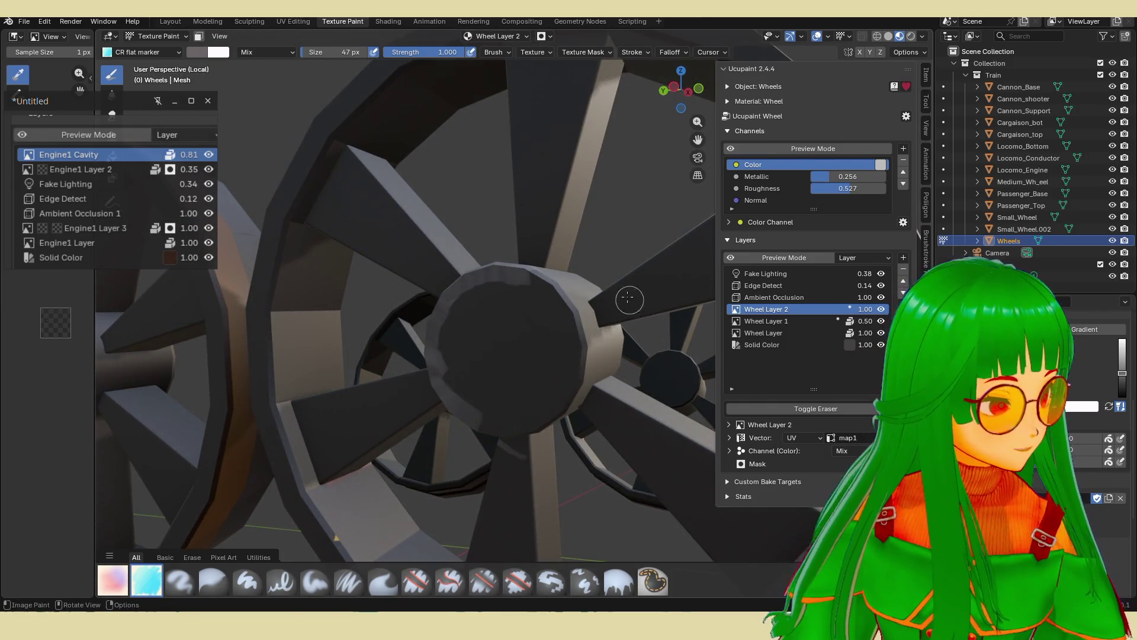
mouse_move(595, 291)
left_mouse_down()
mouse_move(563, 296)
mouse_move(579, 338)
mouse_move(569, 389)
mouse_move(505, 427)
left_mouse_up()
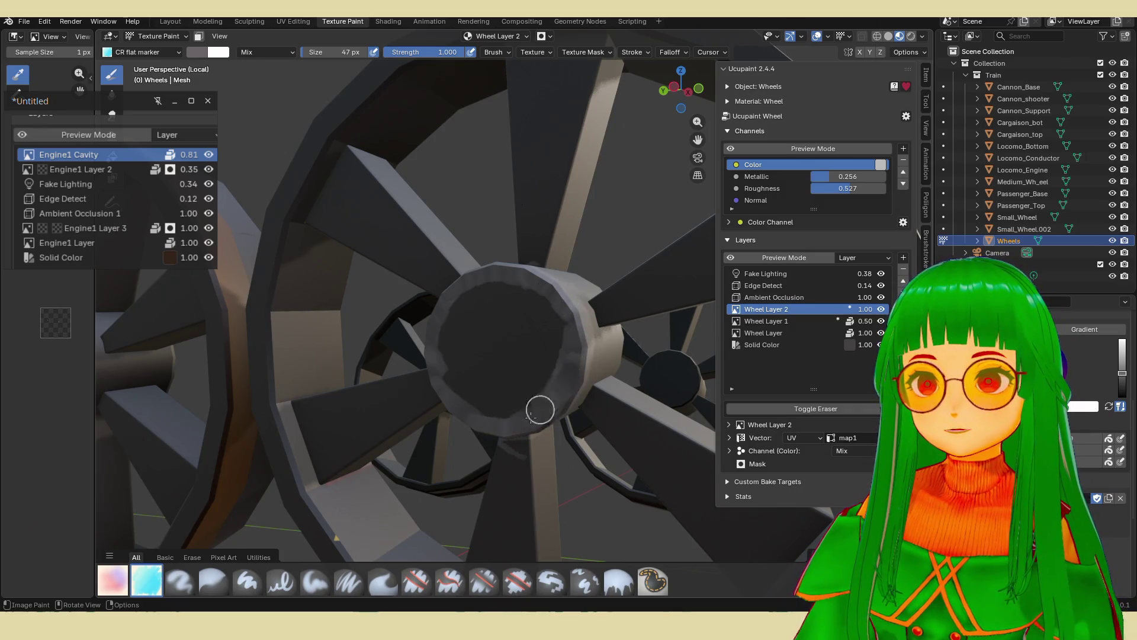
scroll(538, 269, "down", 3)
mouse_move(539, 269)
middle_mouse_down()
mouse_move(450, 362)
mouse_move(466, 365)
mouse_move(467, 382)
middle_mouse_up()
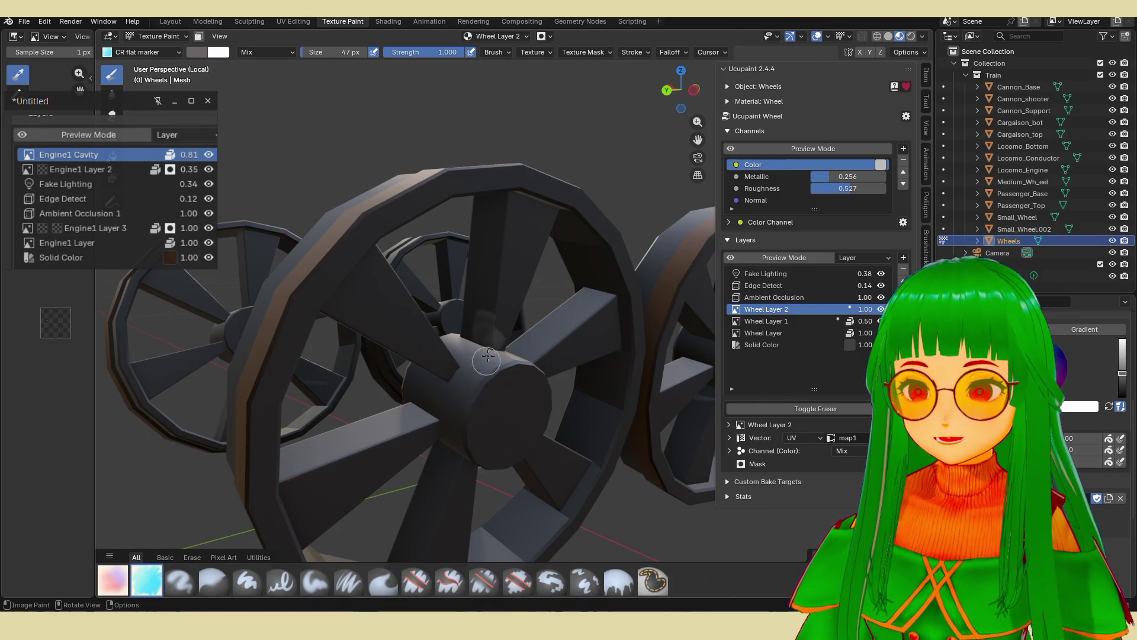
mouse_move(499, 388)
left_mouse_down()
mouse_move(492, 382)
mouse_move(477, 421)
mouse_move(507, 454)
left_mouse_up()
Lighten the hub's end cap and erase some stray paint on the wheel rim.
mouse_move(495, 387)
left_mouse_down()
mouse_move(540, 393)
mouse_move(497, 451)
left_mouse_up()
left_click_drag(541, 407, 469, 405)
mouse_move(471, 405)
middle_mouse_down()
mouse_move(438, 409)
mouse_move(465, 414)
mouse_move(414, 492)
middle_mouse_up()
key("e")
key("e")
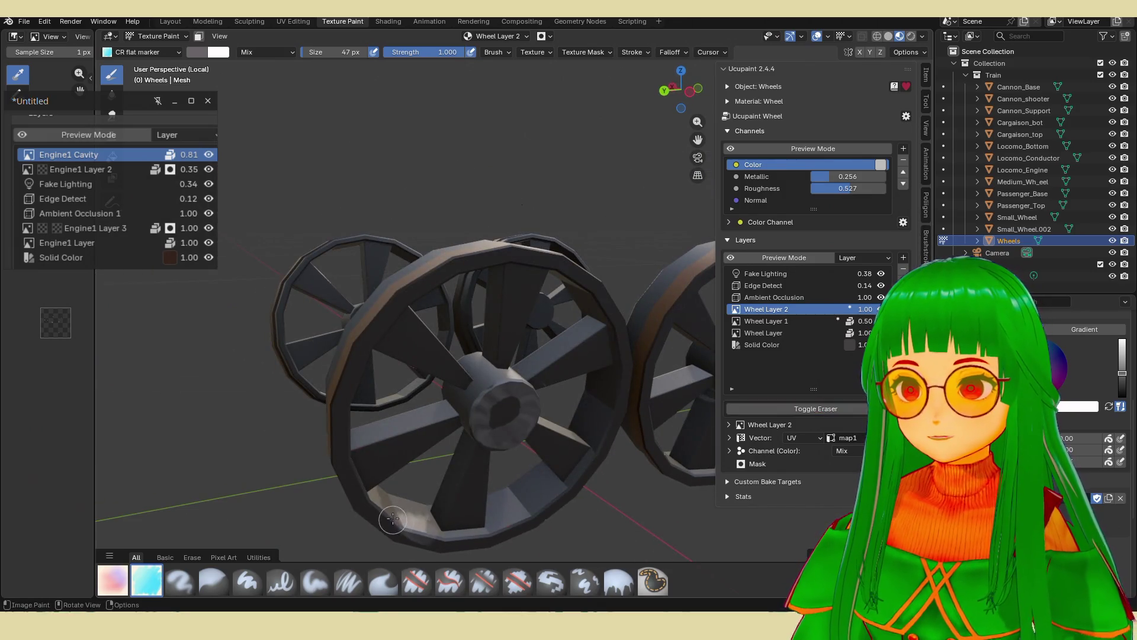
key("e")
left_click_drag(419, 522, 372, 524)
Add light patchy paint strokes on the wheel hub.
mouse_move(383, 513)
middle_mouse_down()
mouse_move(586, 398)
mouse_move(583, 369)
middle_mouse_up()
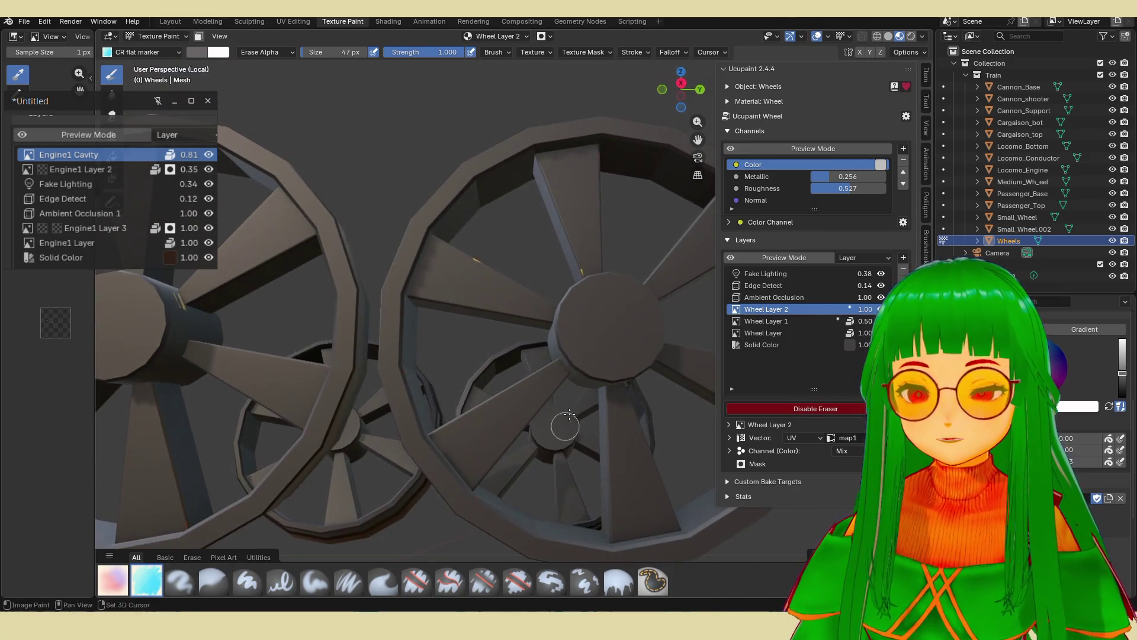
key("e")
mouse_move(618, 273)
left_mouse_down()
mouse_move(574, 337)
mouse_move(622, 360)
mouse_move(622, 290)
mouse_move(641, 305)
left_mouse_up()
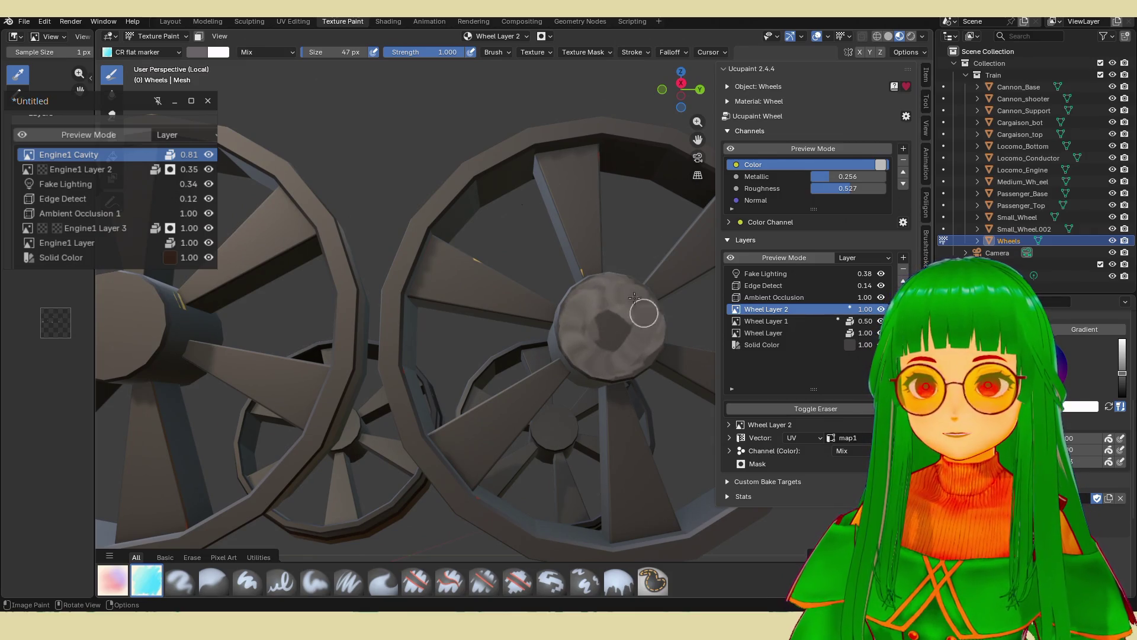
scroll(609, 315, "down", 5)
middle_click_drag(608, 315, 549, 309)
mouse_move(484, 299)
left_mouse_down()
mouse_move(507, 312)
mouse_move(539, 299)
mouse_move(527, 268)
left_mouse_up()
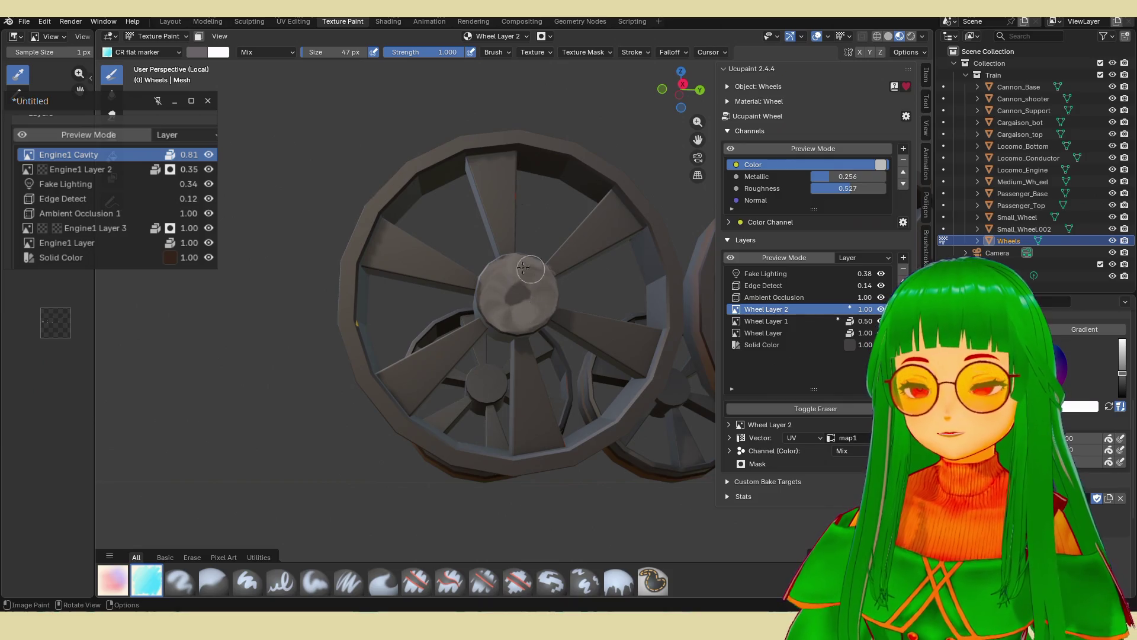
Try the Smear brush, then return to the CR flat marker set to erase.
left_click(382, 582)
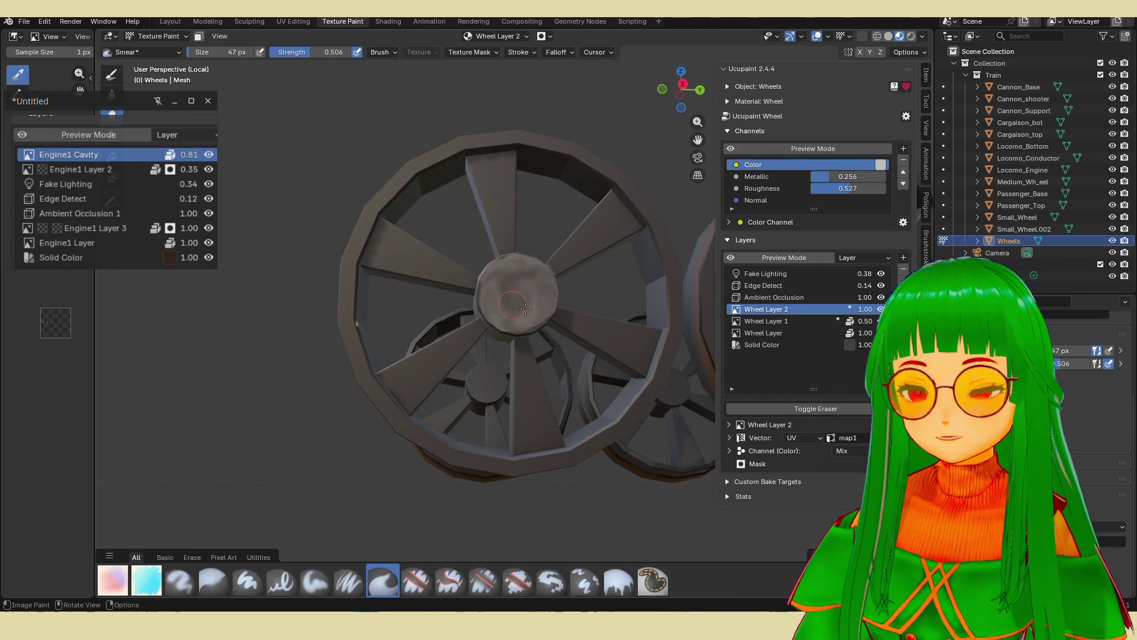
left_click(146, 582)
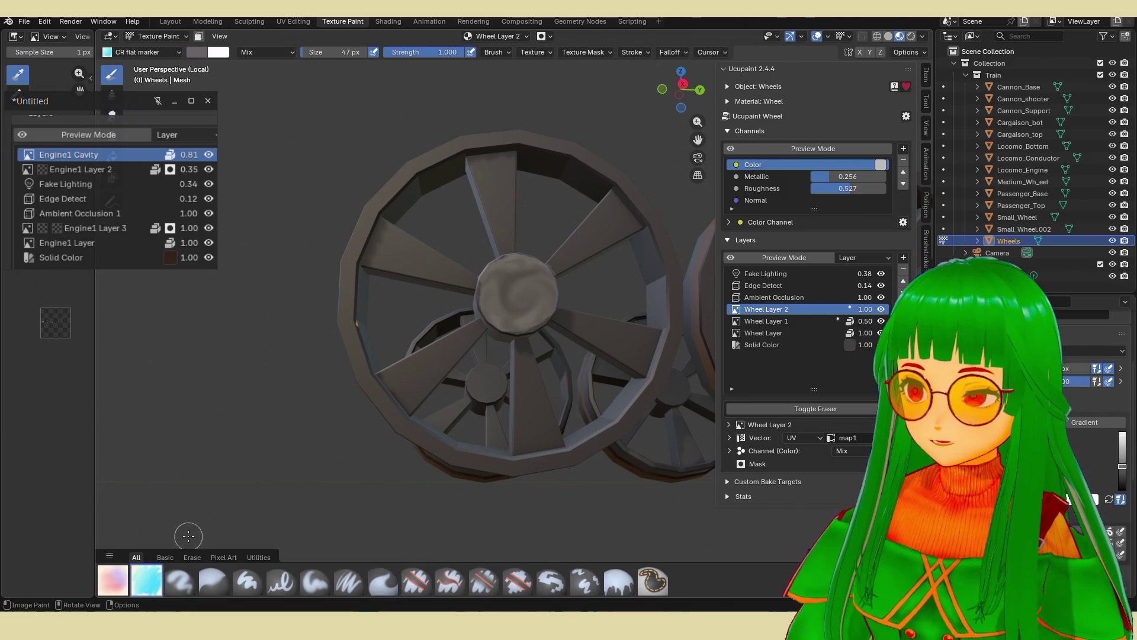
key("e")
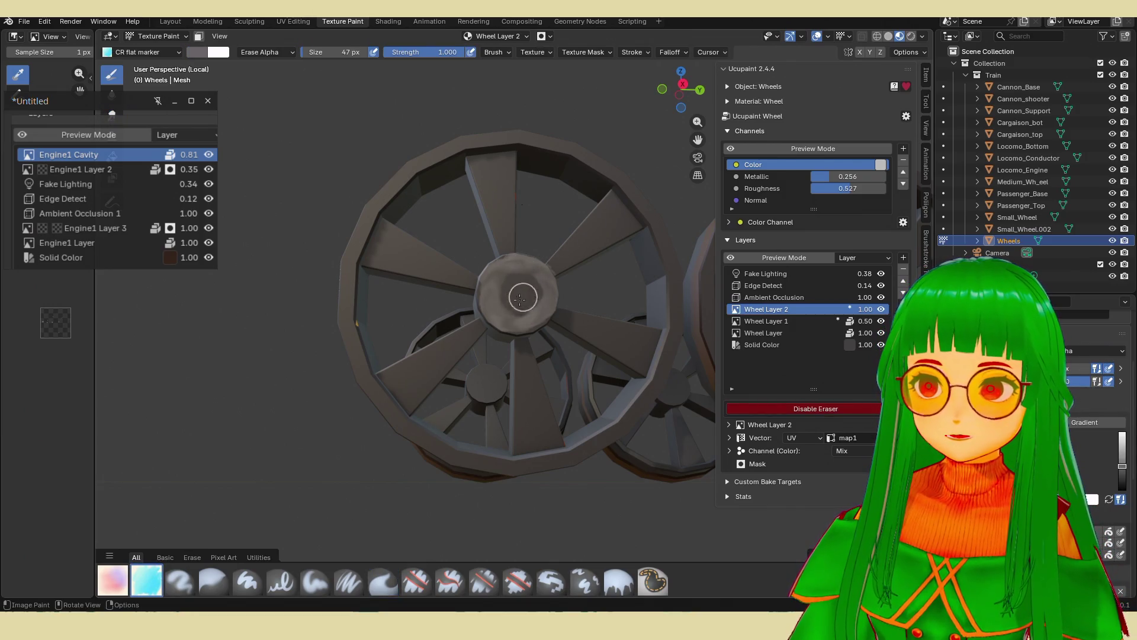
middle_click_drag(546, 260, 647, 338)
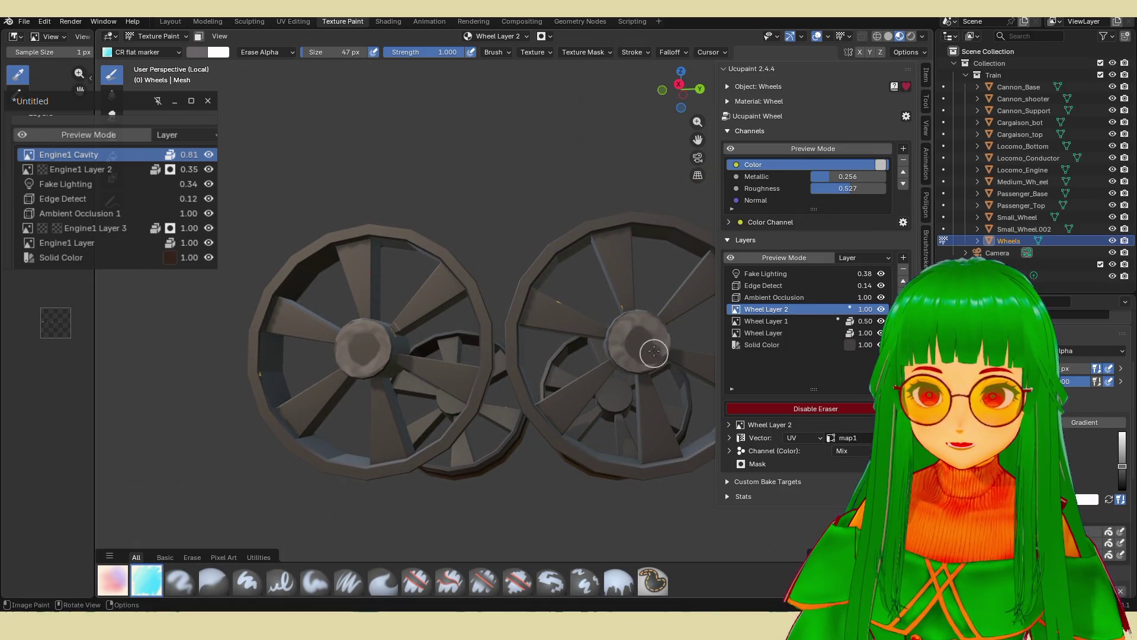
middle_click_drag(643, 342, 415, 385)
scroll(329, 405, "up", 5)
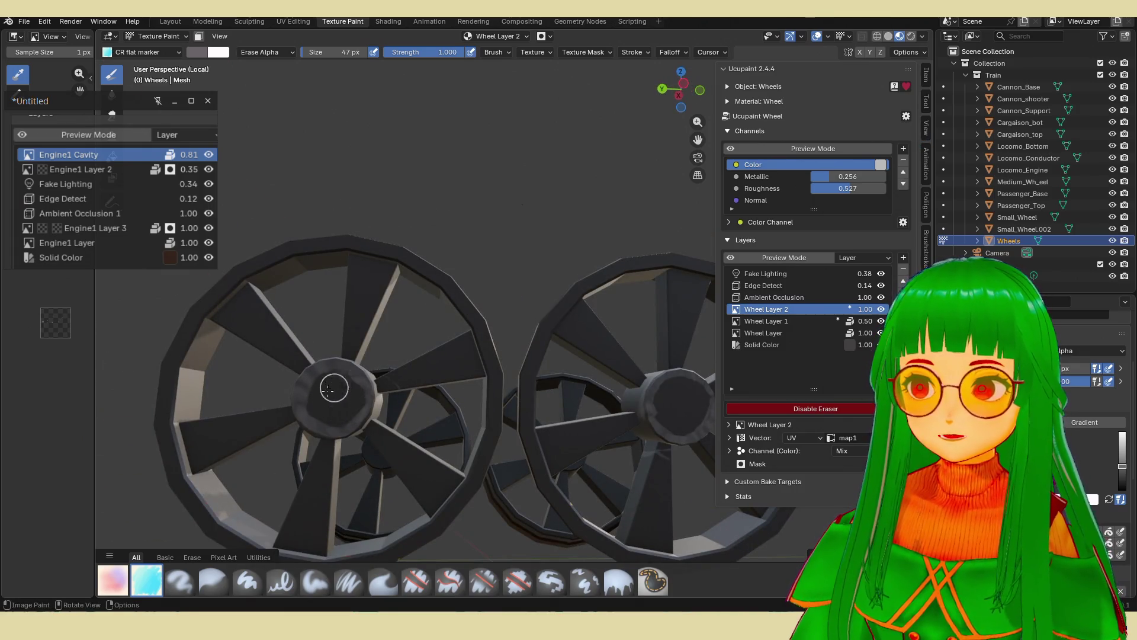
scroll(344, 392, "down", 3)
middle_click_drag(355, 385, 408, 361)
scroll(385, 373, "up", 2)
scroll(407, 361, "up", 3)
Smear the paint across the wheel hub with the Smear brush.
left_click(382, 580)
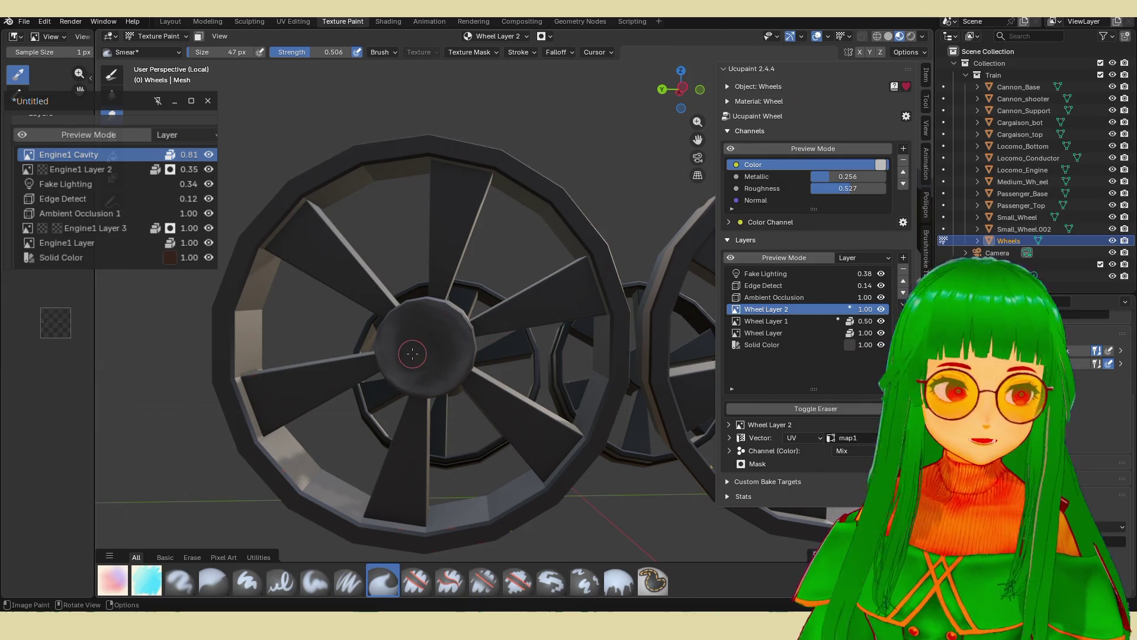
mouse_move(412, 354)
middle_mouse_down()
mouse_move(470, 403)
mouse_move(491, 367)
middle_mouse_up()
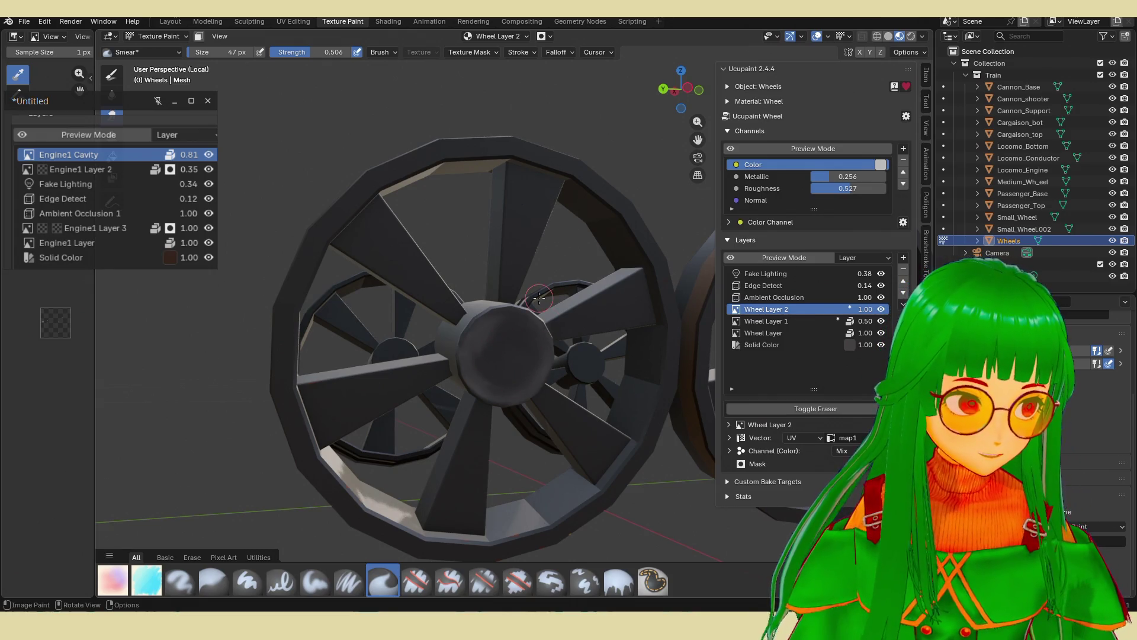
scroll(539, 297, "down", 2)
mouse_move(681, 299)
middle_mouse_down("shift")
mouse_move(430, 299)
mouse_move(491, 338)
middle_mouse_up("shift")
scroll(430, 299, "up", 2)
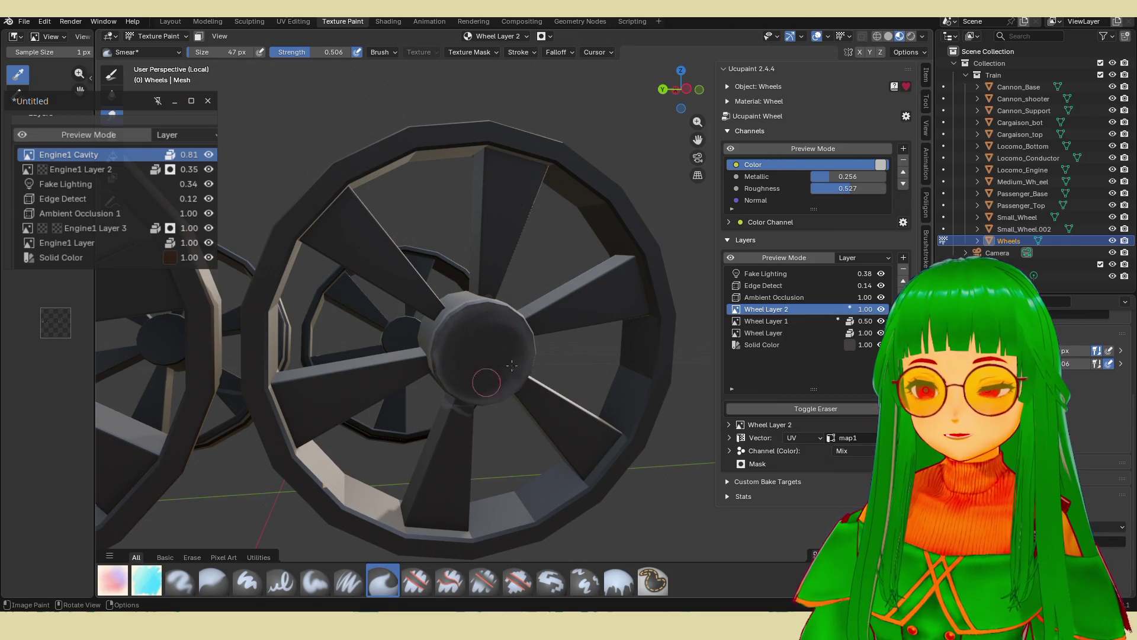
scroll(560, 302, "down", 10)
middle_click_drag(559, 302, 552, 296)
scroll(552, 295, "up", 8)
scroll(453, 314, "up", 3)
middle_click_drag(453, 314, 432, 305)
mouse_move(394, 293)
left_mouse_down()
mouse_move(426, 293)
mouse_move(437, 261)
mouse_move(415, 264)
left_mouse_up()
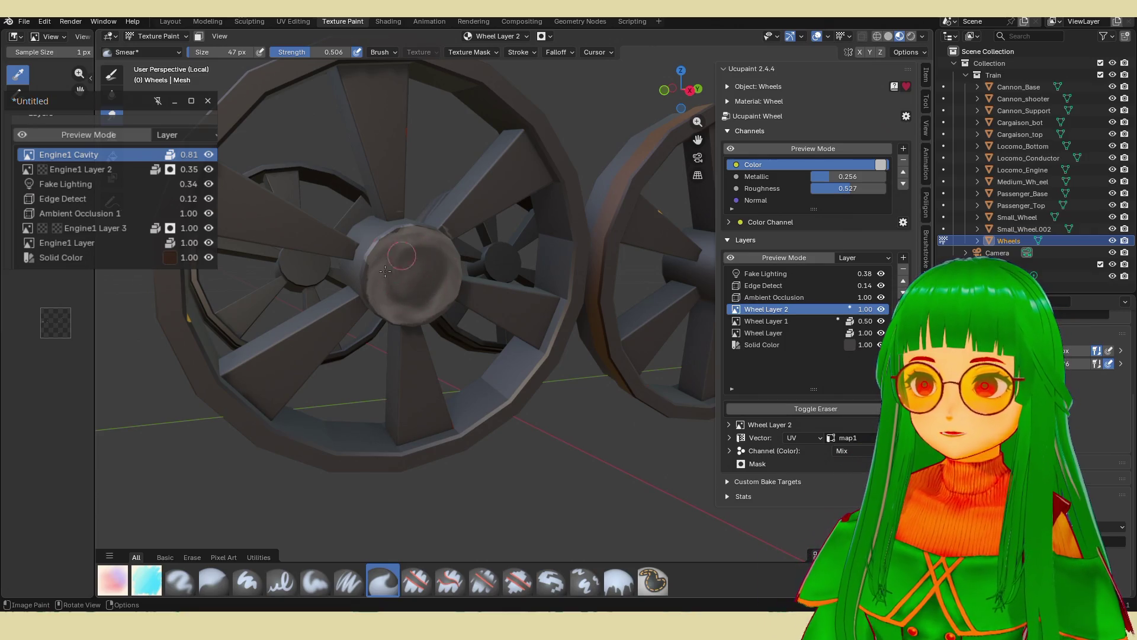
Toggle the flat marker's eraser, then smear the shading around the hub's rim and face.
left_click(146, 582)
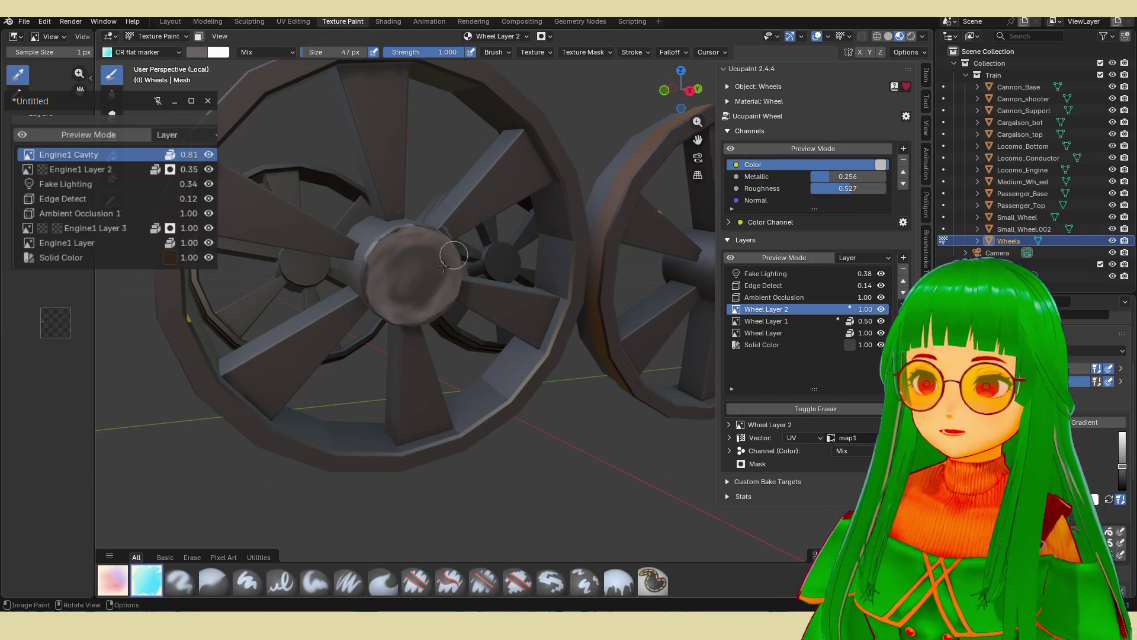
key("e")
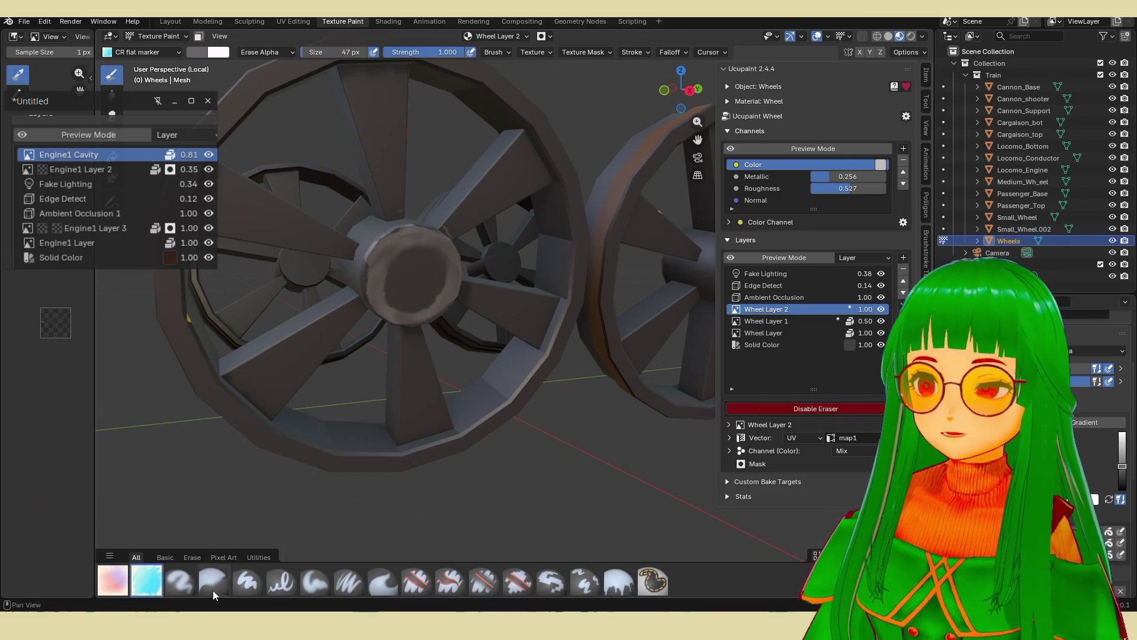
left_click(382, 580)
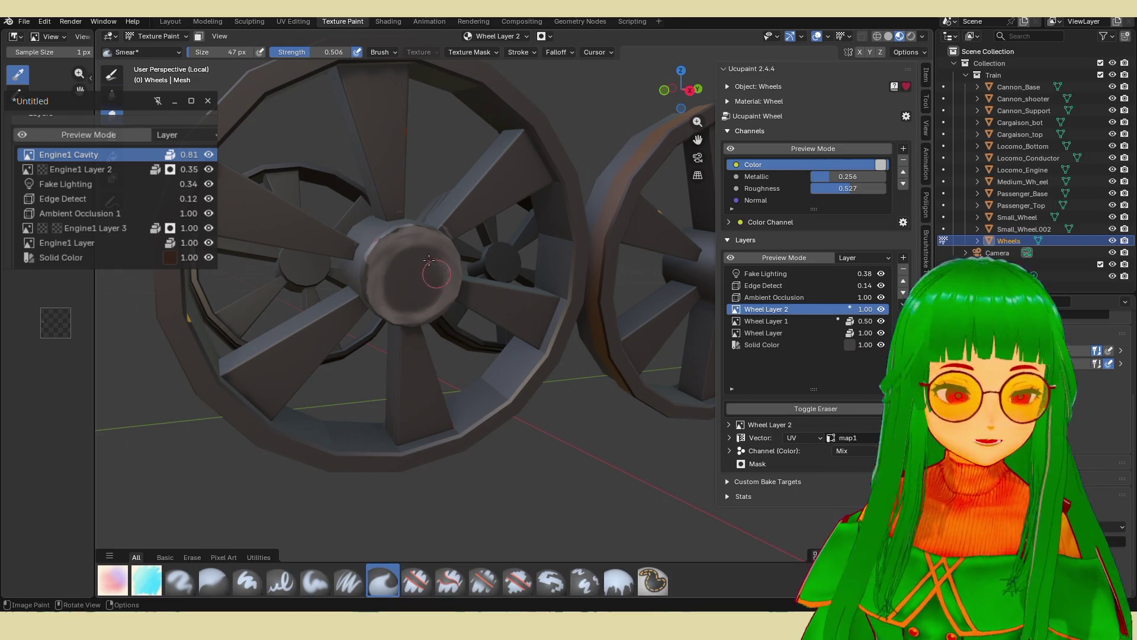
mouse_move(392, 289)
left_mouse_down()
mouse_move(418, 302)
mouse_move(415, 275)
left_mouse_up()
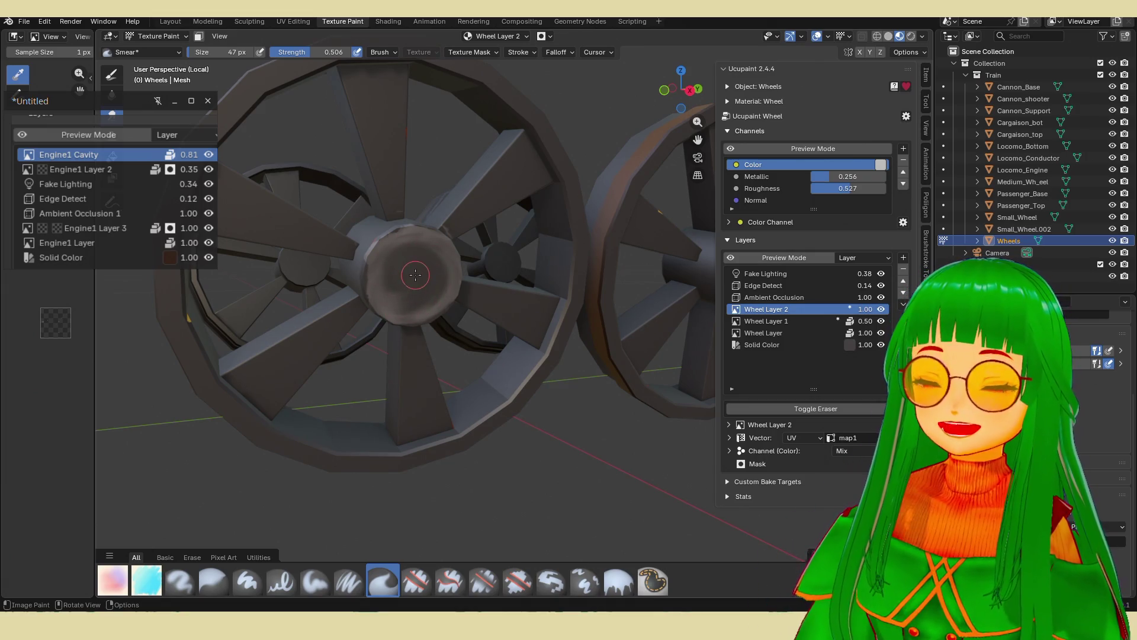
scroll(415, 274, "down", 5)
middle_click_drag(415, 275, 450, 285)
scroll(451, 284, "up", 6)
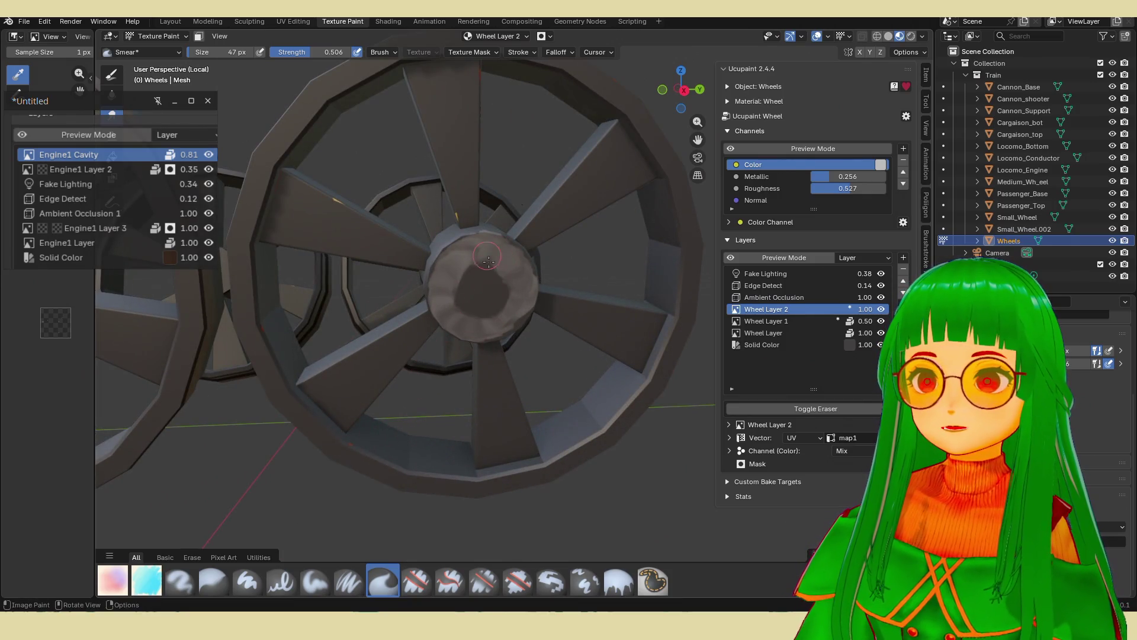
mouse_move(471, 258)
left_mouse_down()
mouse_move(468, 281)
mouse_move(450, 279)
mouse_move(474, 289)
mouse_move(468, 312)
mouse_move(484, 302)
mouse_move(498, 314)
mouse_move(508, 274)
mouse_move(461, 299)
mouse_move(474, 277)
mouse_move(457, 269)
mouse_move(493, 305)
mouse_move(474, 308)
mouse_move(513, 284)
left_mouse_up()
Toggle the eraser again and smear the hub's light patch into streaks.
left_click(146, 581)
key("e")
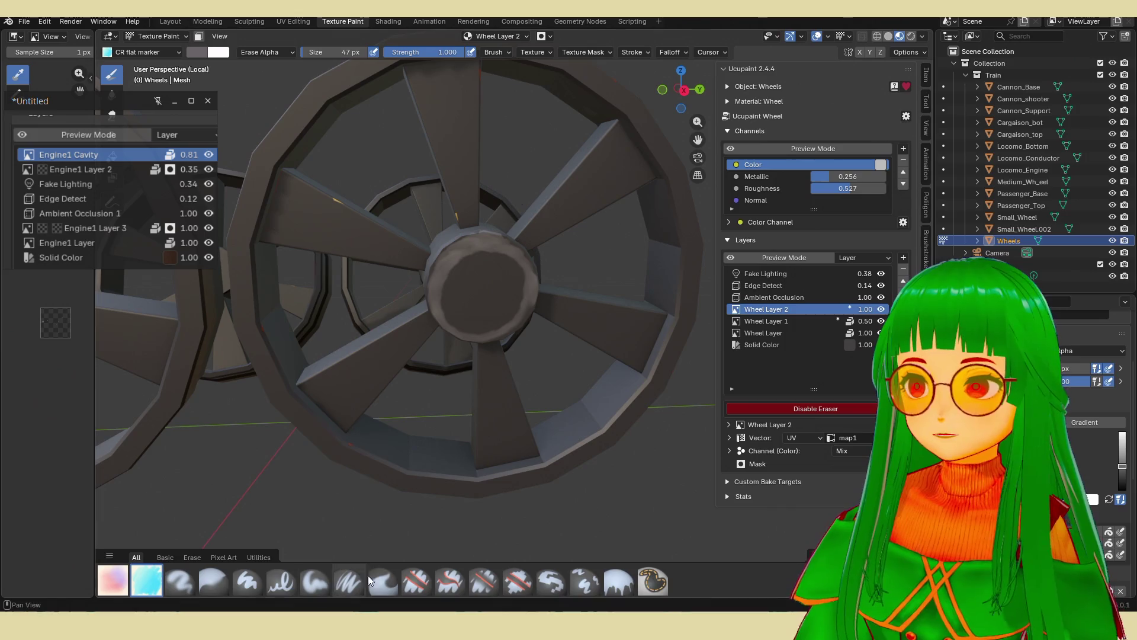
left_click(382, 581)
mouse_move(513, 276)
left_mouse_down()
mouse_move(450, 296)
mouse_move(459, 260)
mouse_move(503, 254)
mouse_move(500, 241)
left_mouse_up()
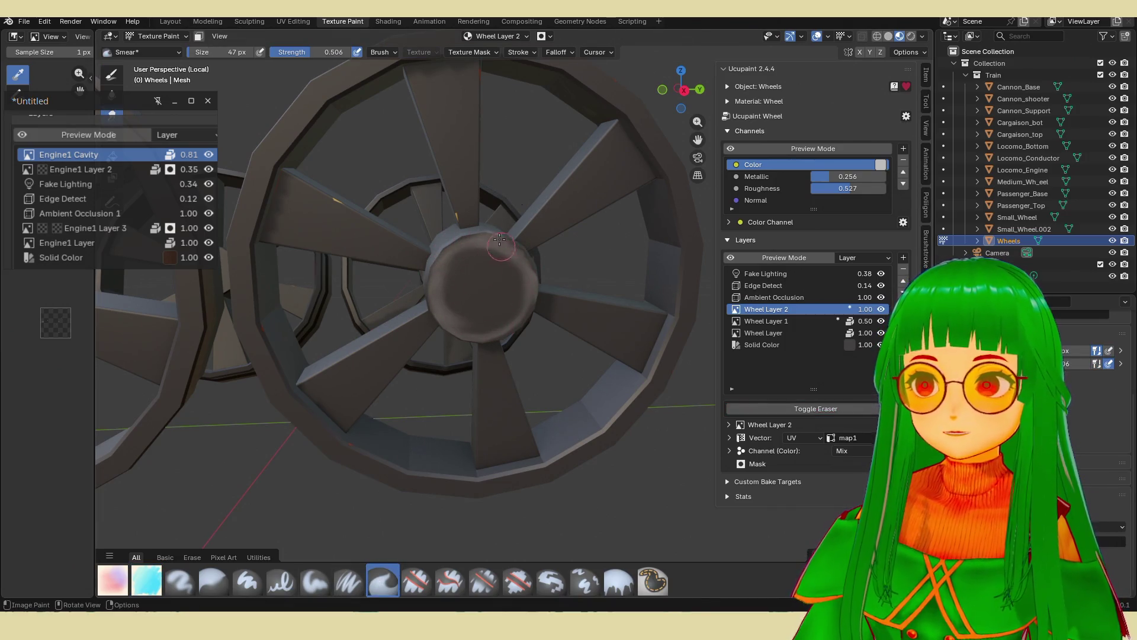
middle_click_drag(497, 267, 463, 285)
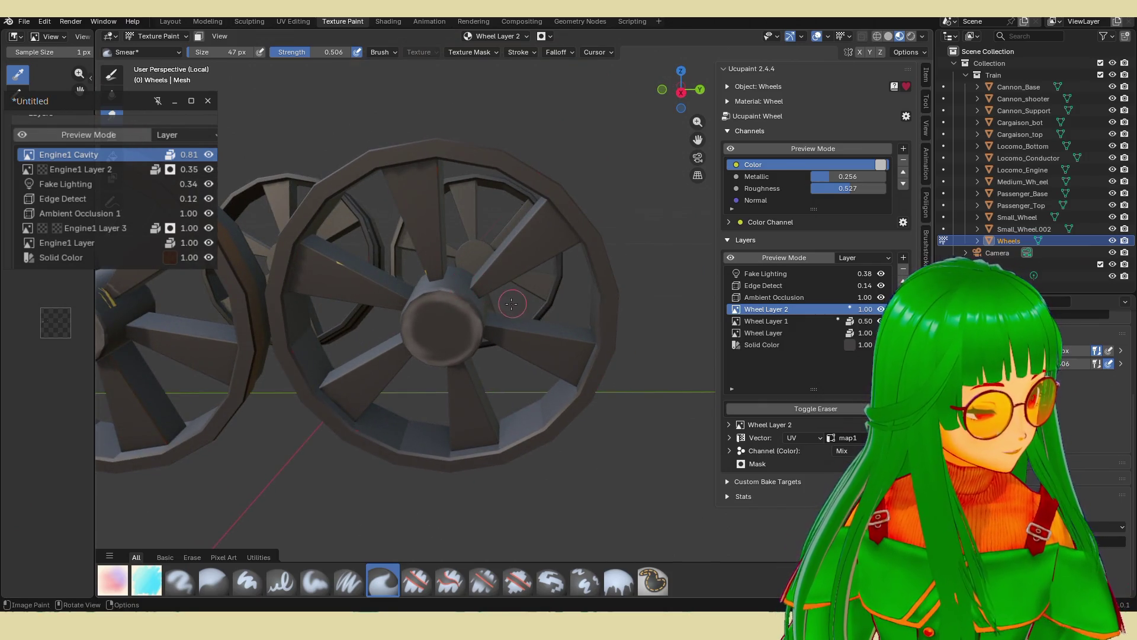
mouse_move(488, 323)
middle_mouse_down()
mouse_move(562, 352)
mouse_move(550, 334)
middle_mouse_up()
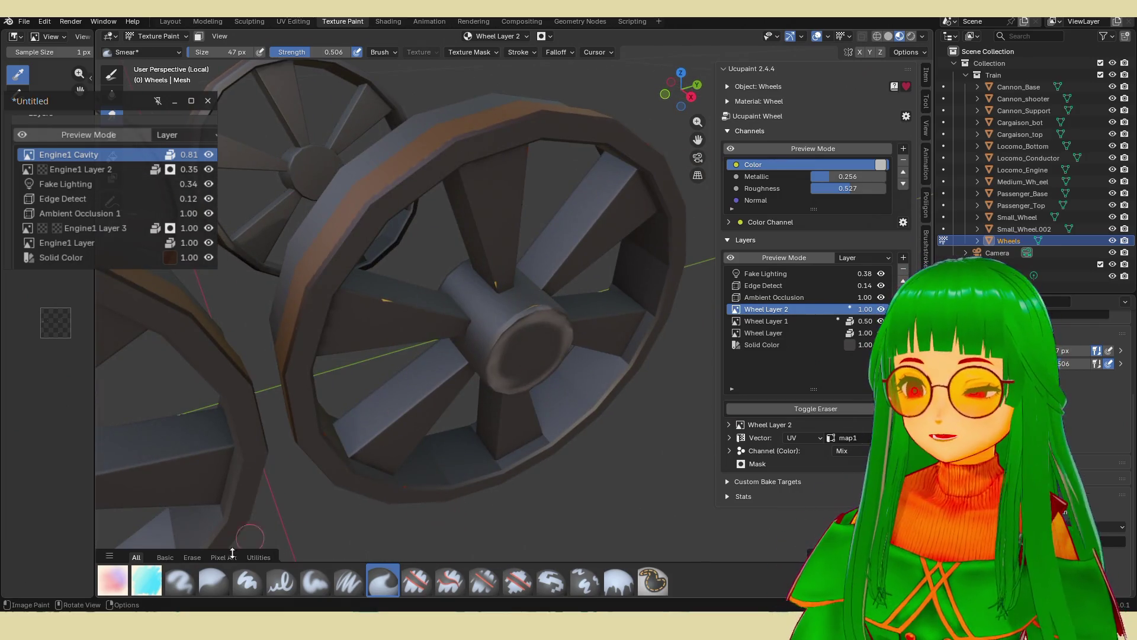
Select the CR flat marker, frame the wheel hub close up, and switch blending from Erase Alpha to Mix.
left_click(146, 580)
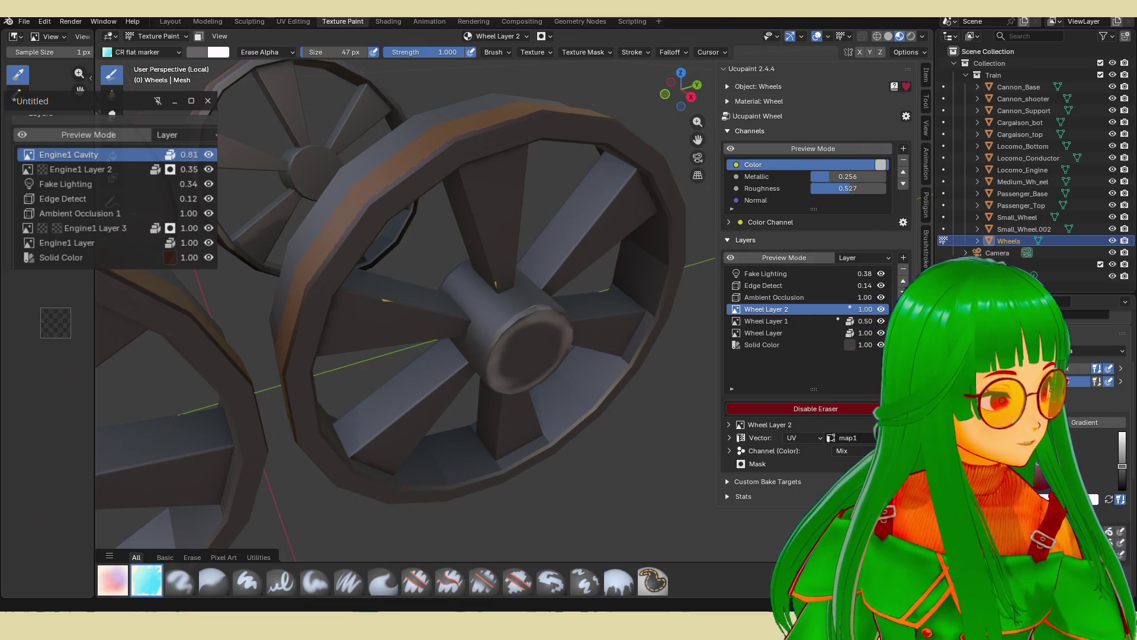
mouse_move(613, 375)
middle_mouse_down()
mouse_move(553, 350)
mouse_move(538, 360)
middle_mouse_up()
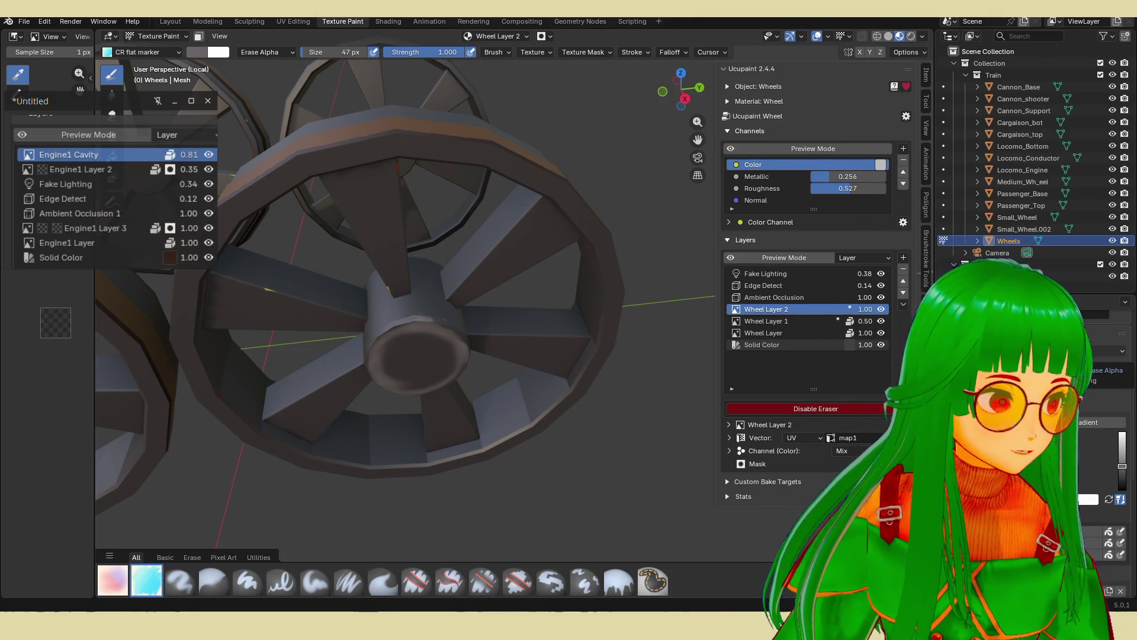
middle_click_drag(521, 304, 563, 285)
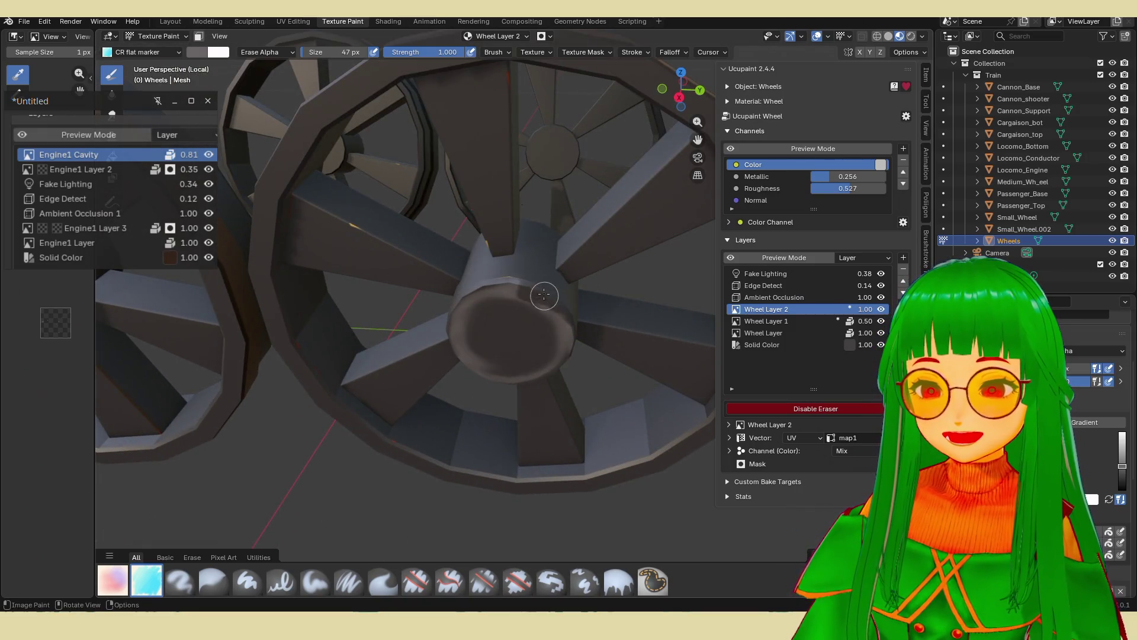
key("e")
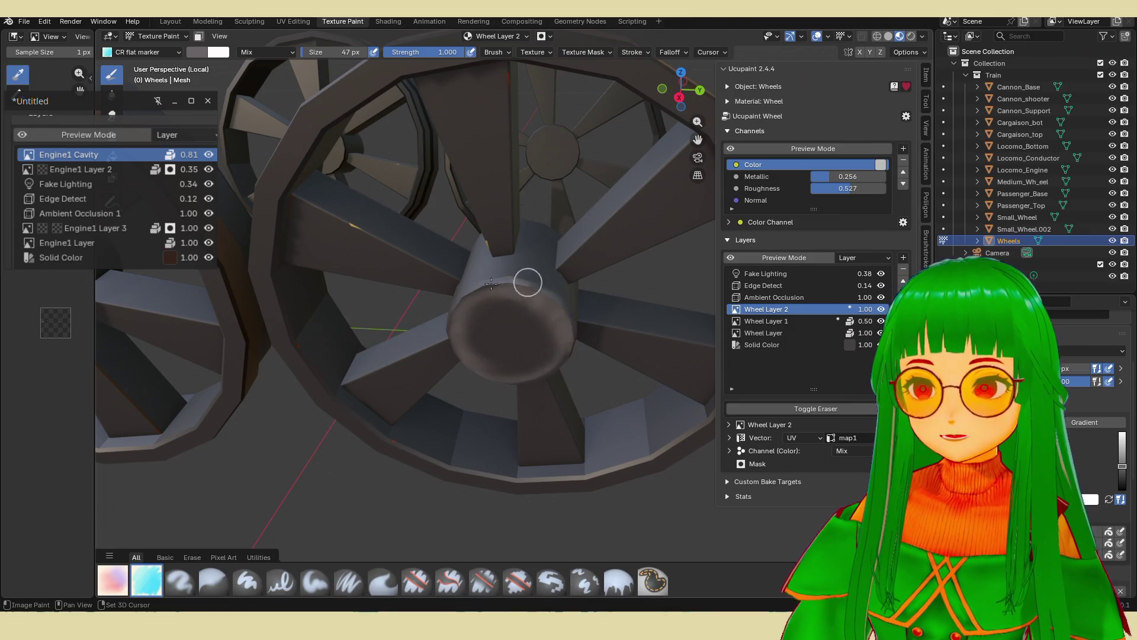
scroll(552, 269, "down", 6)
mouse_move(536, 266)
middle_mouse_down()
mouse_move(517, 278)
mouse_move(266, 234)
middle_mouse_up()
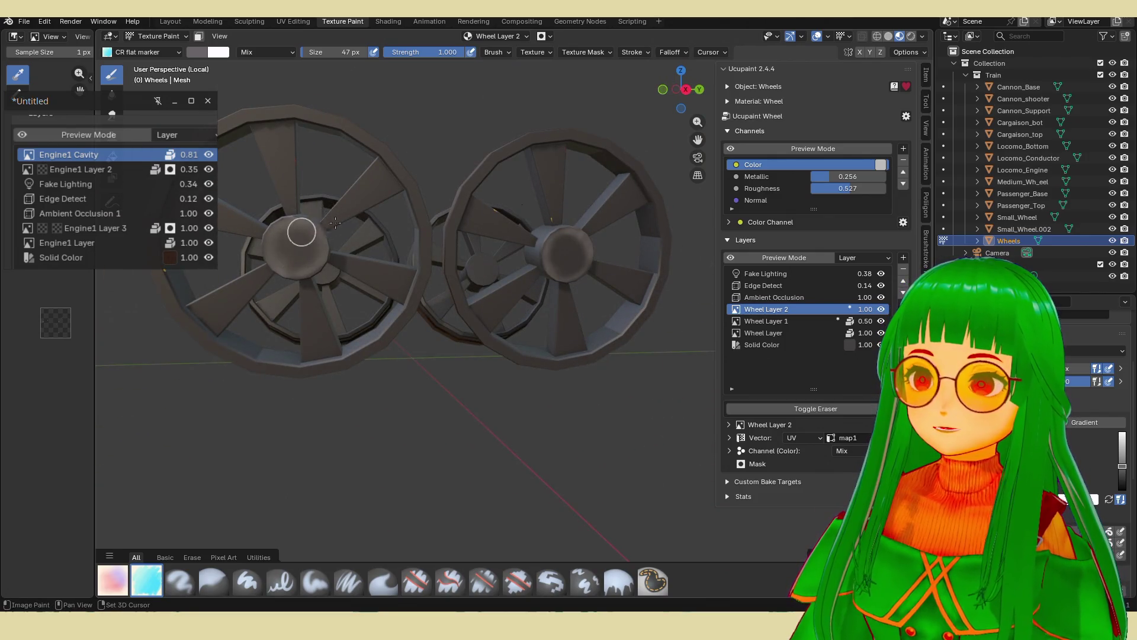
mouse_move(362, 225)
middle_mouse_down()
mouse_move(533, 255)
mouse_move(591, 312)
mouse_move(503, 345)
middle_mouse_up()
scroll(559, 258, "up", 5)
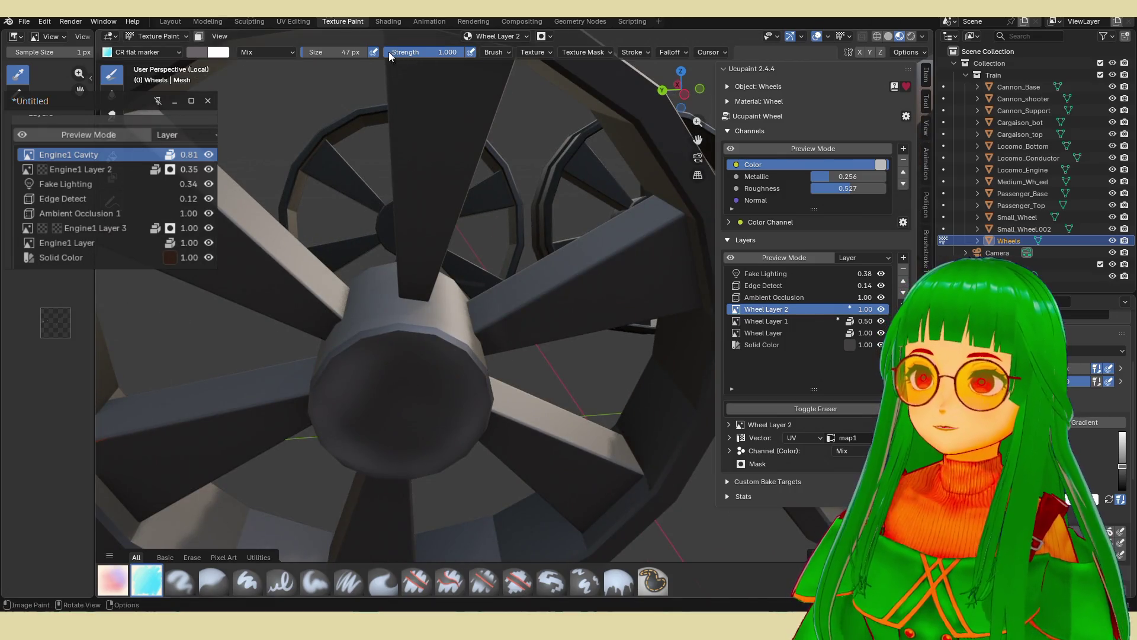
Shrink the flat marker to 12 px and paint a light streak along one spoke edge.
key("f")
key("Return")
middle_click_drag(498, 308, 526, 286)
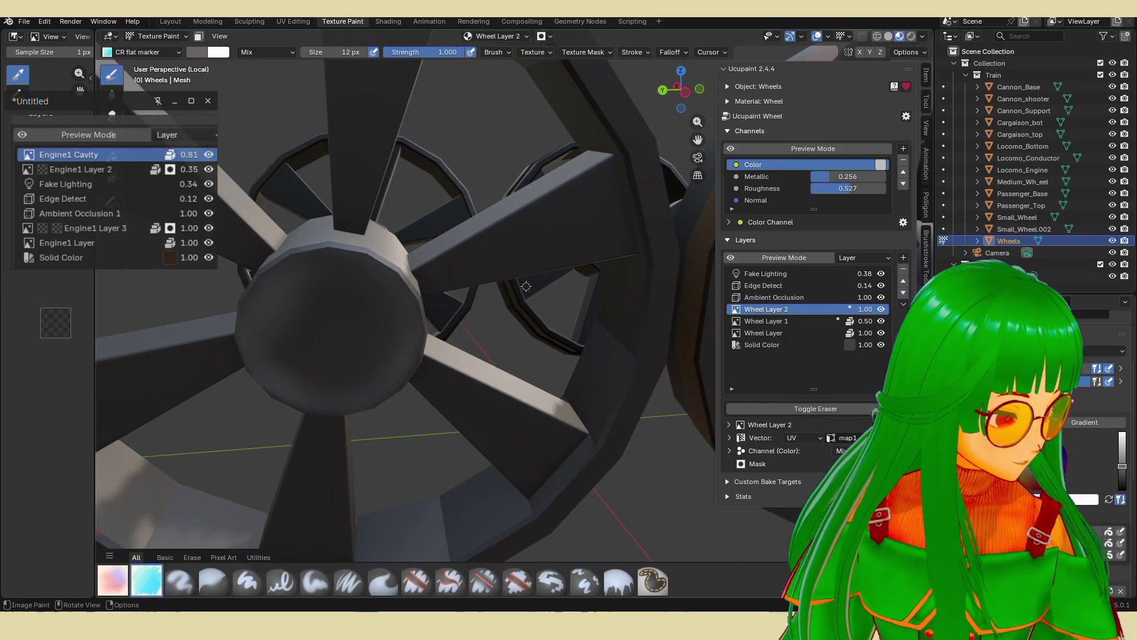
mouse_move(547, 268)
middle_mouse_down()
mouse_move(566, 329)
mouse_move(557, 341)
mouse_move(550, 333)
middle_mouse_up()
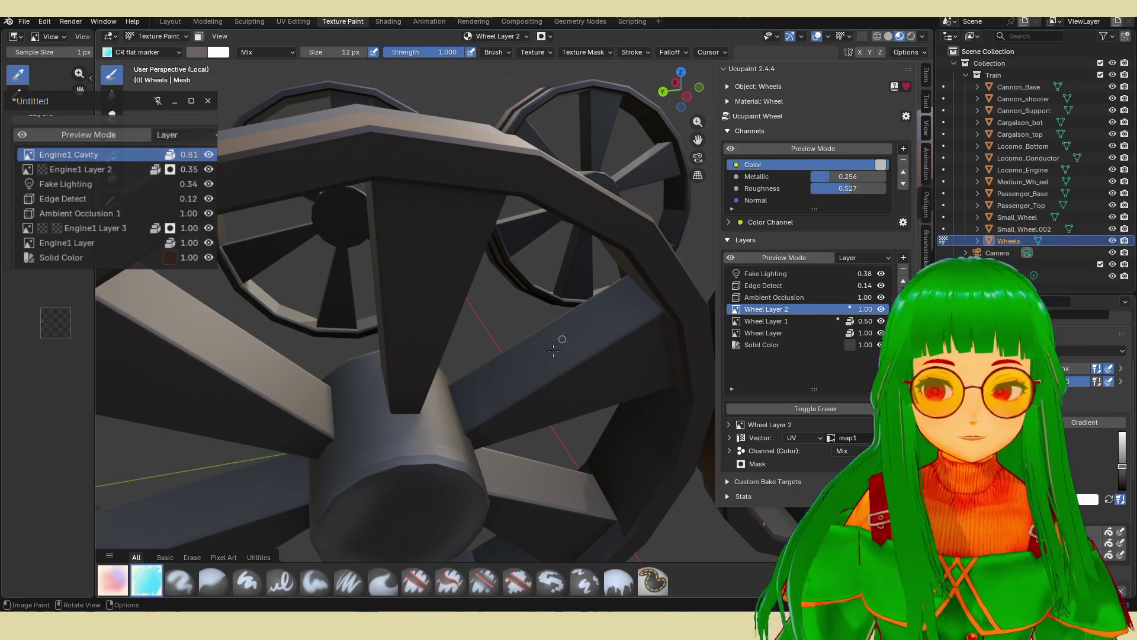
left_click_drag(477, 427, 650, 321)
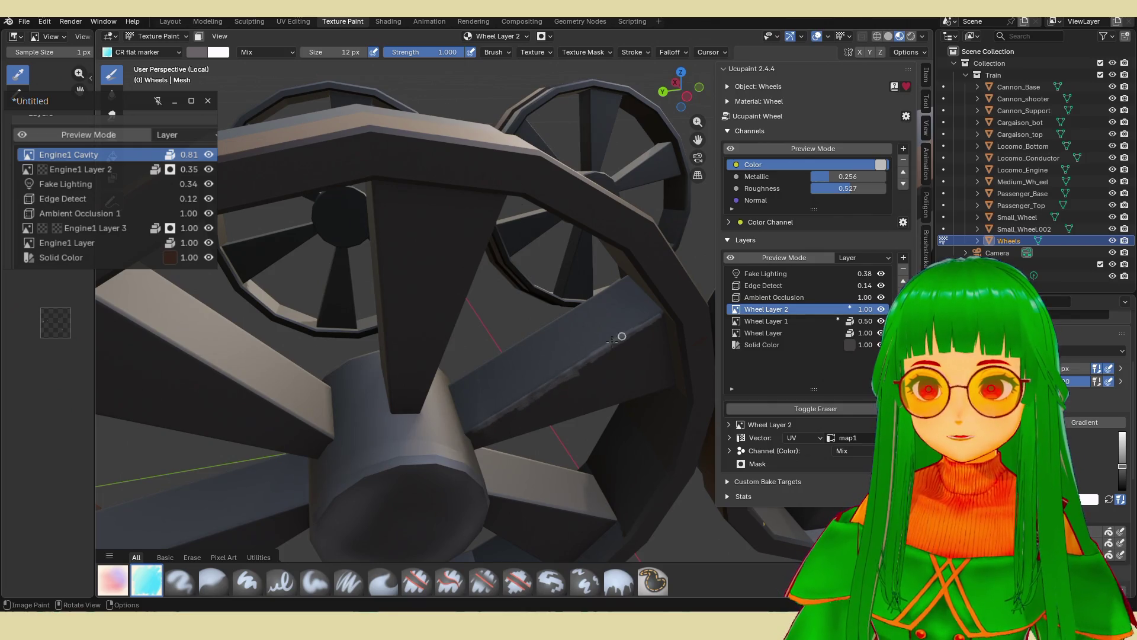
Highlight the spokes' top, left, upper and lower edges and the rim's inner edge.
middle_click_drag(622, 350, 578, 302)
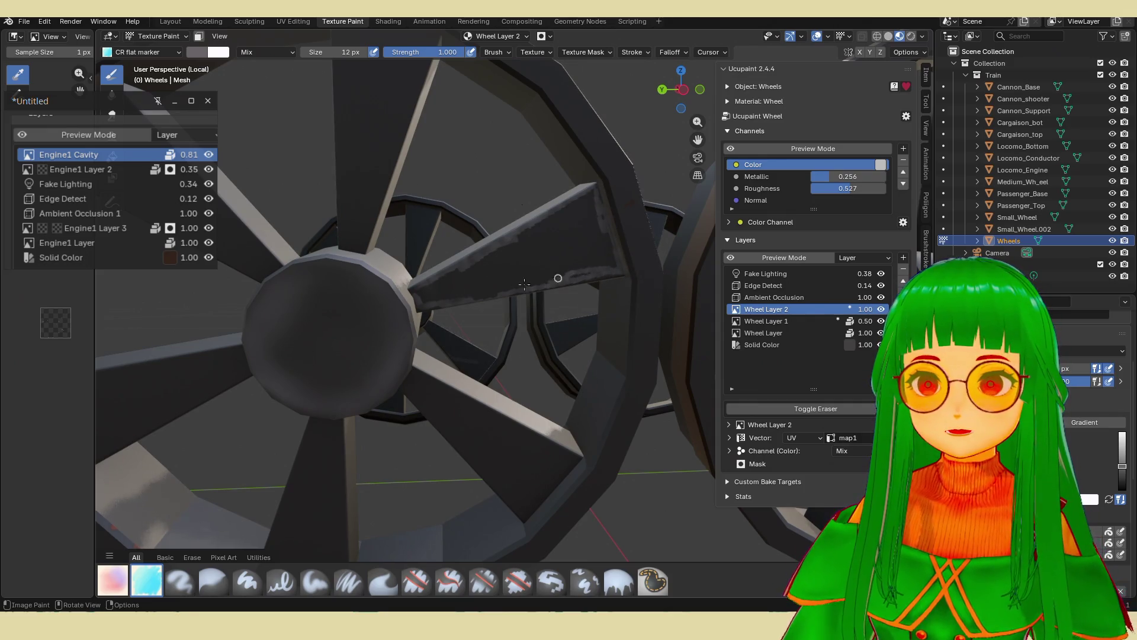
middle_click_drag(536, 234, 594, 302)
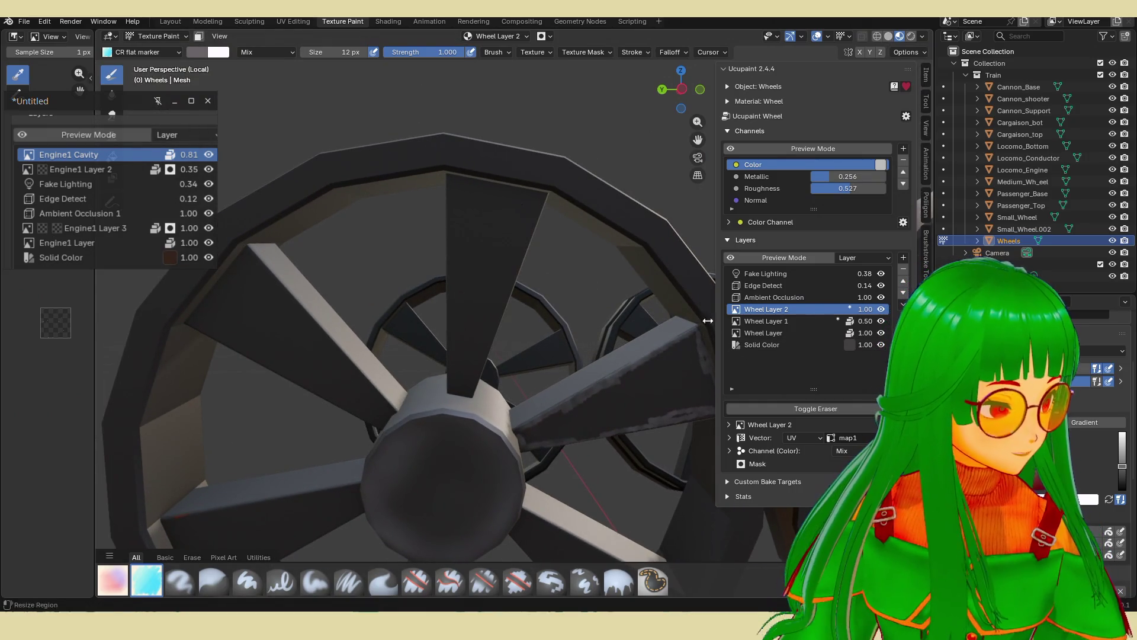
mouse_move(457, 177)
left_mouse_down()
mouse_move(536, 197)
mouse_move(472, 384)
left_mouse_up()
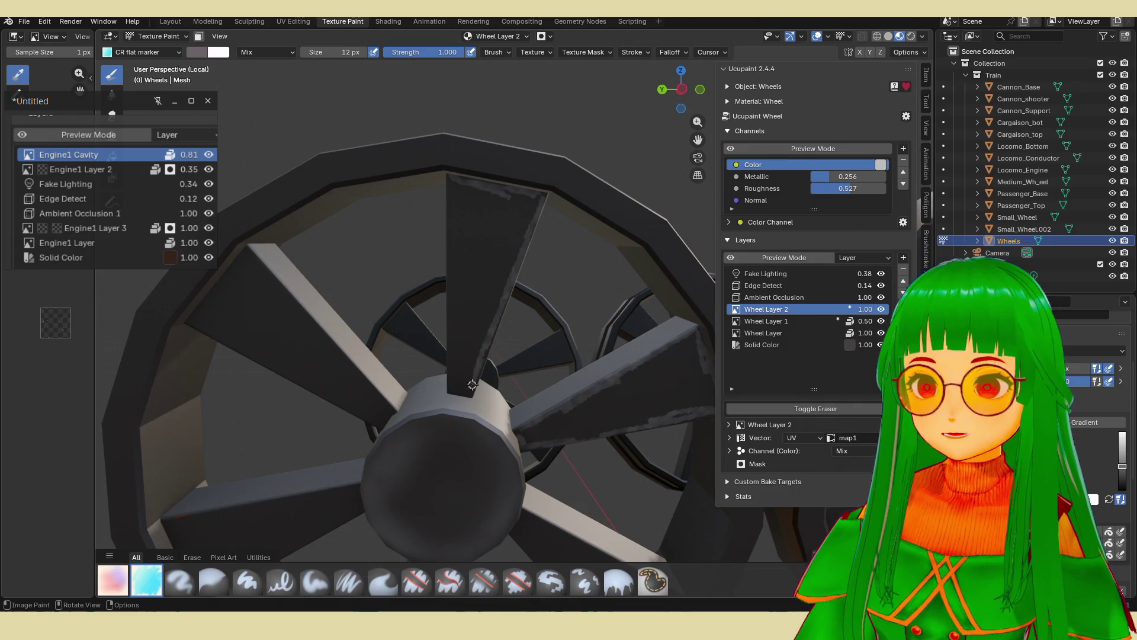
left_click_drag(450, 188, 450, 359)
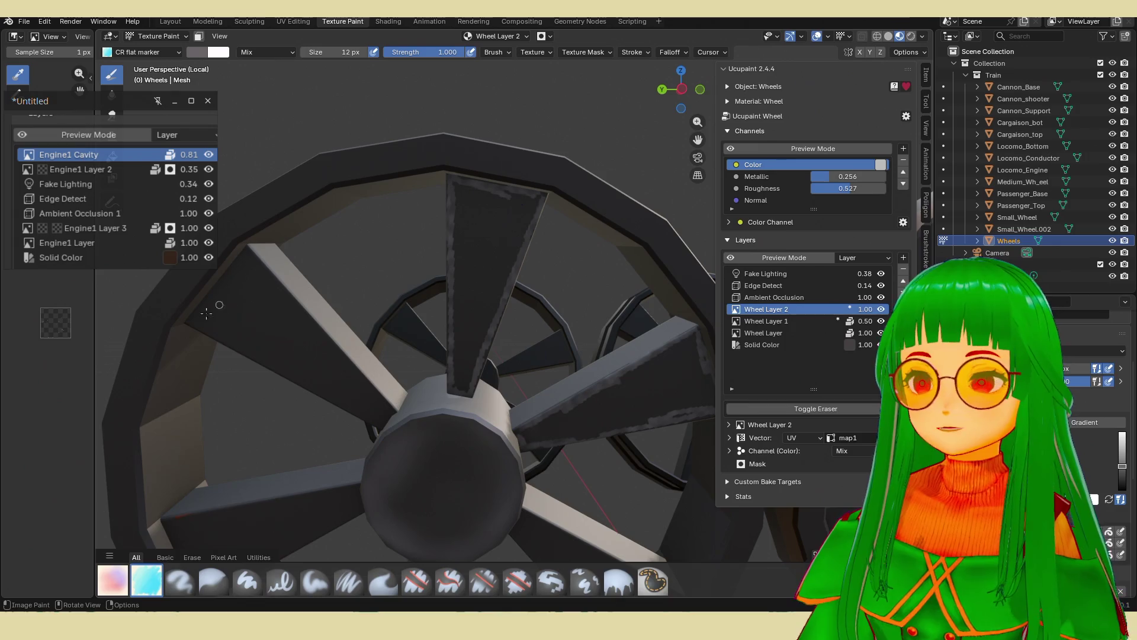
left_click_drag(232, 265, 198, 310)
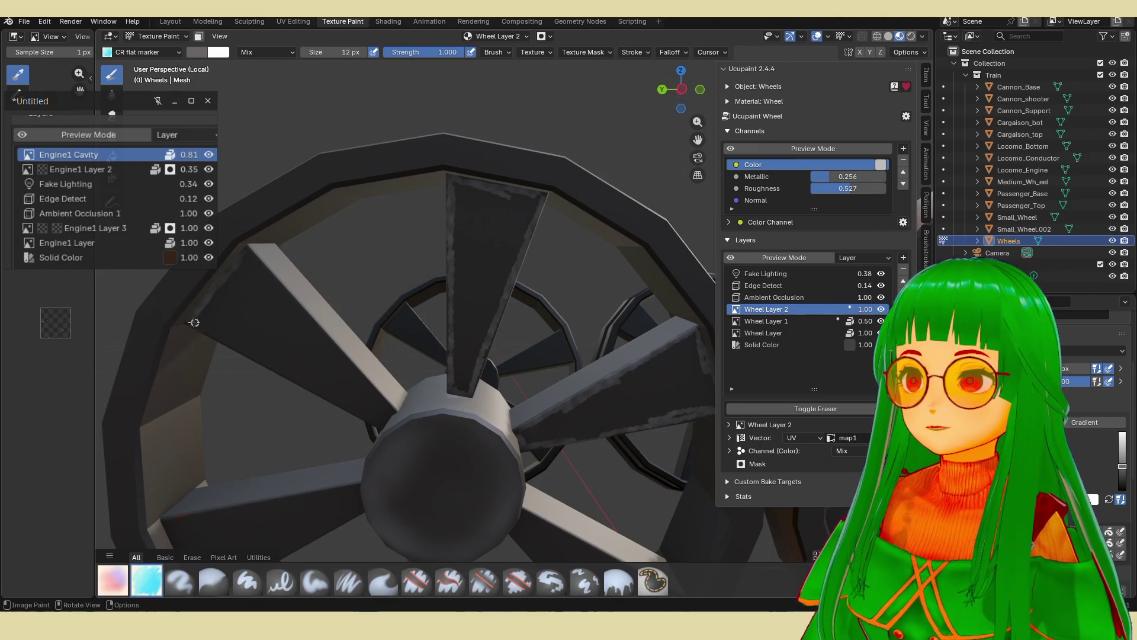
left_click_drag(243, 257, 360, 377)
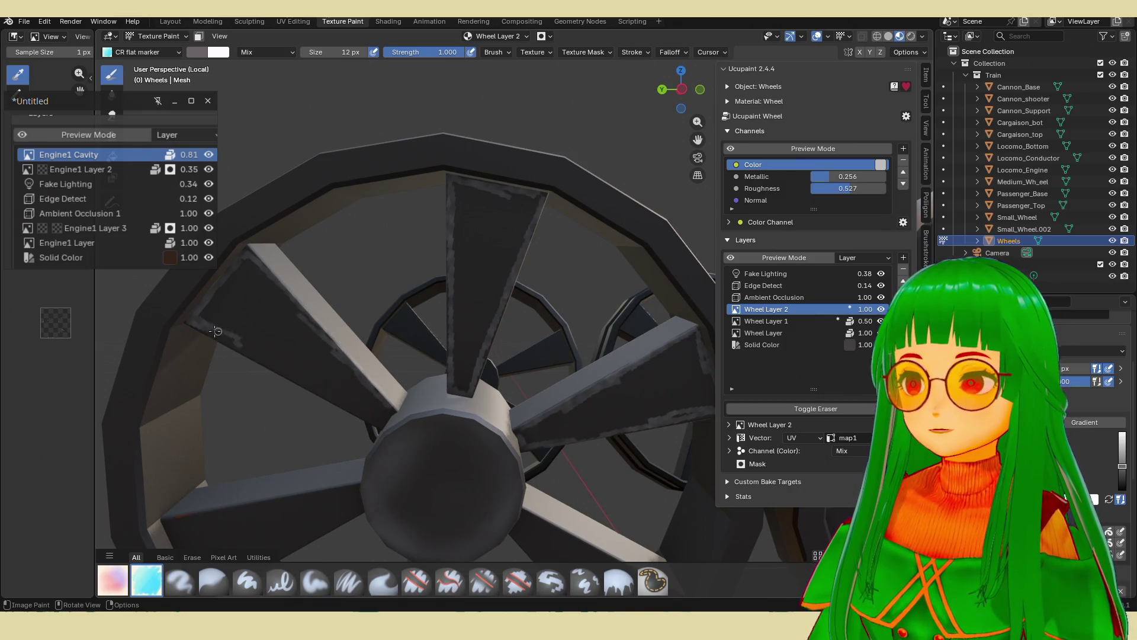
left_click_drag(265, 361, 364, 415)
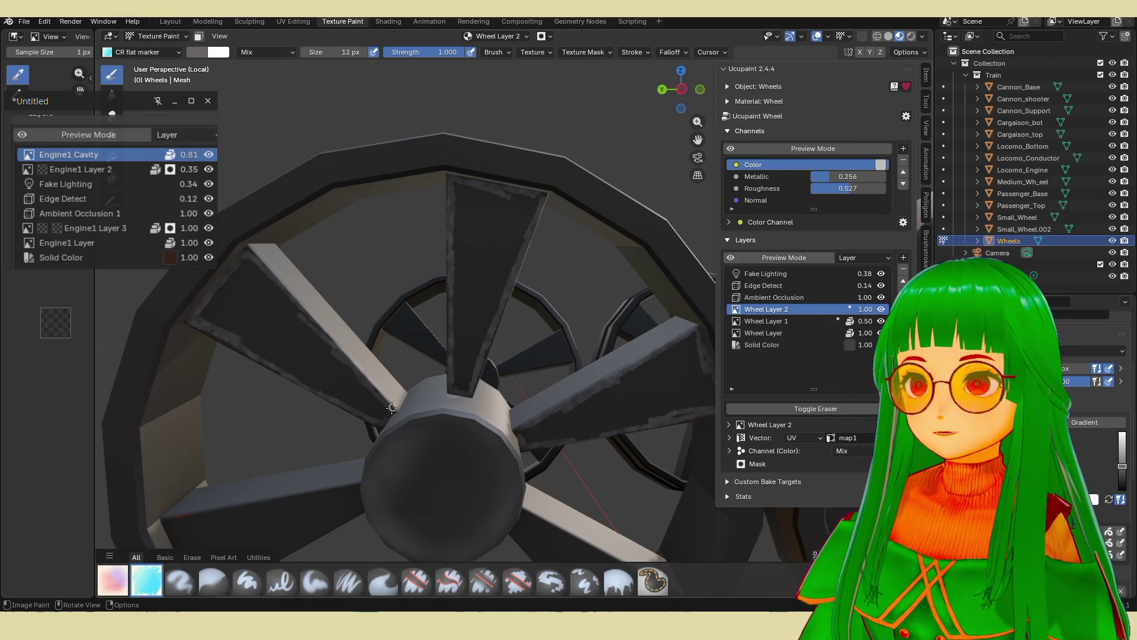
middle_click_drag(371, 383, 496, 368)
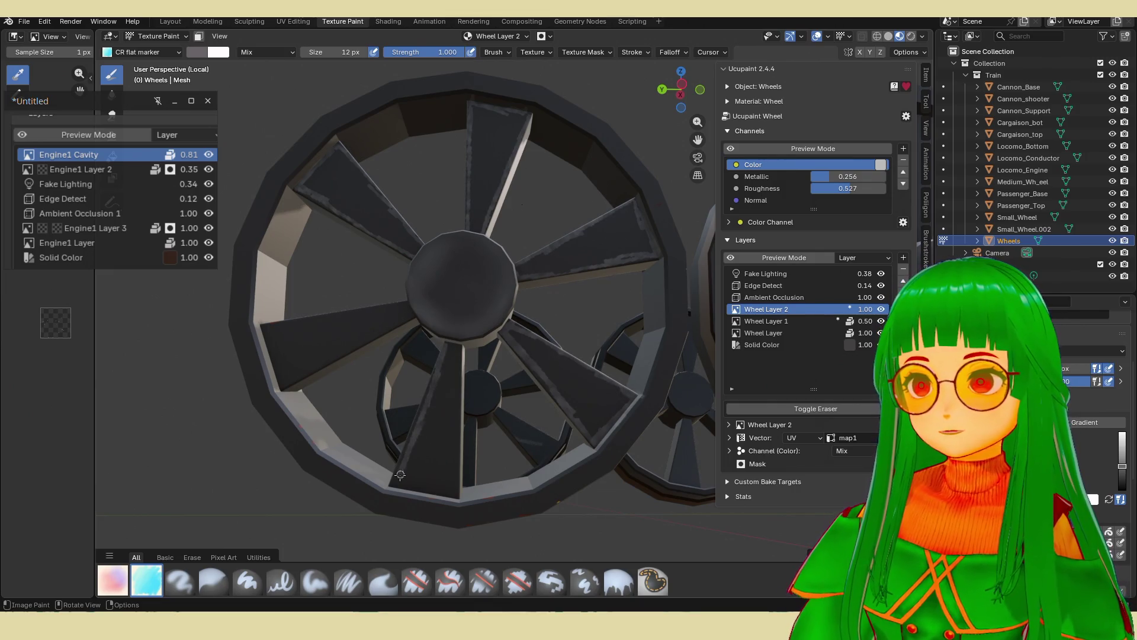
Paint three more light highlight strokes along the front wheel's left spokes.
left_click_drag(453, 494, 457, 358)
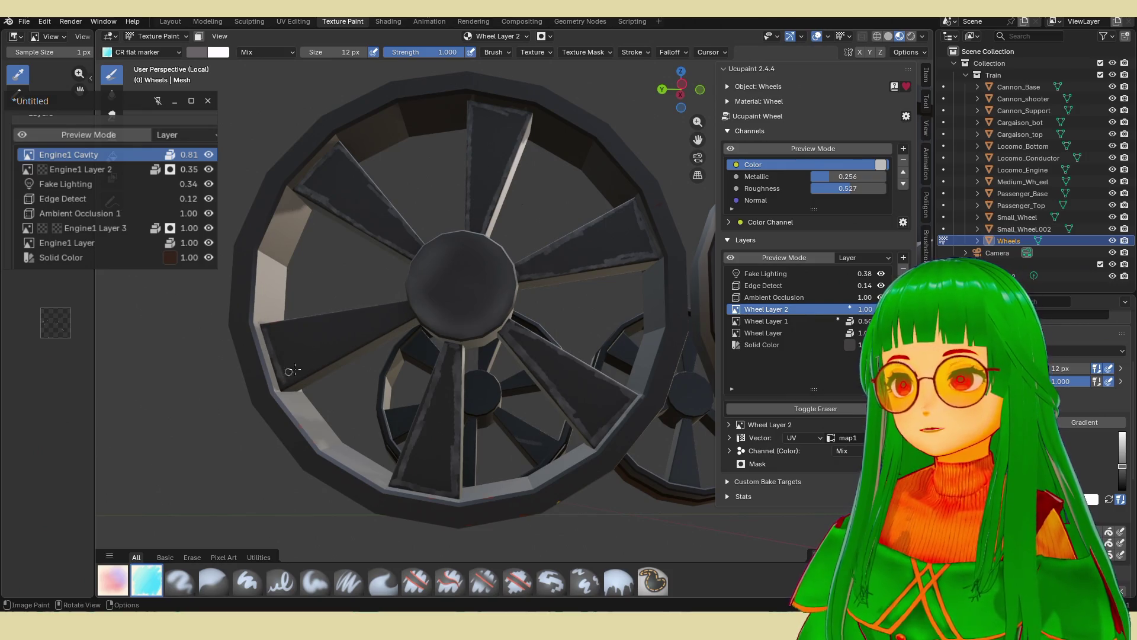
left_click_drag(333, 356, 389, 326)
left_click_drag(310, 318, 342, 312)
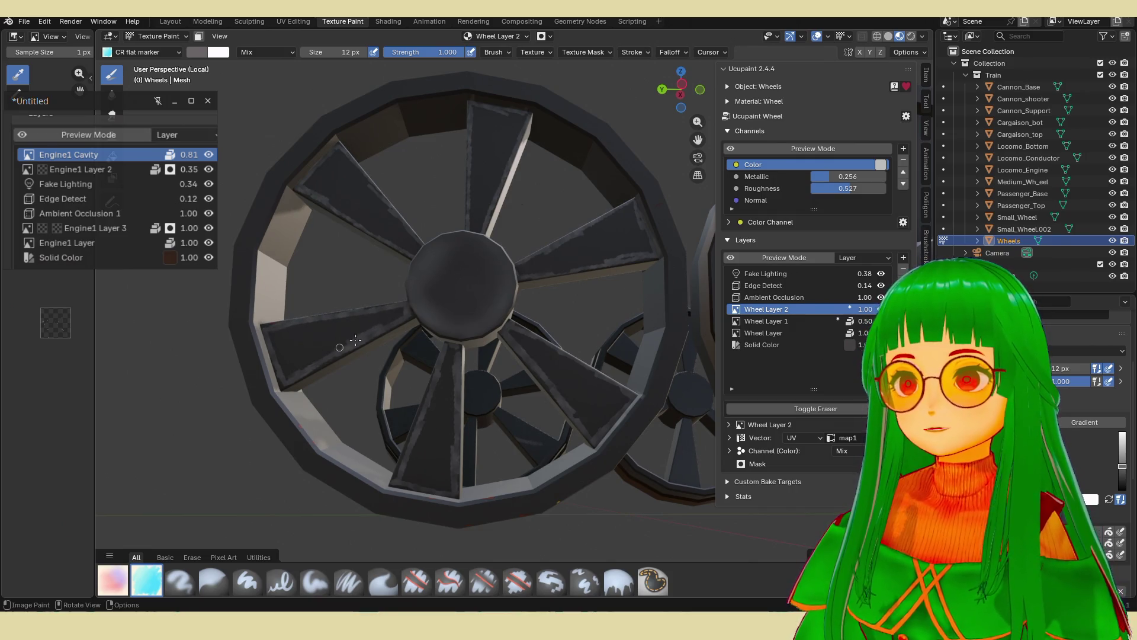
Reframe on two wheels and toggle the 12 px marker to Erase Alpha.
scroll(404, 309, "down", 5)
middle_click_drag(404, 309, 424, 413)
scroll(424, 413, "up", 3)
key("e")
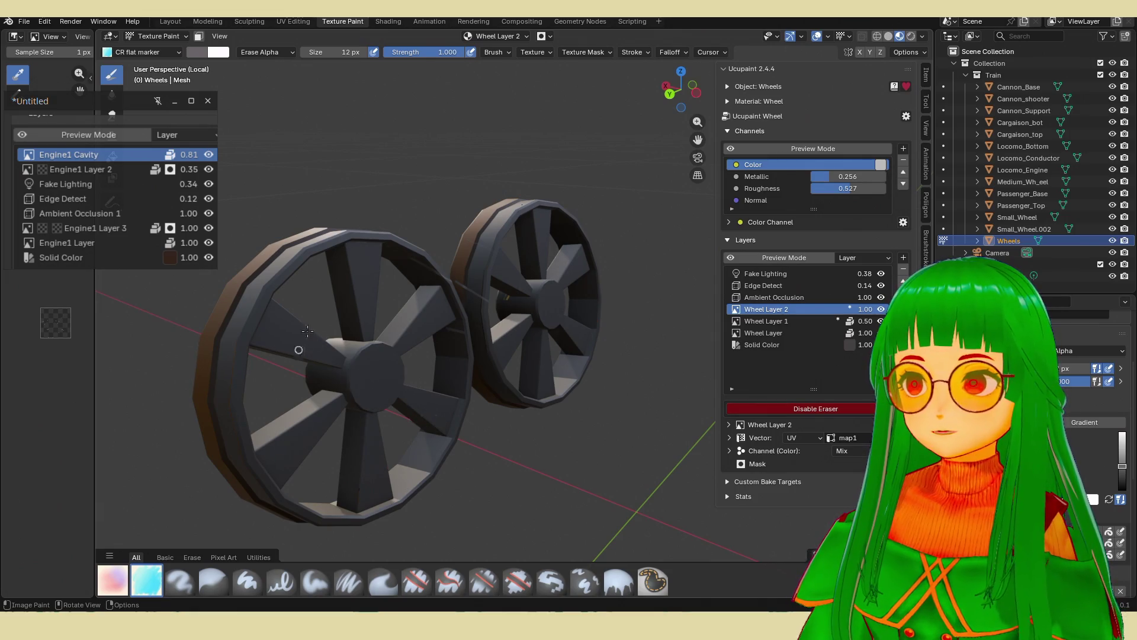
Select the Smear brush and enlarge it to 108 px.
scroll(302, 341, "down", 3)
scroll(415, 356, "up", 3)
mouse_move(414, 355)
middle_mouse_down()
mouse_move(567, 377)
mouse_move(517, 364)
mouse_move(547, 378)
mouse_move(548, 357)
middle_mouse_up()
scroll(568, 376, "up", 4)
scroll(567, 376, "down", 3)
scroll(548, 358, "down", 2)
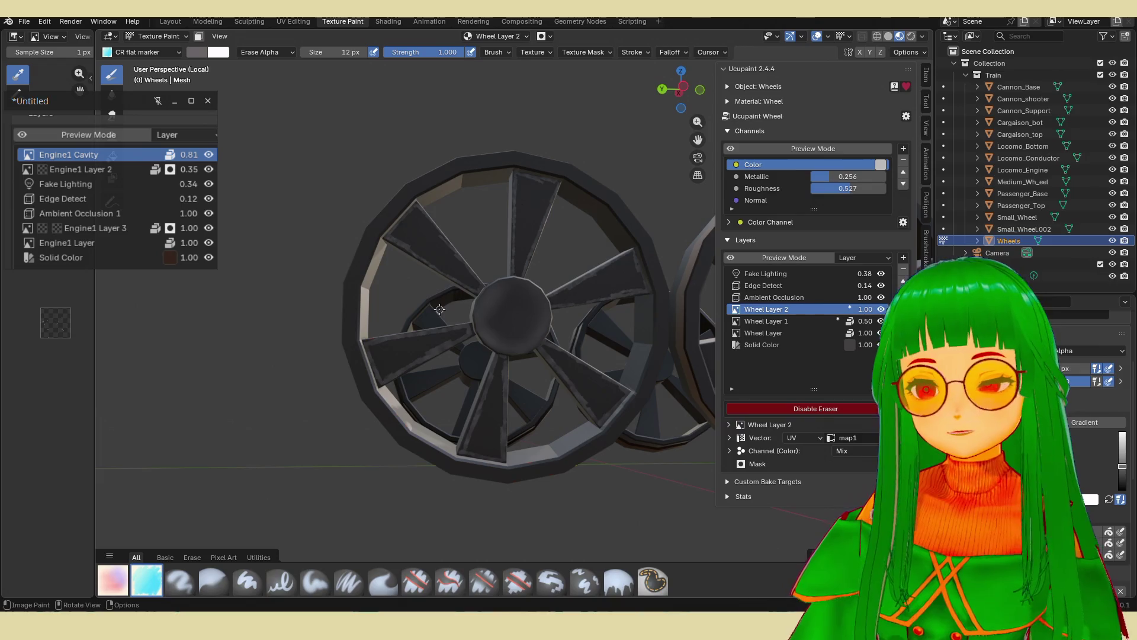
left_click(213, 580)
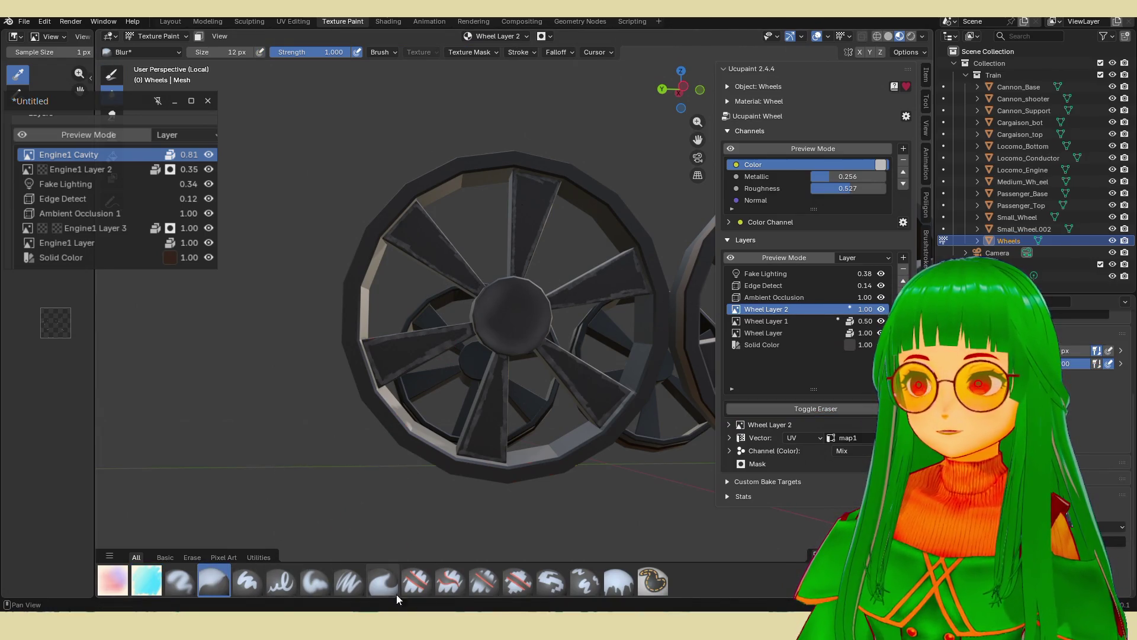
left_click(383, 580)
scroll(355, 363, "up", 2)
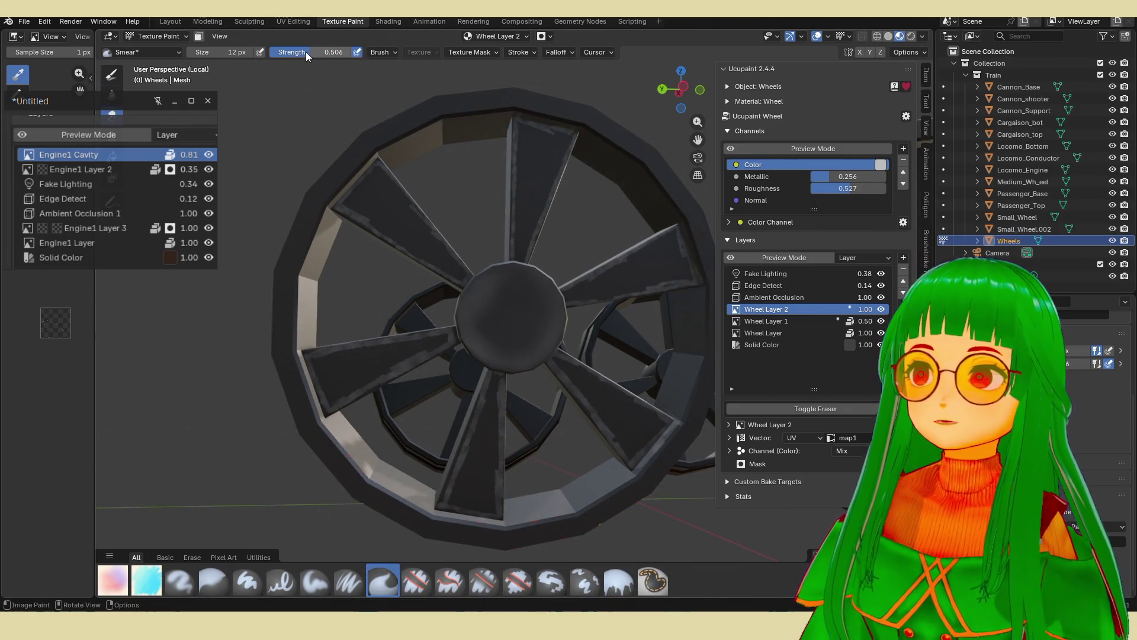
left_click_drag(219, 52, 235, 52)
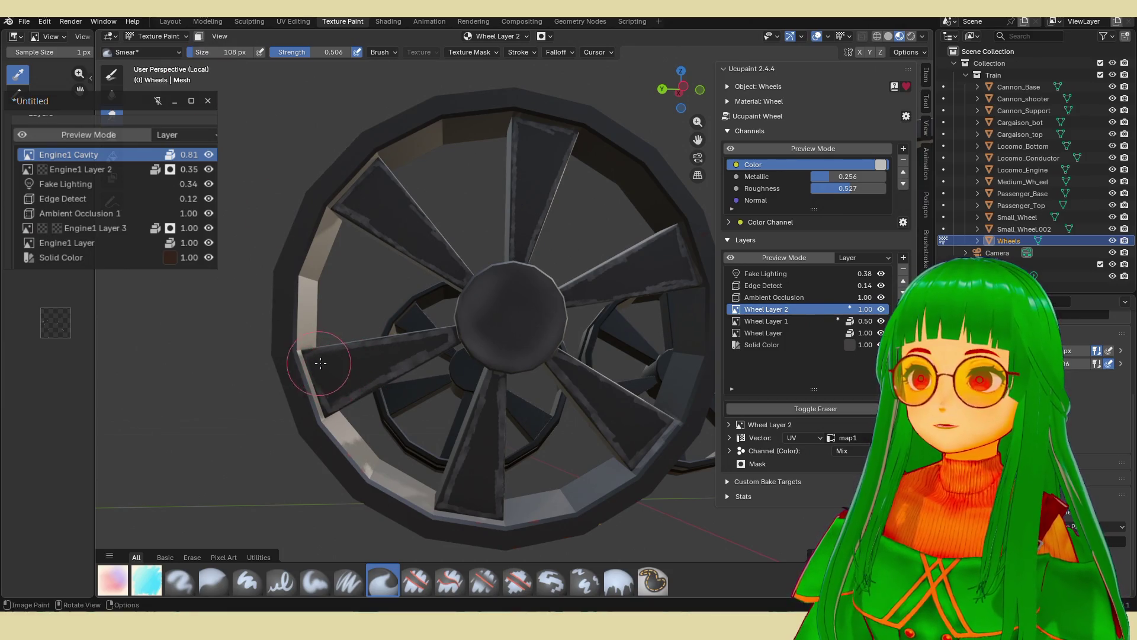
Smear the highlights on the lower-left, left and upper-left spokes toward the hub.
mouse_move(328, 391)
left_mouse_down()
mouse_move(361, 360)
mouse_move(412, 349)
mouse_move(403, 357)
left_mouse_up()
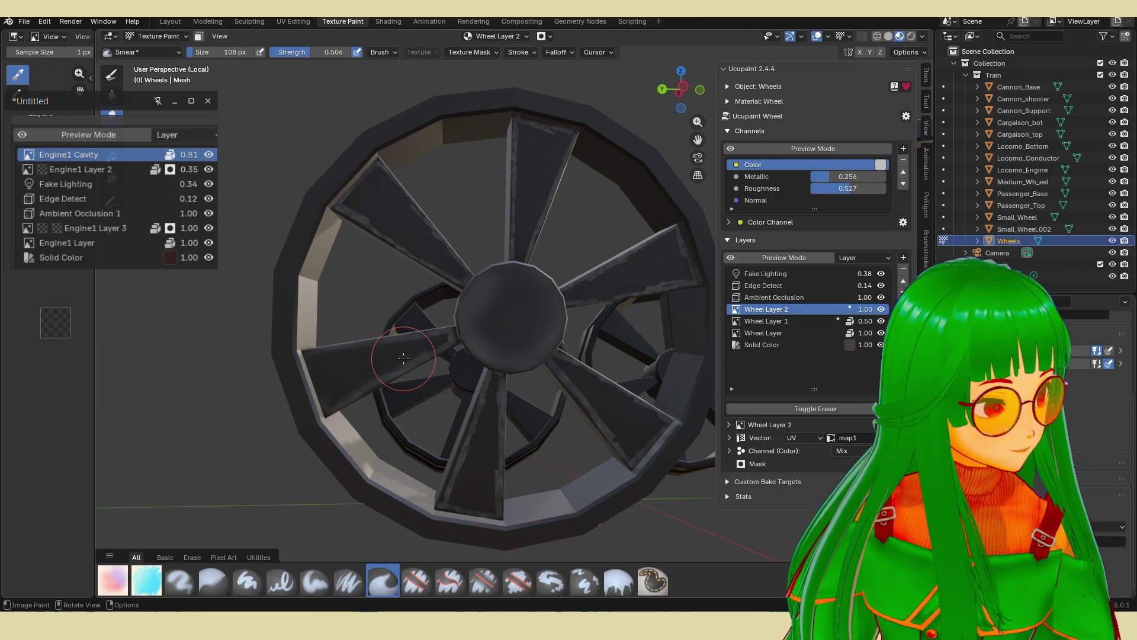
mouse_move(401, 364)
left_mouse_down()
mouse_move(438, 338)
mouse_move(332, 397)
mouse_move(308, 364)
mouse_move(344, 391)
mouse_move(366, 382)
mouse_move(305, 366)
mouse_move(379, 359)
mouse_move(382, 370)
mouse_move(353, 382)
mouse_move(433, 339)
mouse_move(423, 354)
left_mouse_up()
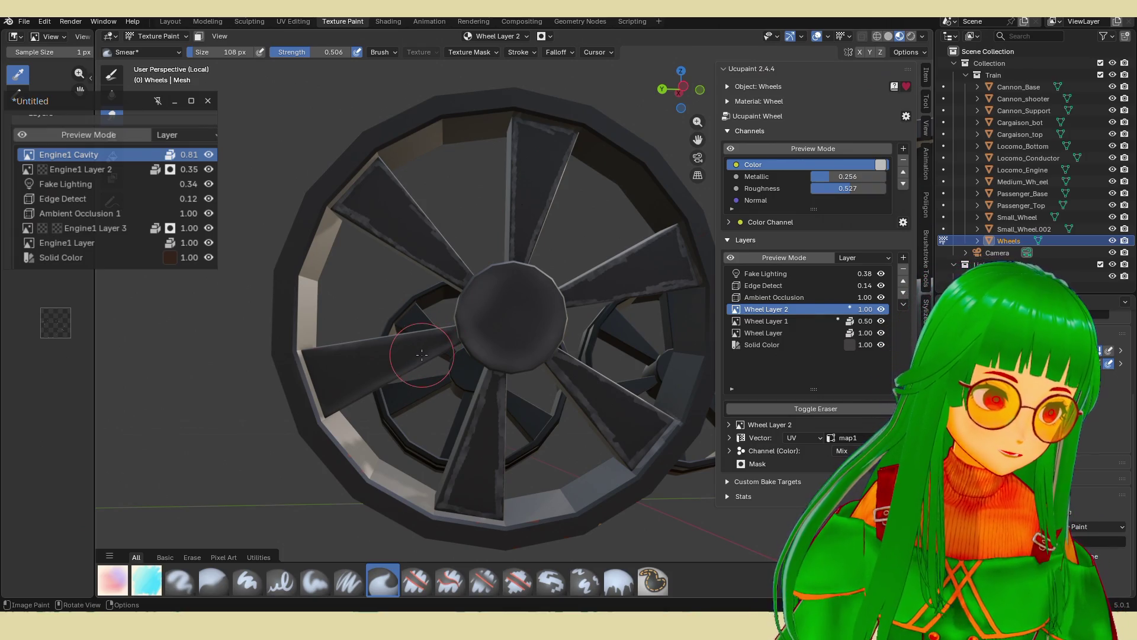
mouse_move(421, 354)
left_mouse_down()
mouse_move(391, 379)
mouse_move(411, 354)
left_mouse_up()
mouse_move(385, 187)
left_mouse_down()
mouse_move(372, 218)
mouse_move(360, 192)
mouse_move(347, 200)
mouse_move(404, 218)
mouse_move(373, 223)
mouse_move(424, 234)
mouse_move(461, 273)
mouse_move(447, 246)
mouse_move(413, 252)
mouse_move(432, 231)
mouse_move(381, 178)
mouse_move(354, 208)
mouse_move(537, 213)
mouse_move(543, 232)
mouse_move(526, 144)
mouse_move(554, 189)
mouse_move(589, 119)
mouse_move(540, 151)
mouse_move(541, 134)
mouse_move(500, 198)
mouse_move(510, 221)
mouse_move(492, 228)
mouse_move(545, 190)
mouse_move(559, 151)
mouse_move(527, 127)
mouse_move(536, 240)
mouse_move(519, 243)
mouse_move(536, 145)
mouse_move(544, 173)
left_mouse_up()
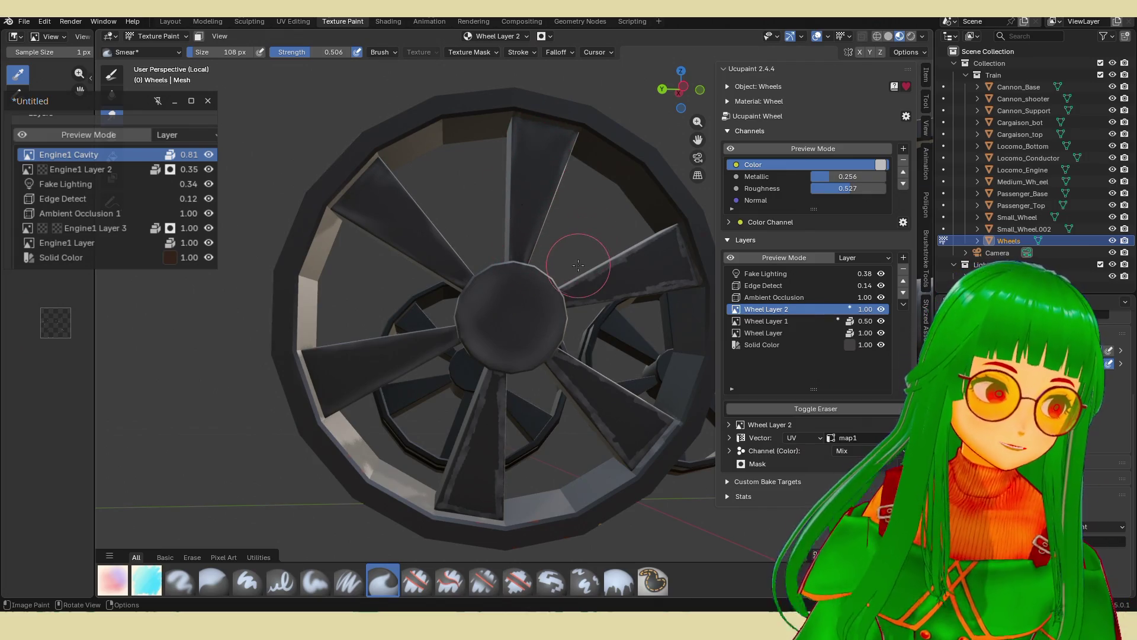
Smear the upper-right, lower-right and lower-left spokes, then reselect the CR flat marker.
mouse_move(592, 296)
middle_mouse_down()
mouse_move(586, 323)
mouse_move(546, 330)
middle_mouse_up()
mouse_move(616, 275)
left_mouse_down()
mouse_move(599, 241)
mouse_move(602, 279)
mouse_move(563, 251)
mouse_move(456, 329)
mouse_move(496, 320)
mouse_move(541, 279)
mouse_move(482, 272)
mouse_move(439, 308)
left_mouse_up()
scroll(496, 341, "down", 3)
middle_click_drag(496, 341, 515, 349)
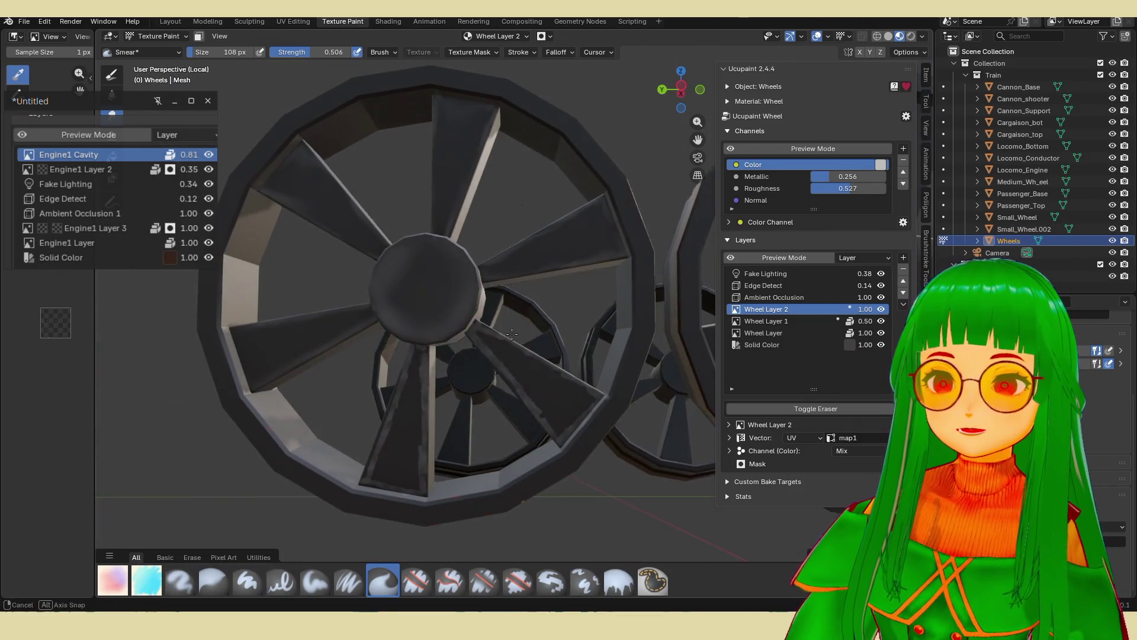
mouse_move(564, 423)
left_mouse_down()
mouse_move(501, 368)
mouse_move(494, 355)
mouse_move(508, 357)
mouse_move(495, 347)
mouse_move(552, 389)
mouse_move(569, 432)
left_mouse_up()
mouse_move(402, 434)
left_mouse_down()
mouse_move(390, 468)
mouse_move(409, 438)
mouse_move(413, 370)
mouse_move(393, 457)
mouse_move(398, 403)
left_mouse_up()
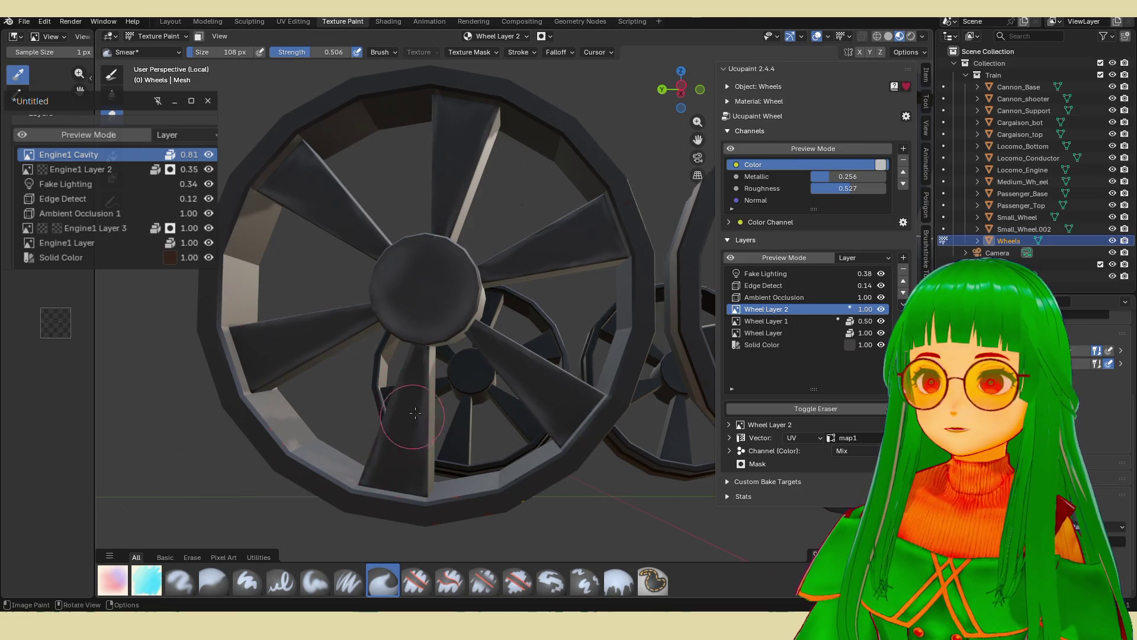
scroll(399, 415, "down", 5)
scroll(452, 437, "up", 4)
mouse_move(451, 437)
middle_mouse_down()
mouse_move(514, 436)
mouse_move(436, 398)
middle_mouse_up()
scroll(435, 395, "up", 4)
scroll(436, 395, "up", 3)
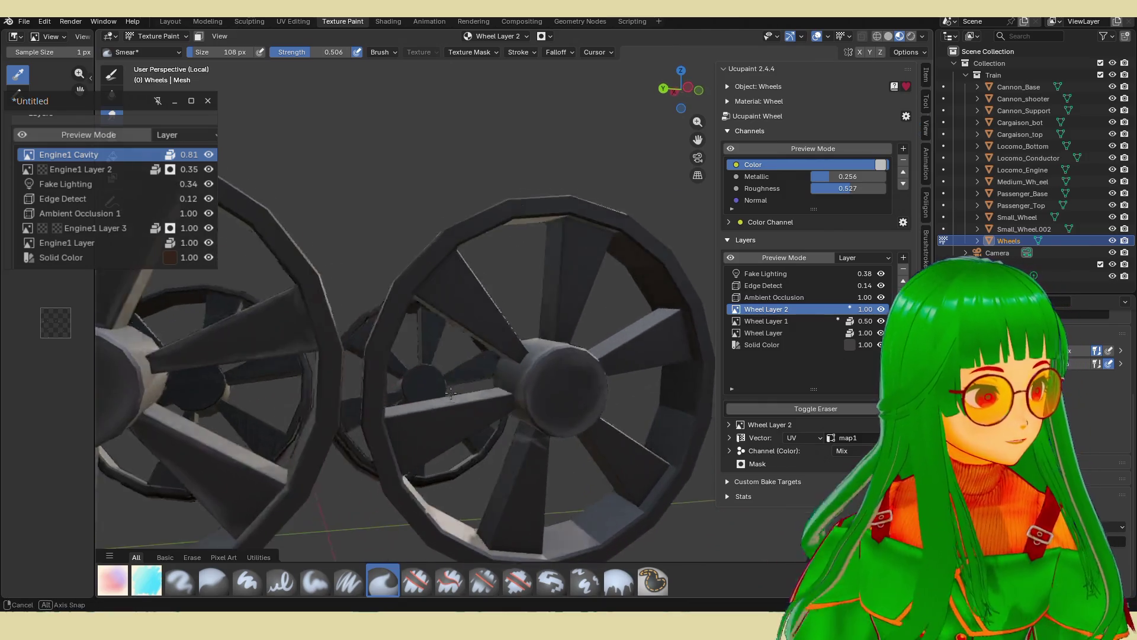
left_click(156, 580)
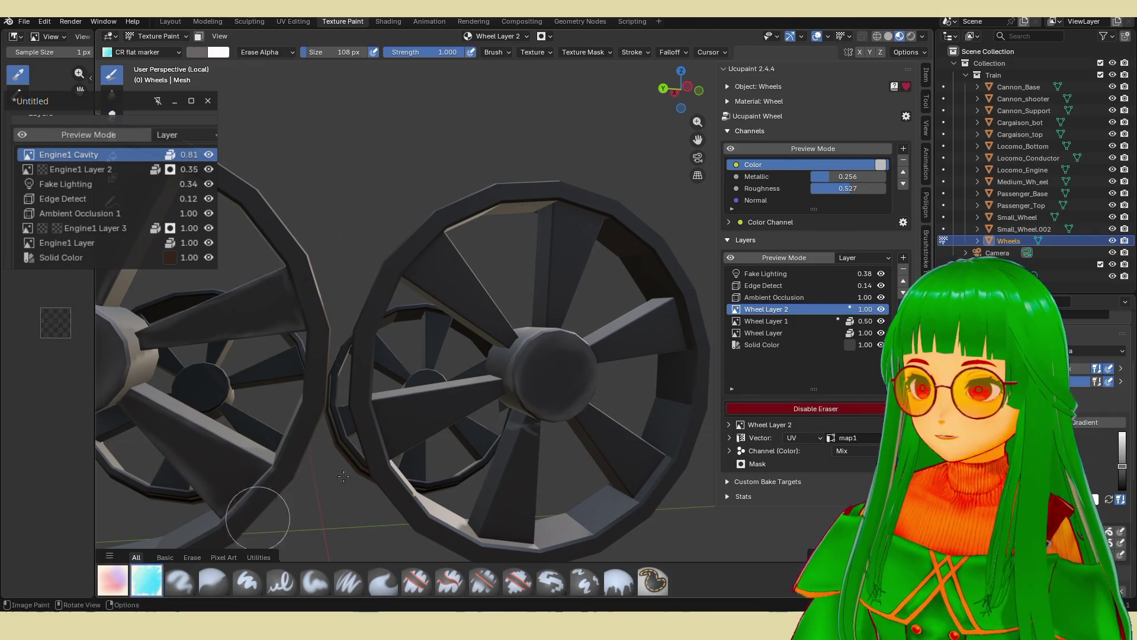
Set the marker's stroke method to Line and its size to 13 px.
left_click_drag(318, 57, 292, 57)
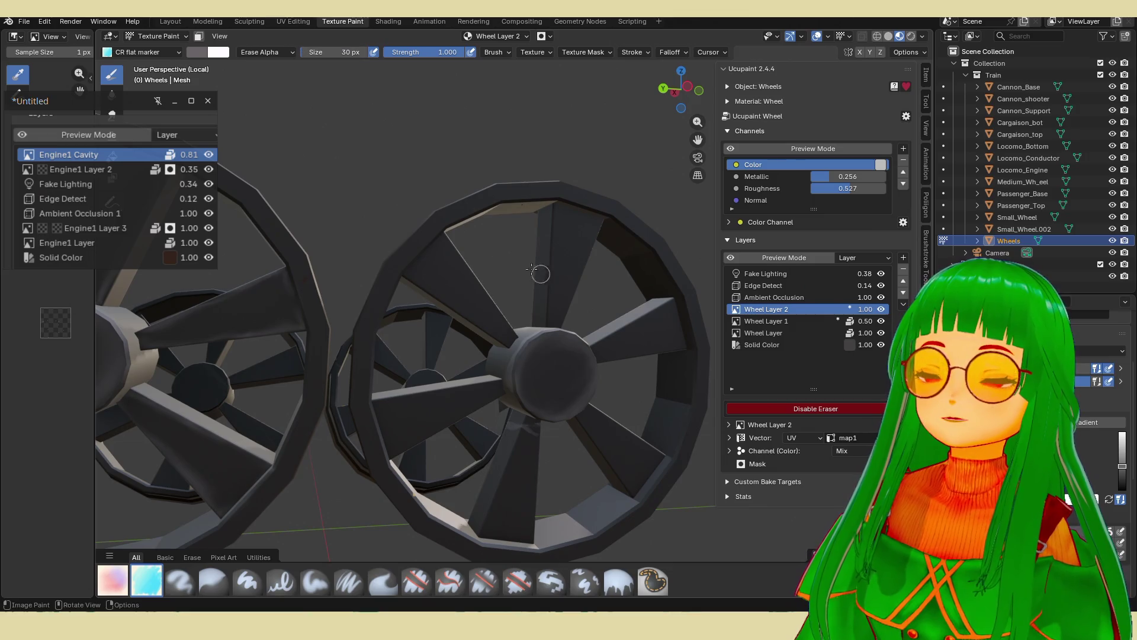
middle_click_drag(545, 274, 508, 269)
left_click(631, 51)
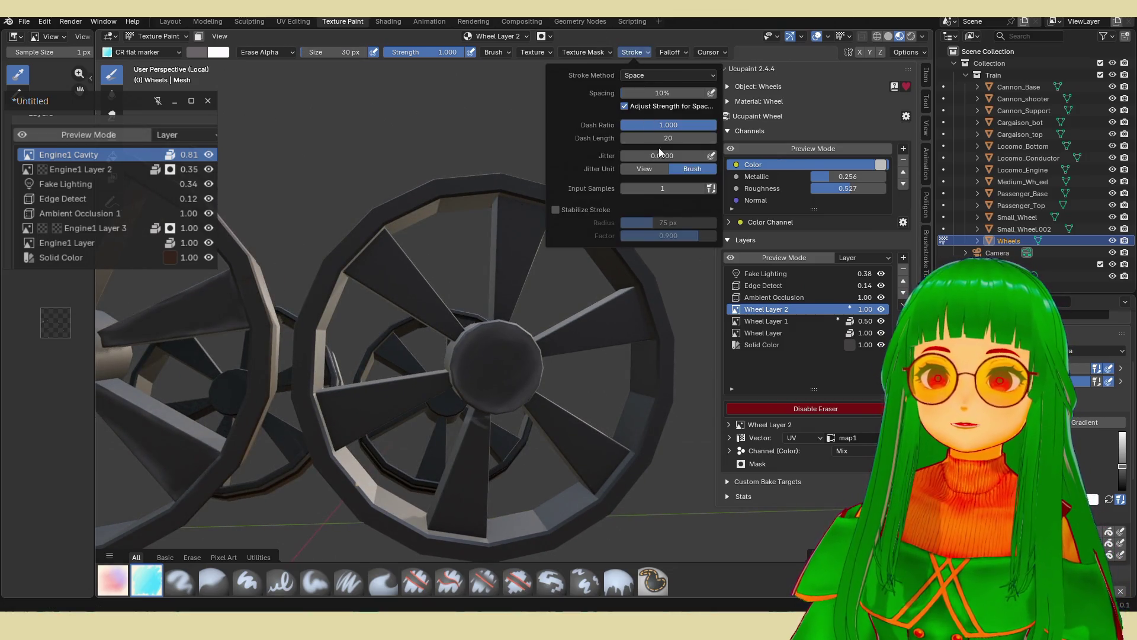
left_click(671, 77)
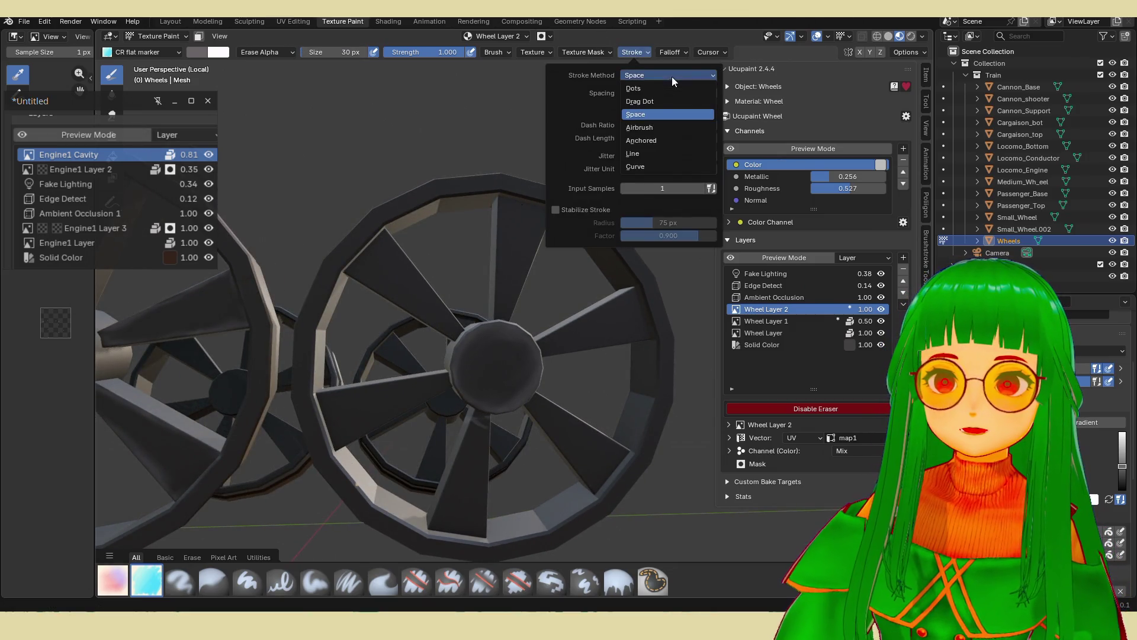
left_click(660, 154)
scroll(375, 297, "up", 2)
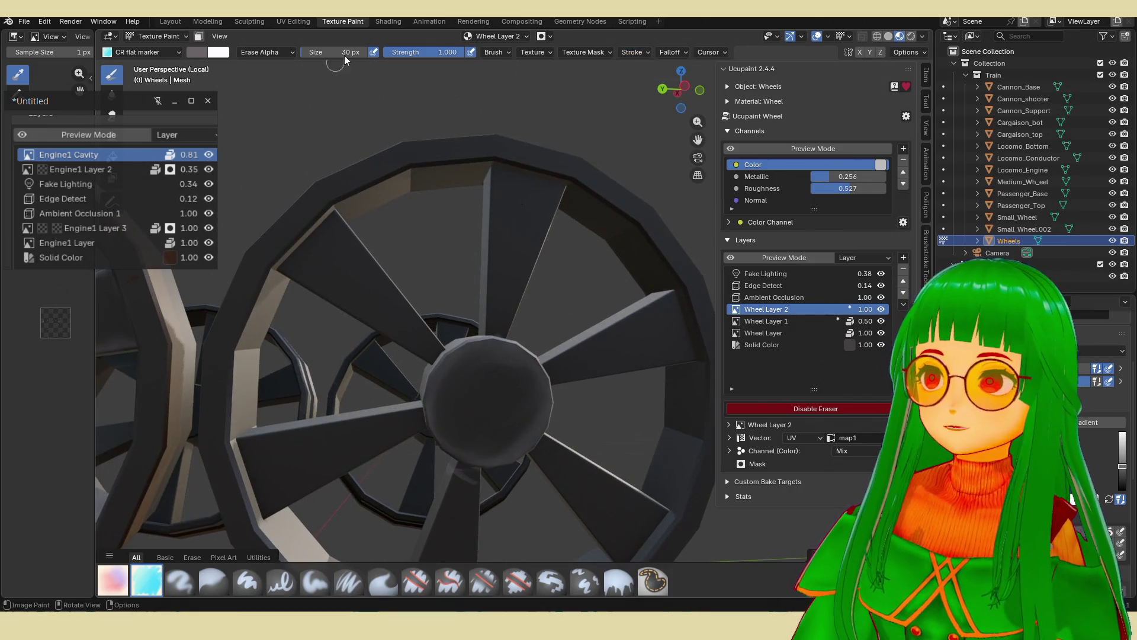
key("f")
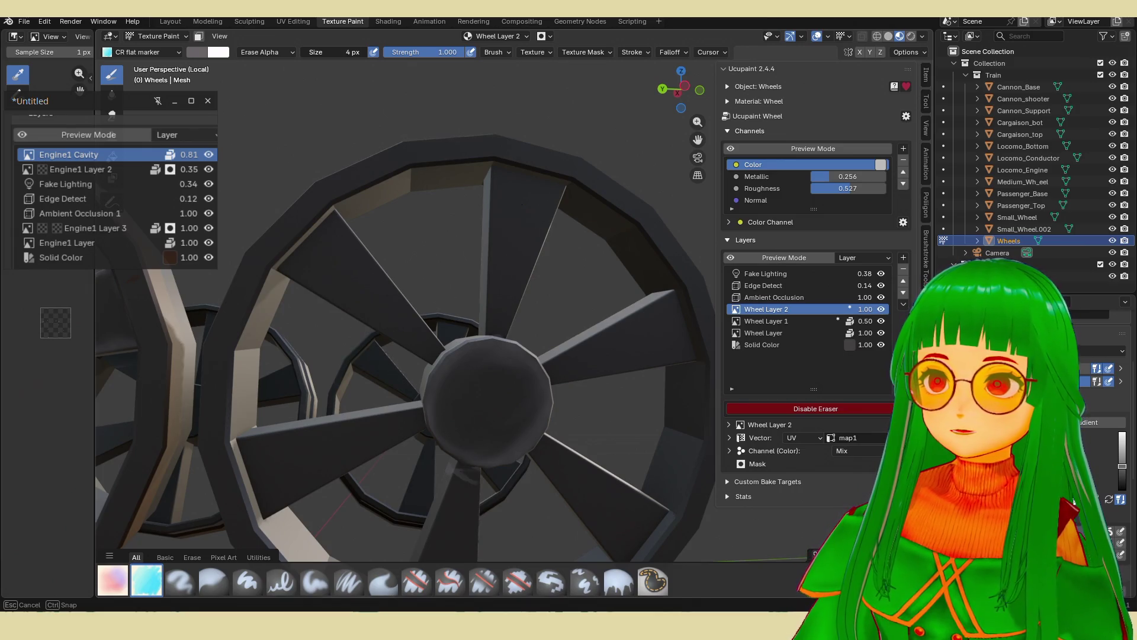
key("Escape")
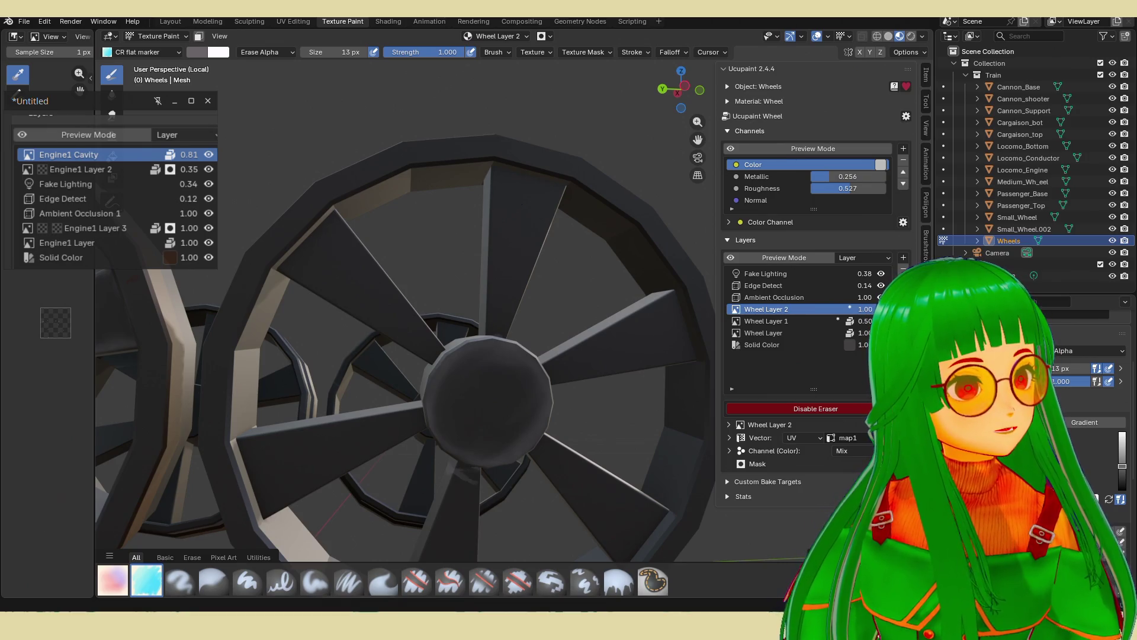
Switch from erasing back to painting and draw straight highlight lines along a spoke, undoing the last.
middle_click_drag(592, 367, 654, 353)
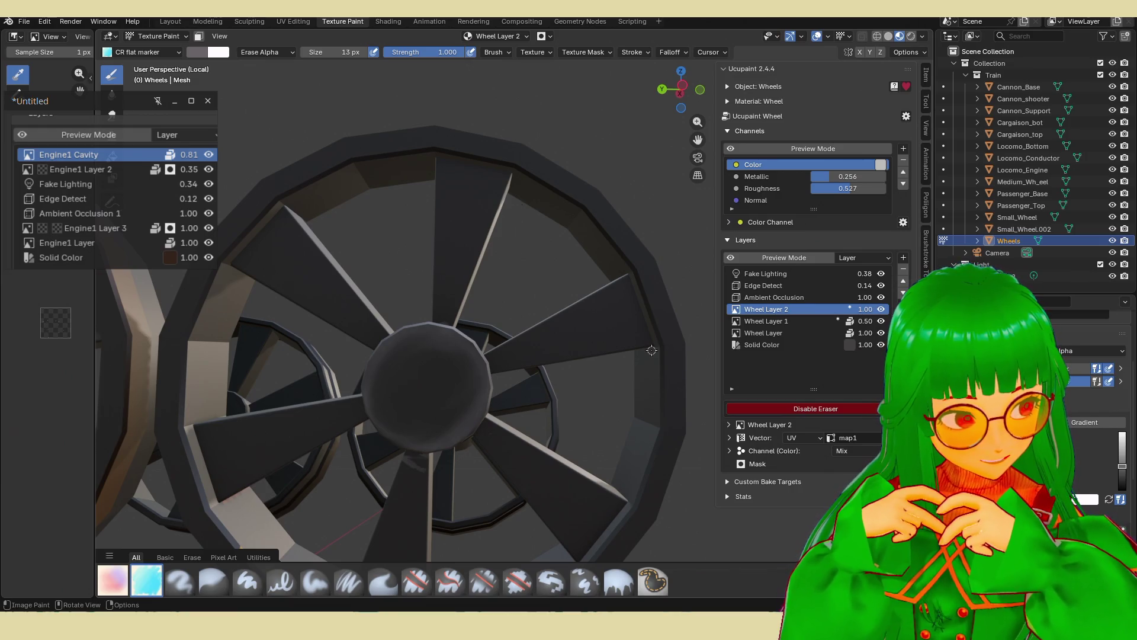
middle_click_drag(652, 350, 654, 364)
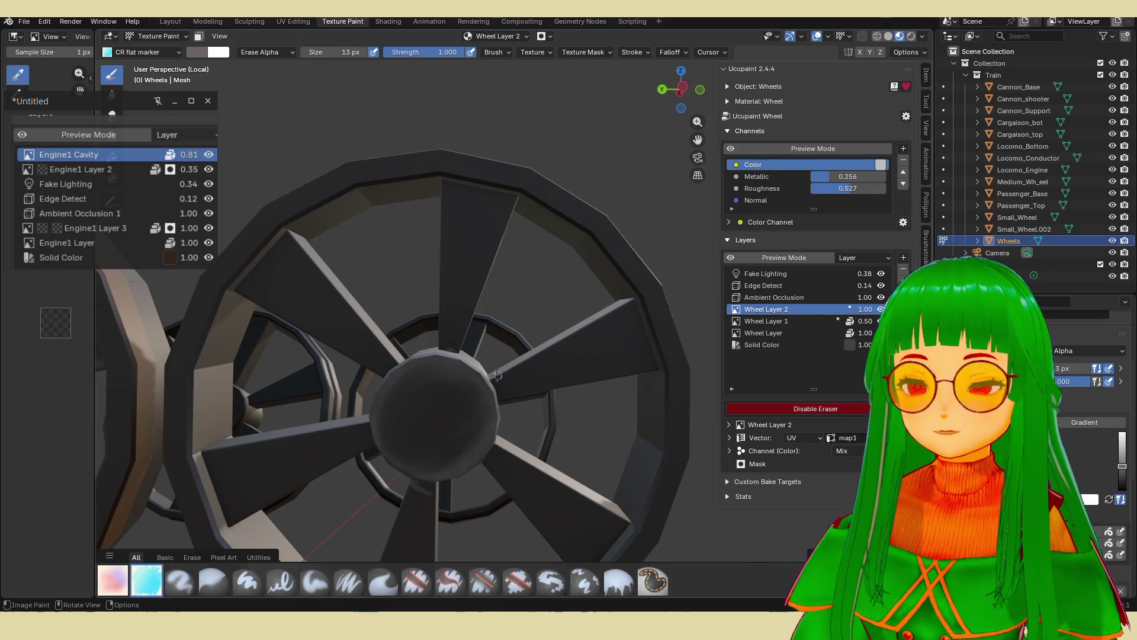
key("e")
mouse_move(523, 365)
left_mouse_down()
mouse_move(632, 304)
mouse_move(649, 355)
mouse_move(628, 373)
left_mouse_up()
left_click_drag(503, 397, 656, 355)
key("ctrl+z")
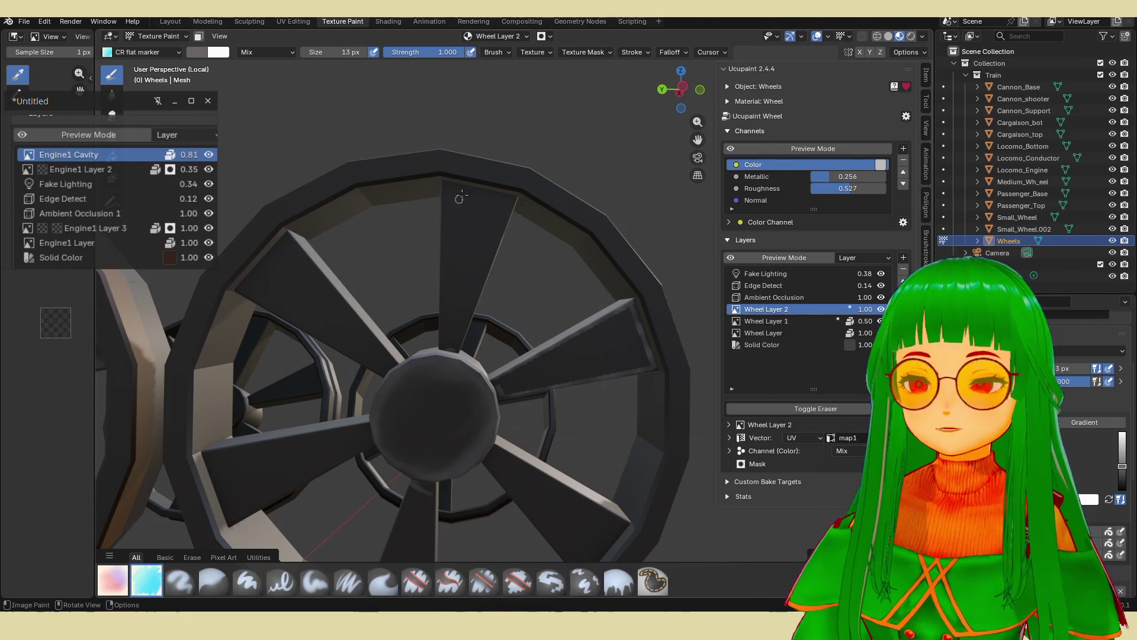
mouse_move(513, 202)
left_mouse_down()
mouse_move(456, 350)
mouse_move(441, 290)
mouse_move(446, 185)
left_mouse_up()
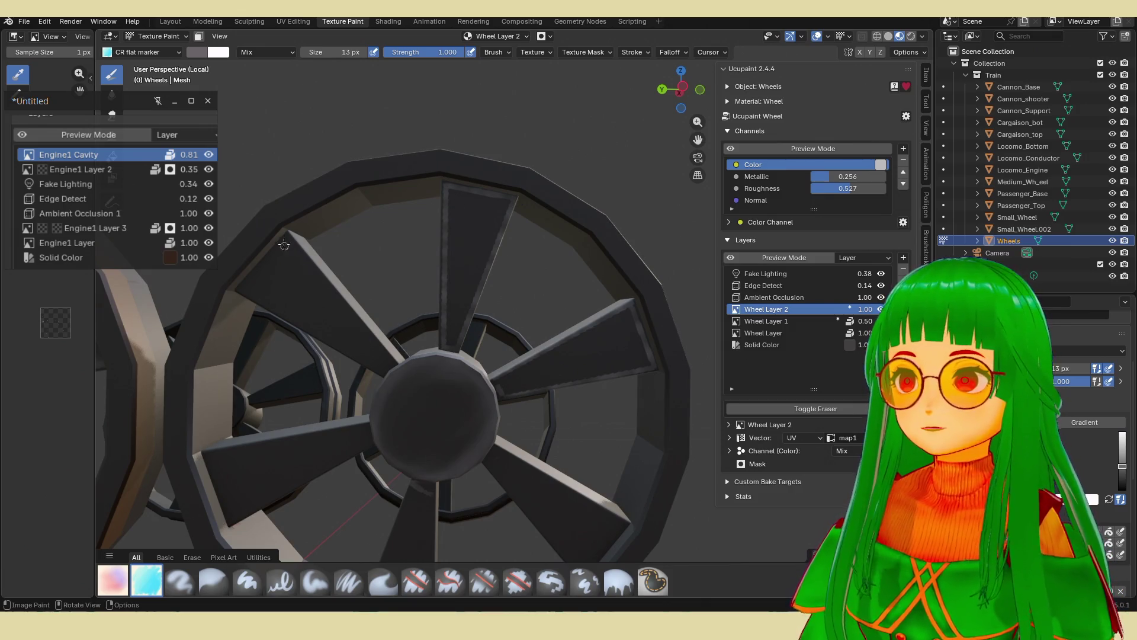
mouse_move(243, 290)
left_mouse_down()
mouse_move(384, 373)
mouse_move(286, 237)
left_mouse_up()
middle_click_drag(329, 306, 417, 326)
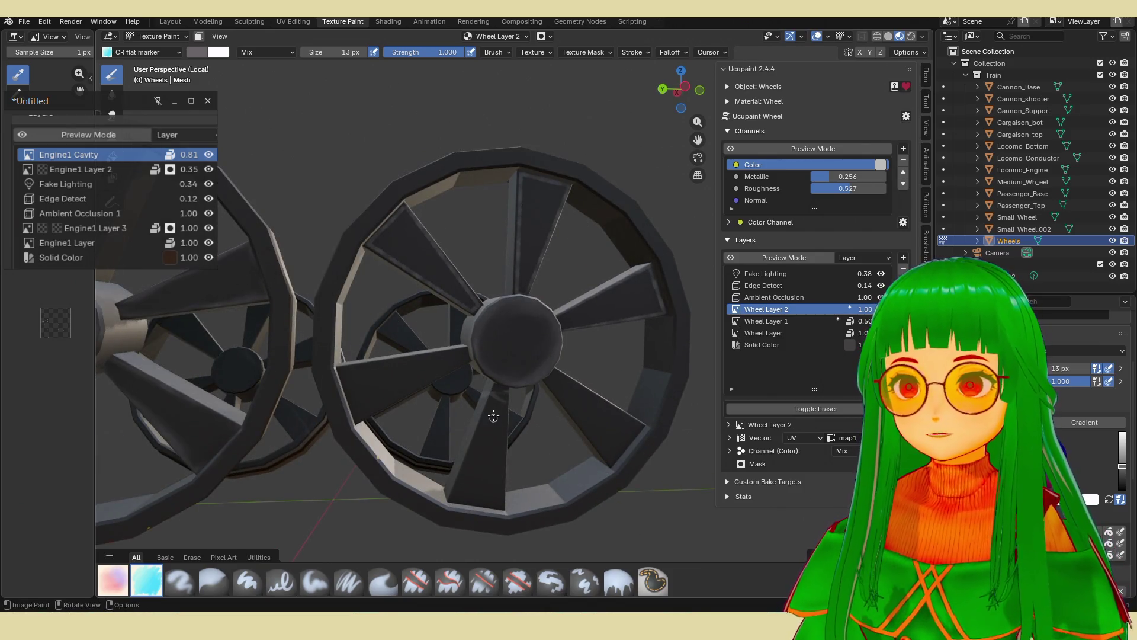
mouse_move(496, 388)
left_mouse_down()
mouse_move(456, 495)
mouse_move(502, 507)
left_mouse_up()
mouse_move(503, 507)
left_mouse_down()
mouse_move(504, 386)
mouse_move(409, 391)
mouse_move(358, 419)
left_mouse_up()
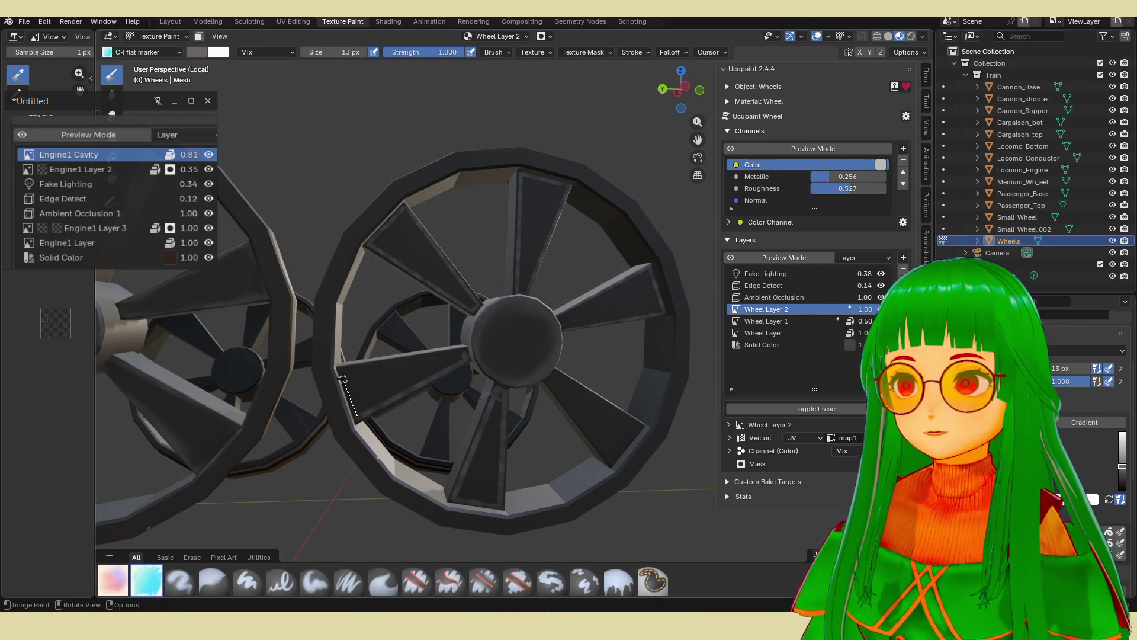
left_click_drag(340, 368, 340, 368)
left_click_drag(340, 369, 474, 359)
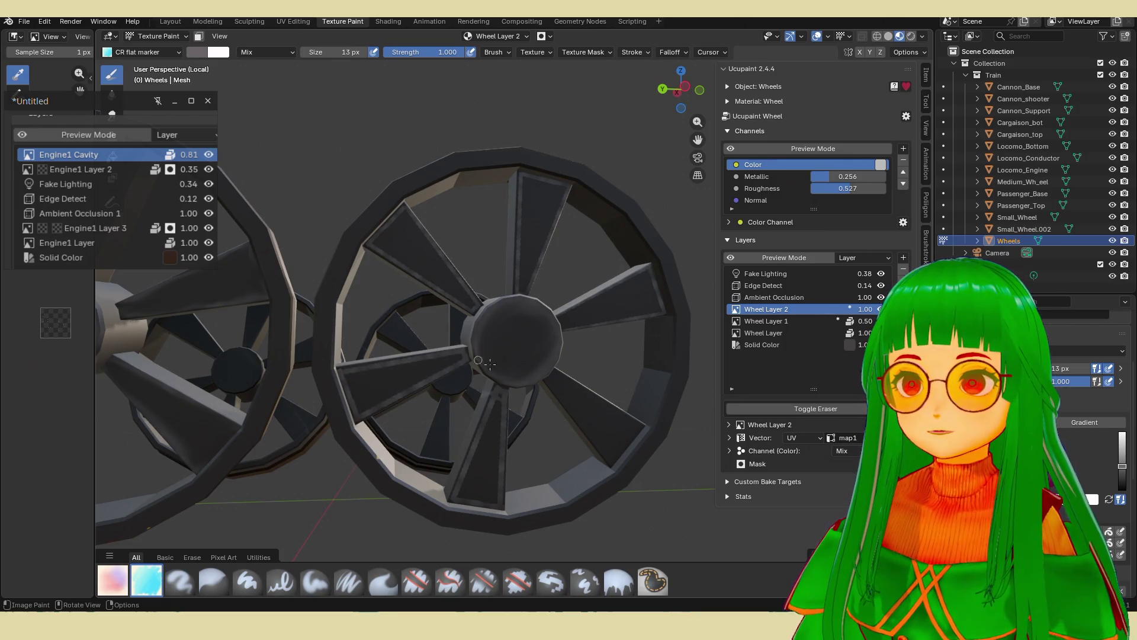
middle_click_drag(590, 394, 560, 355)
middle_click_drag(585, 366, 611, 368)
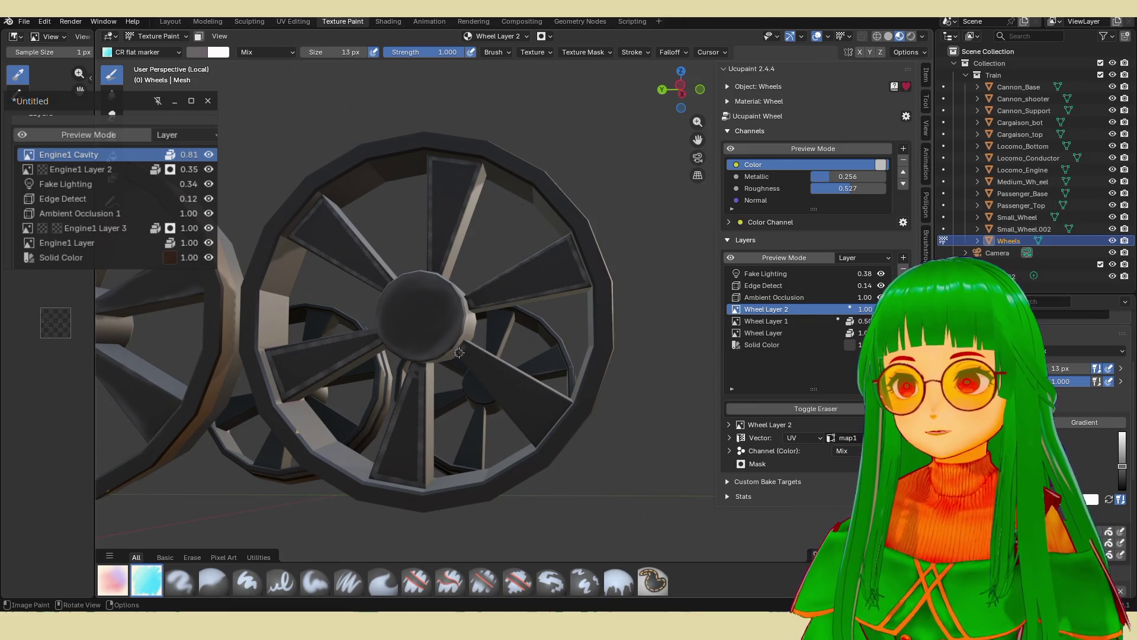
left_click_drag(522, 421, 545, 434)
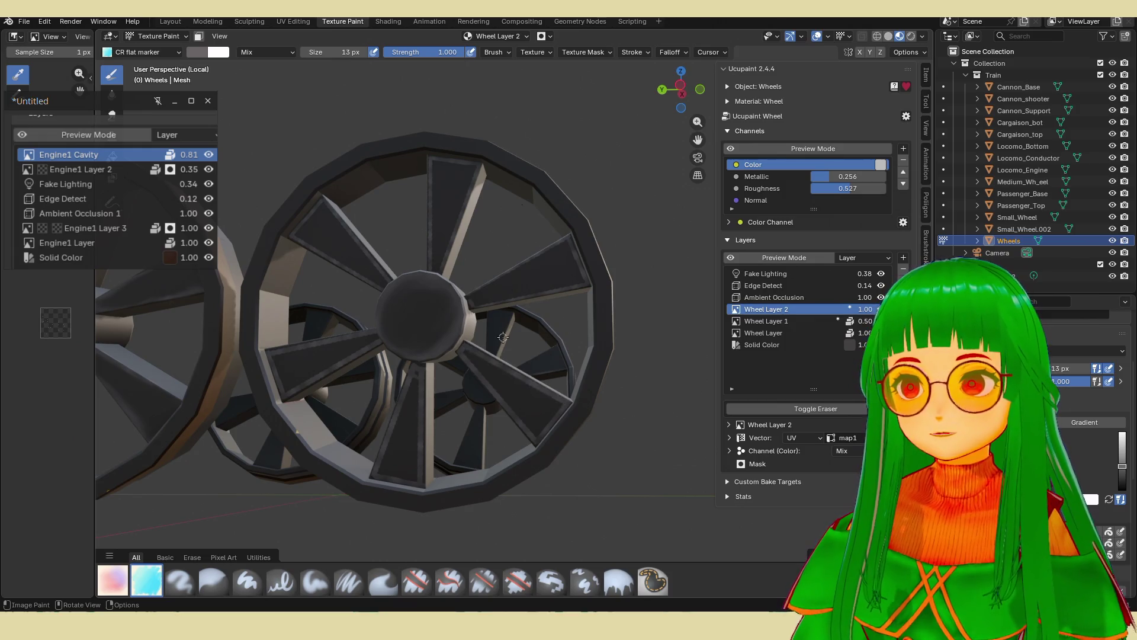
scroll(503, 337, "down", 2)
mouse_move(503, 337)
middle_mouse_down()
mouse_move(522, 368)
mouse_move(441, 360)
middle_mouse_up()
scroll(440, 360, "up", 1)
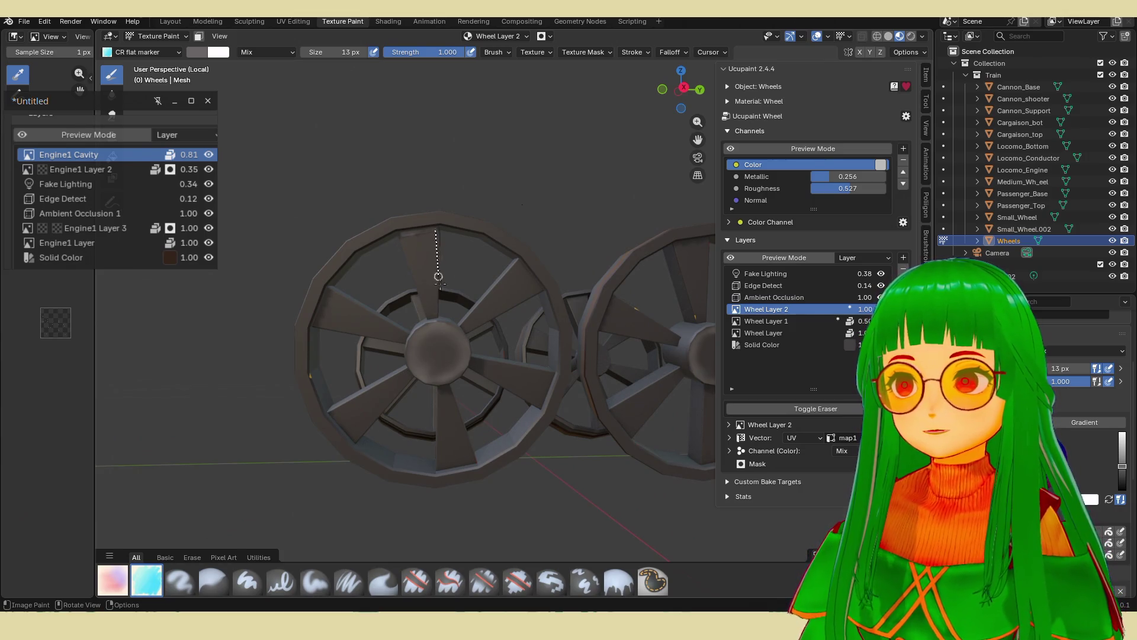
Draw straight light highlight lines between rim and hub along the first wheel's spokes.
left_click_drag(436, 313, 434, 315)
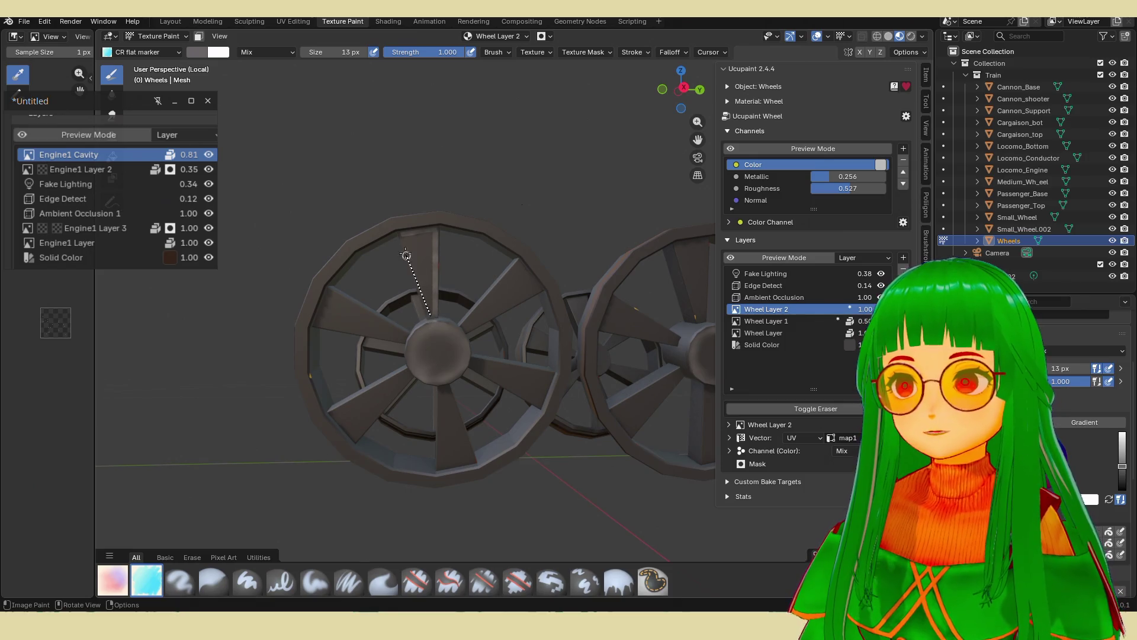
left_click_drag(402, 235, 403, 236)
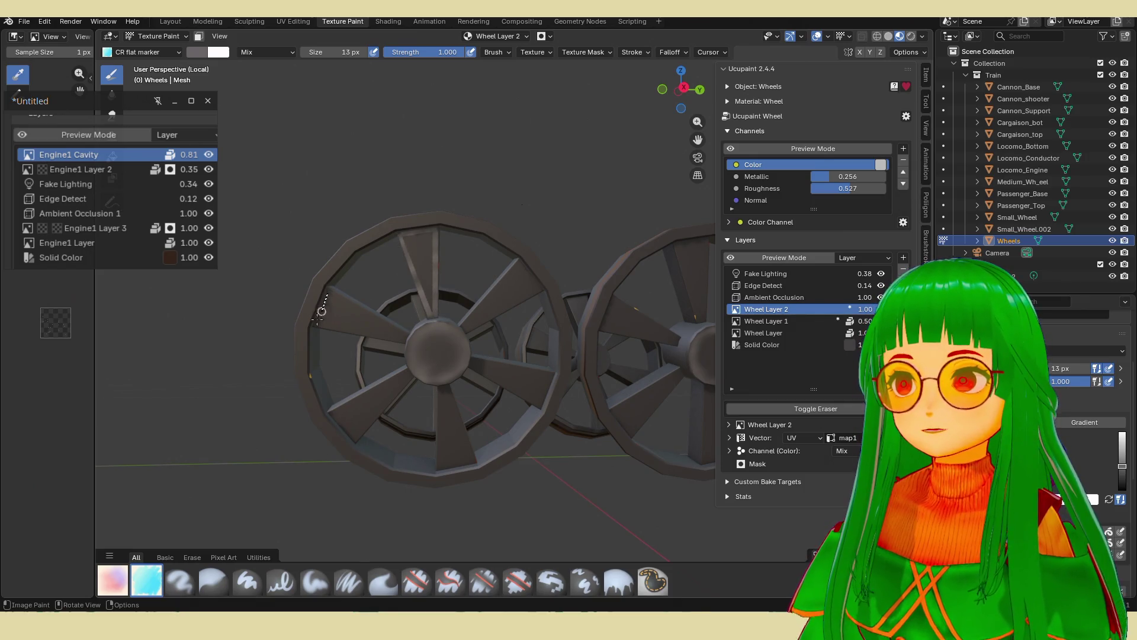
left_click_drag(369, 335, 404, 338)
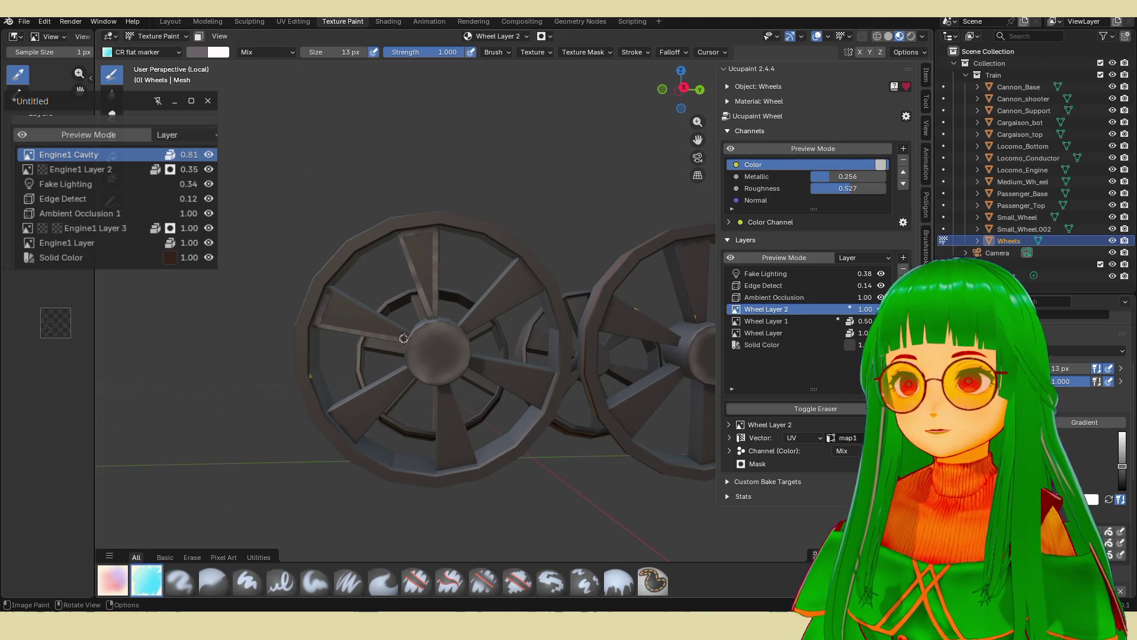
left_click_drag(335, 295, 335, 295)
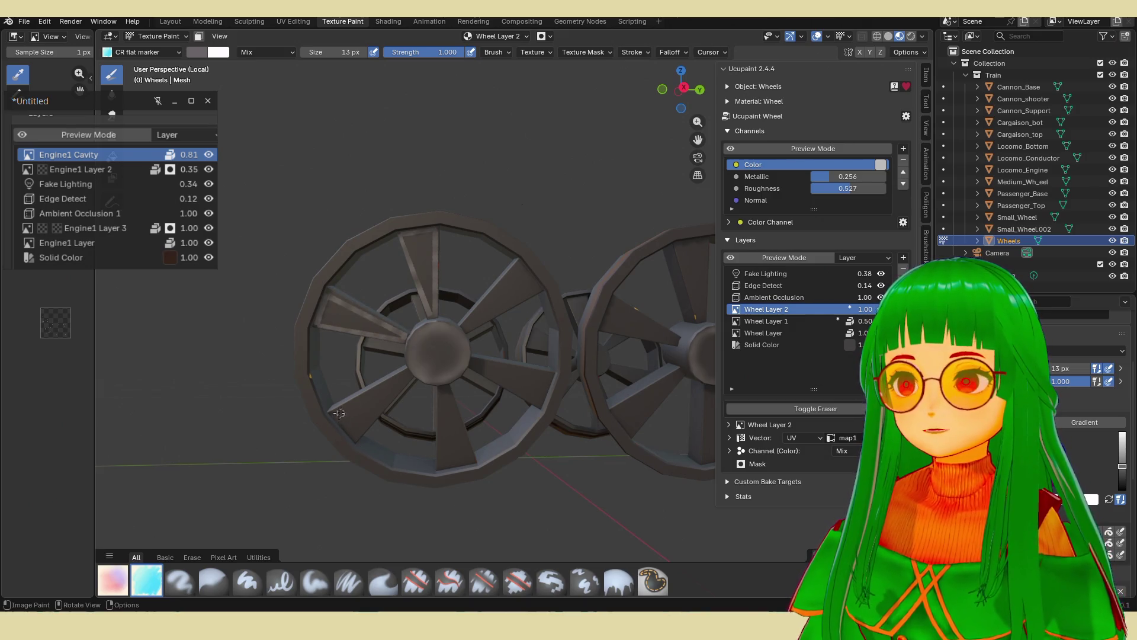
left_click_drag(356, 439, 409, 378)
left_click_drag(346, 412, 345, 412)
left_click_drag(440, 388, 442, 466)
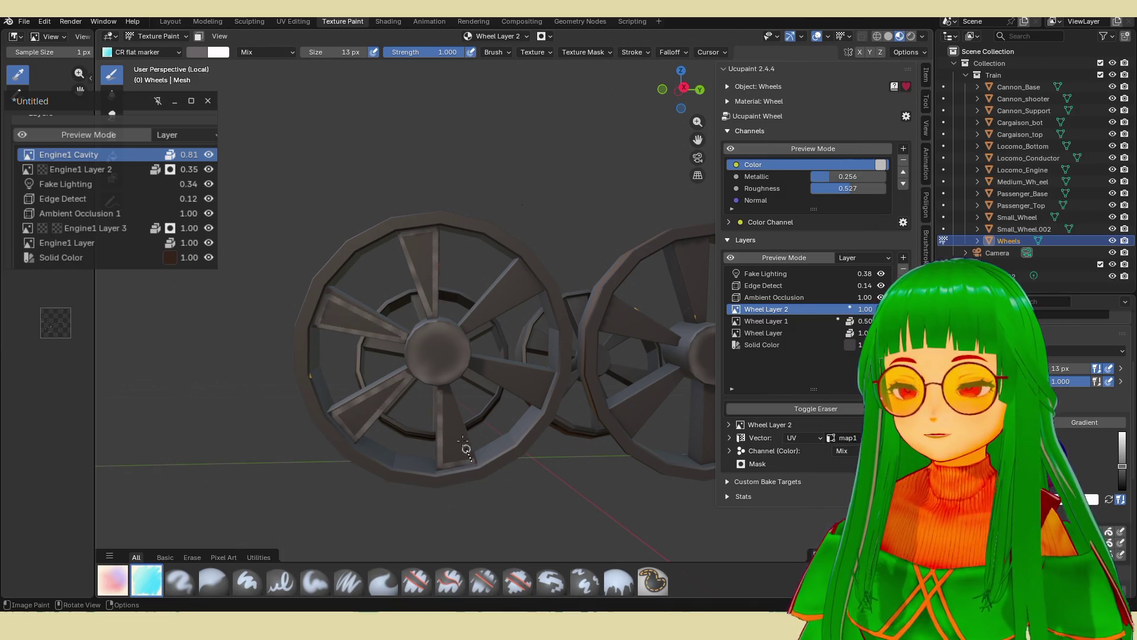
left_click_drag(450, 391, 443, 389)
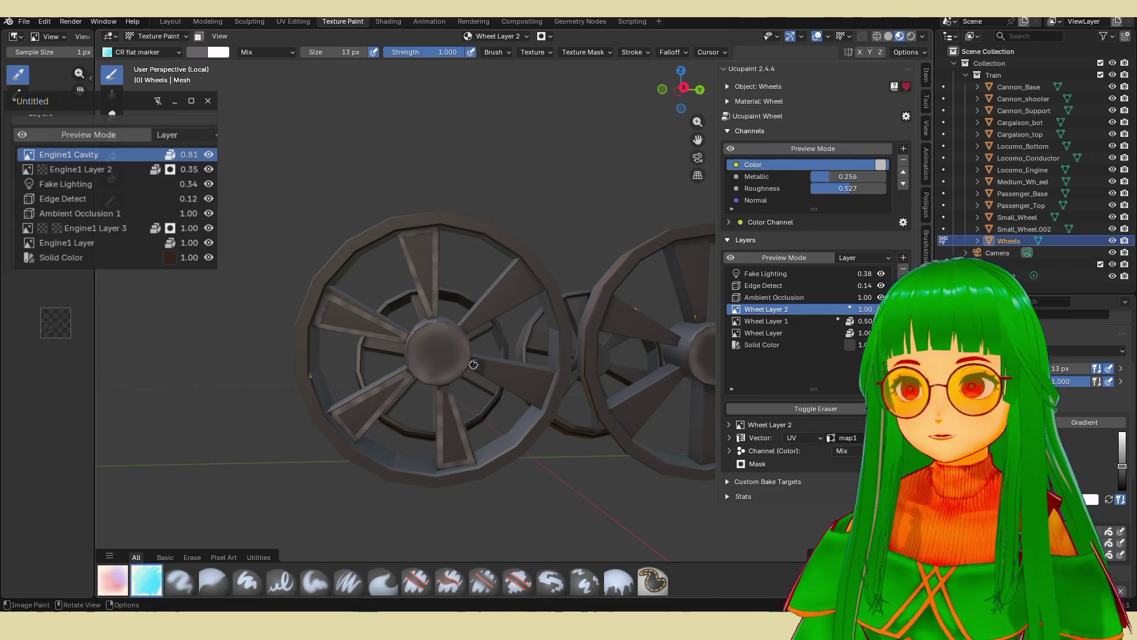
left_click_drag(538, 406, 538, 405)
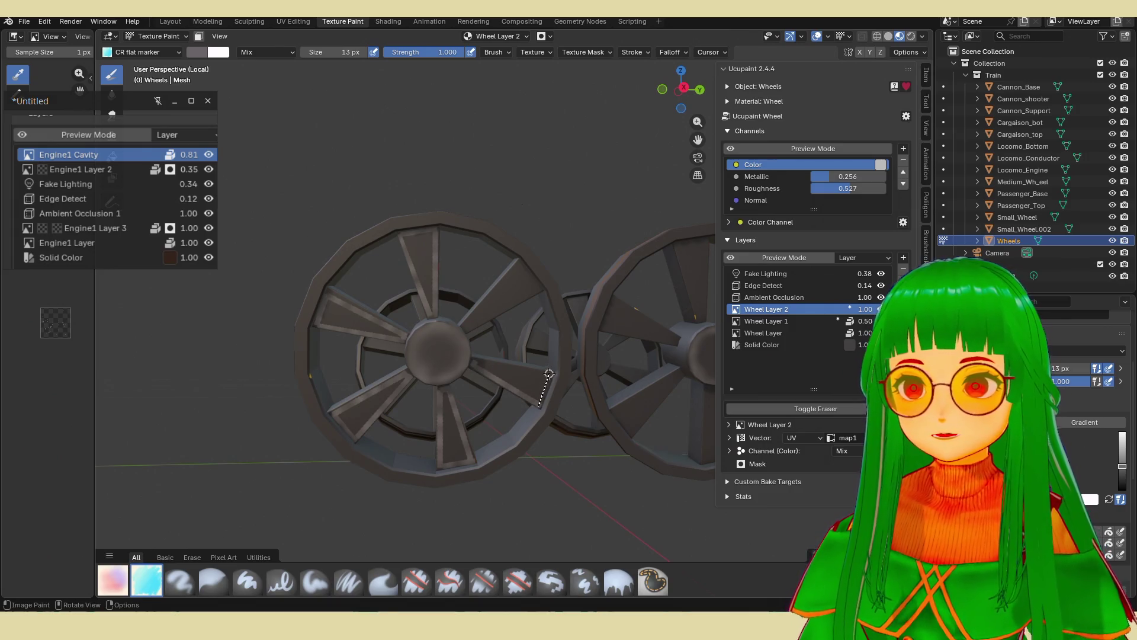
left_click_drag(478, 359, 479, 359)
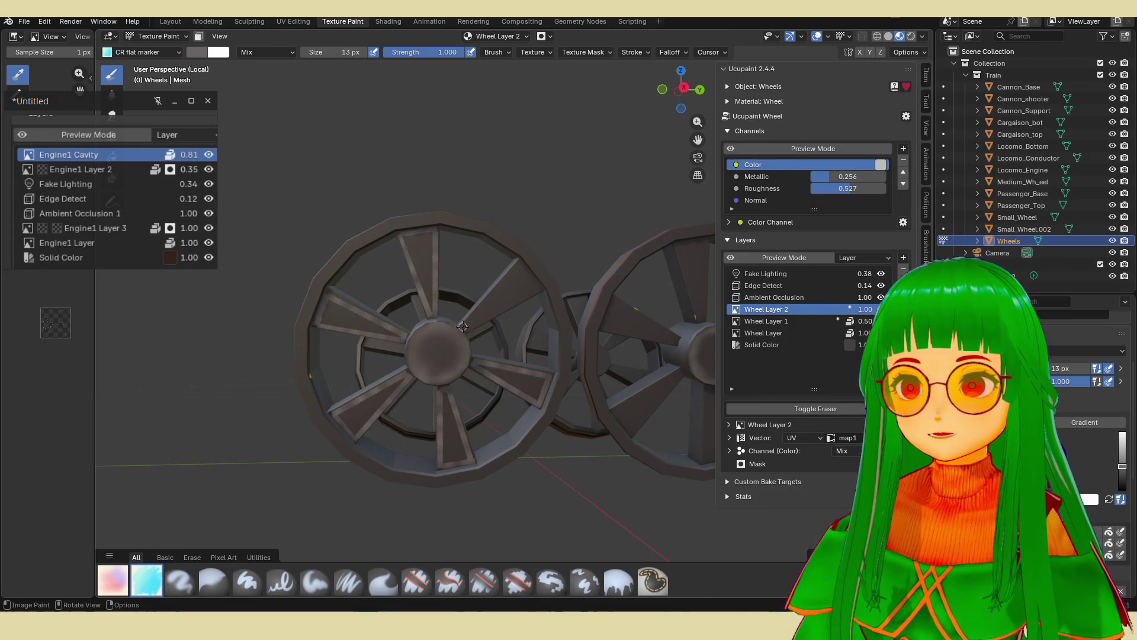
left_click_drag(540, 288, 540, 288)
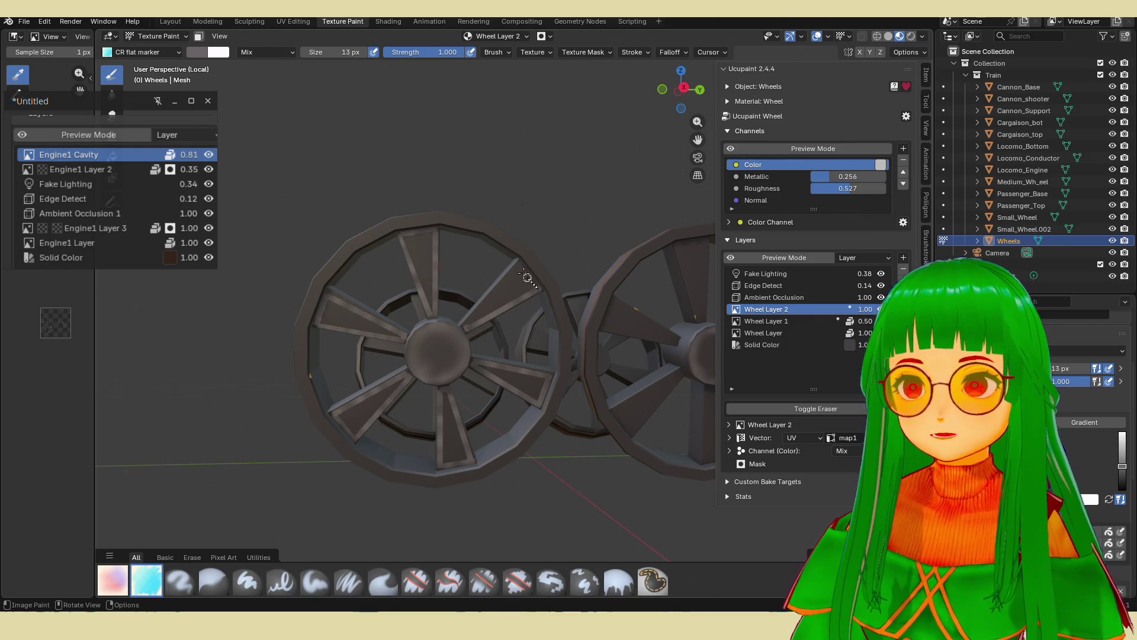
left_click_drag(466, 309, 466, 309)
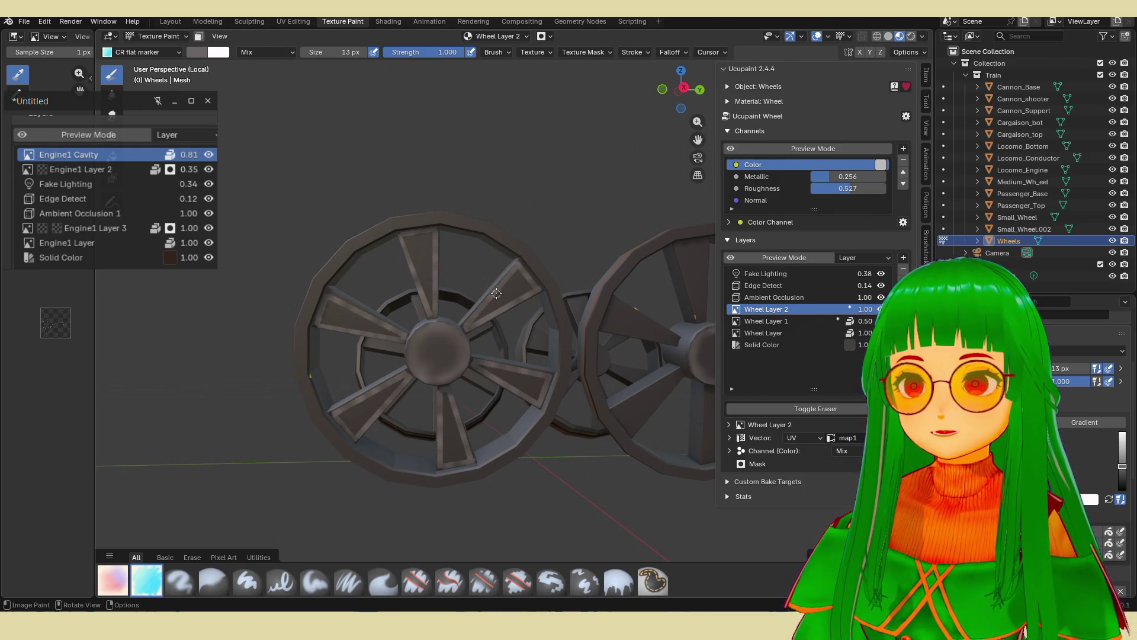
scroll(496, 296, "down", 2)
scroll(430, 321, "up", 4)
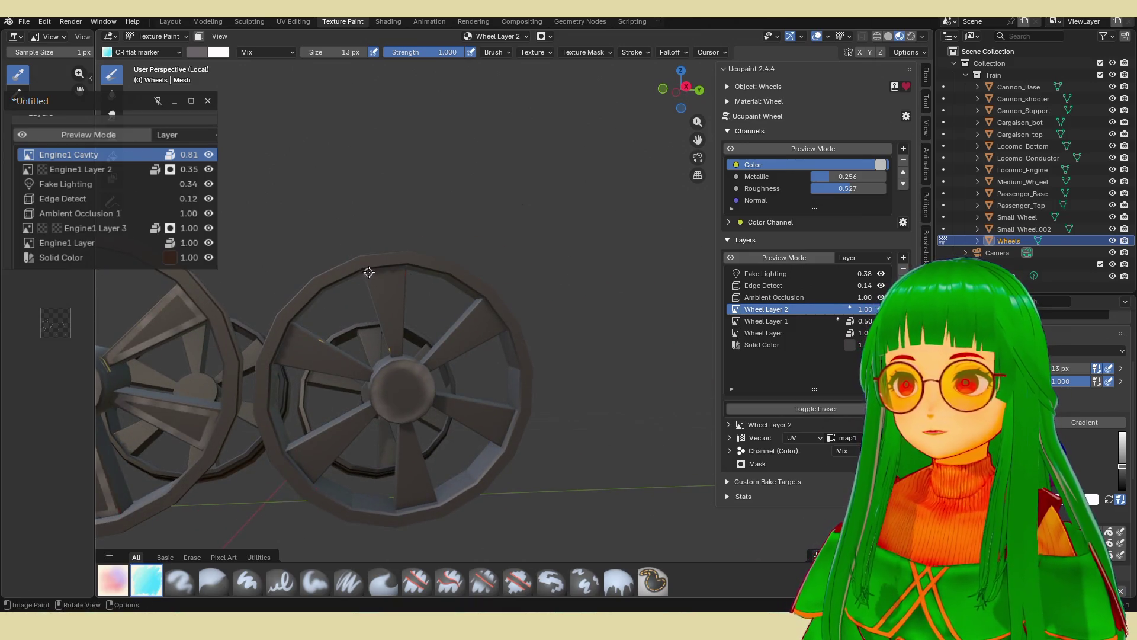
Draw more highlight lines along the second wheel's upper, lower, bottom and right spokes.
left_click_drag(399, 348, 400, 352)
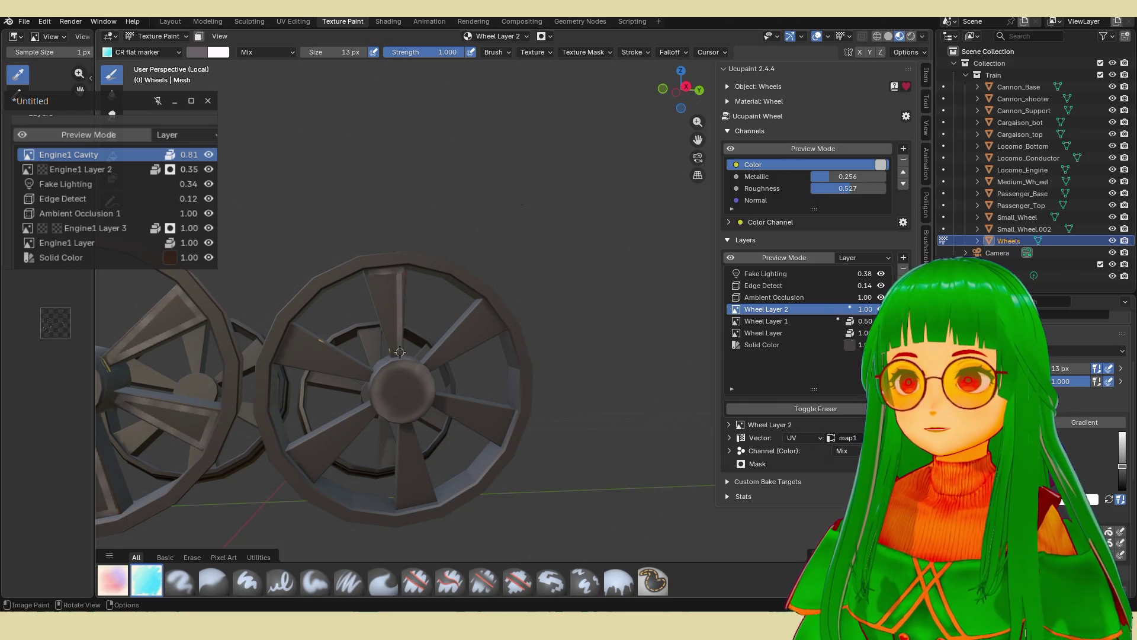
left_click_drag(367, 274, 367, 274)
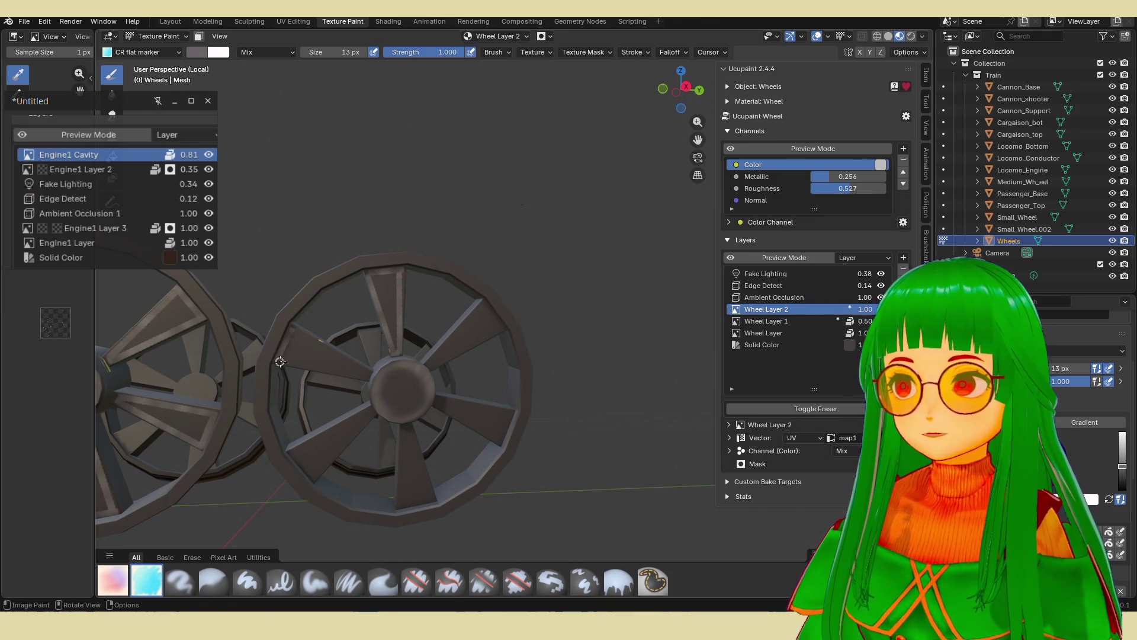
left_click_drag(357, 373, 358, 374)
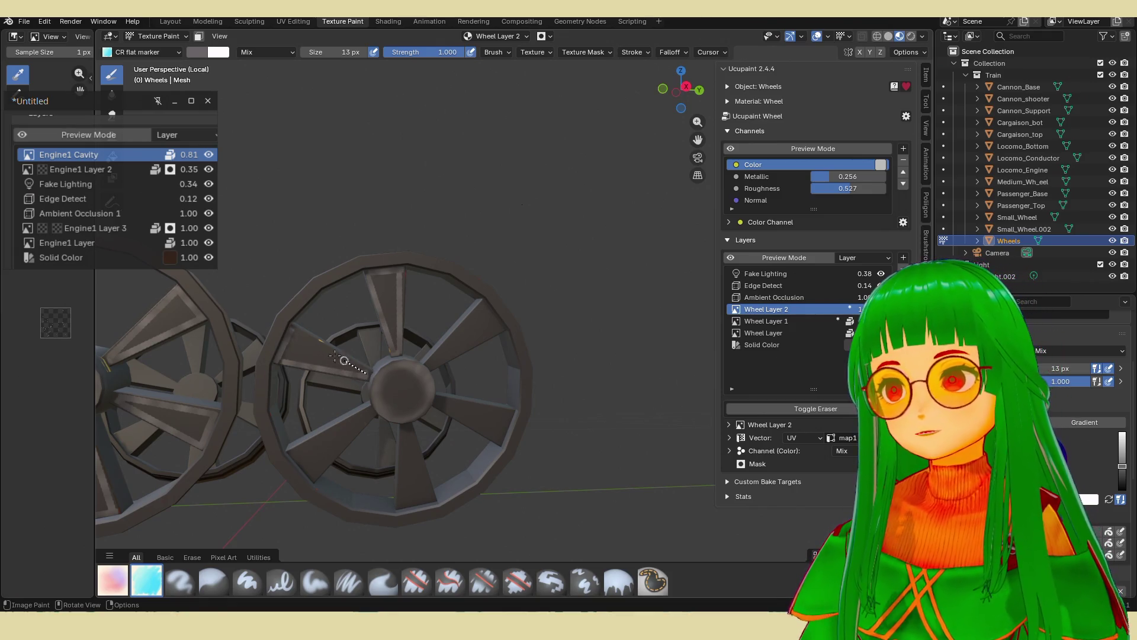
left_click_drag(299, 334, 299, 333)
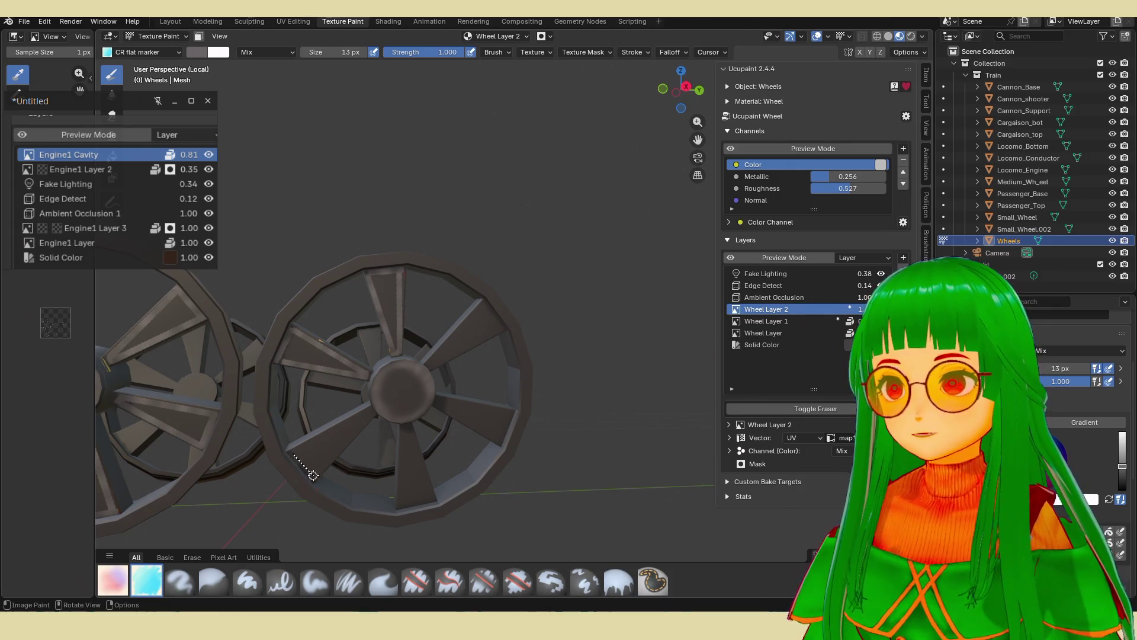
left_click_drag(365, 422, 367, 420)
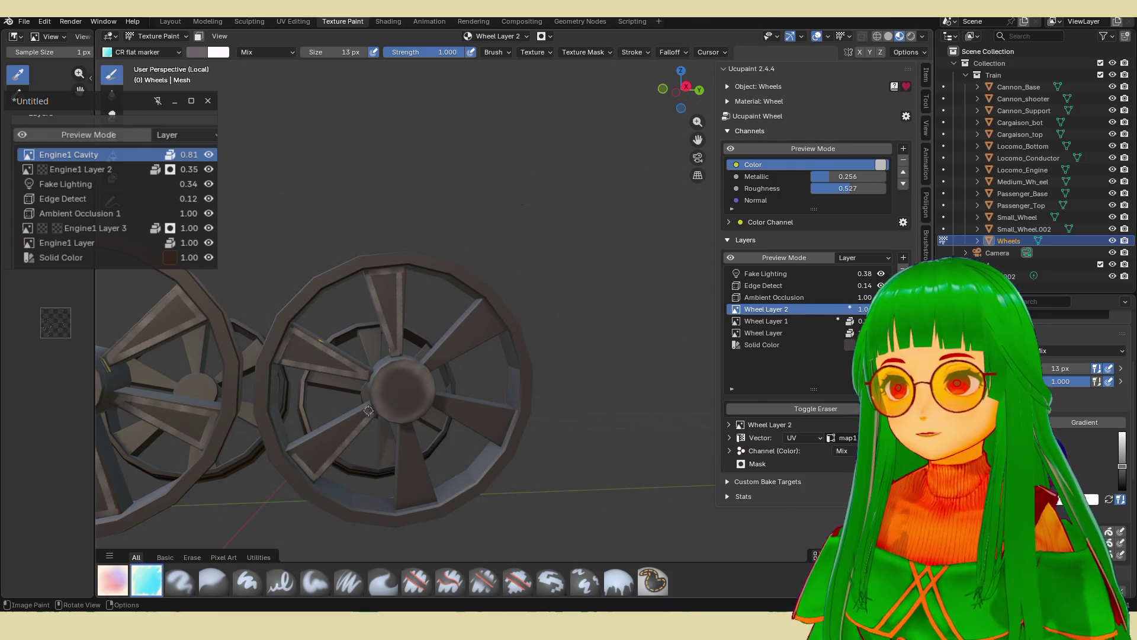
left_click_drag(294, 457, 294, 456)
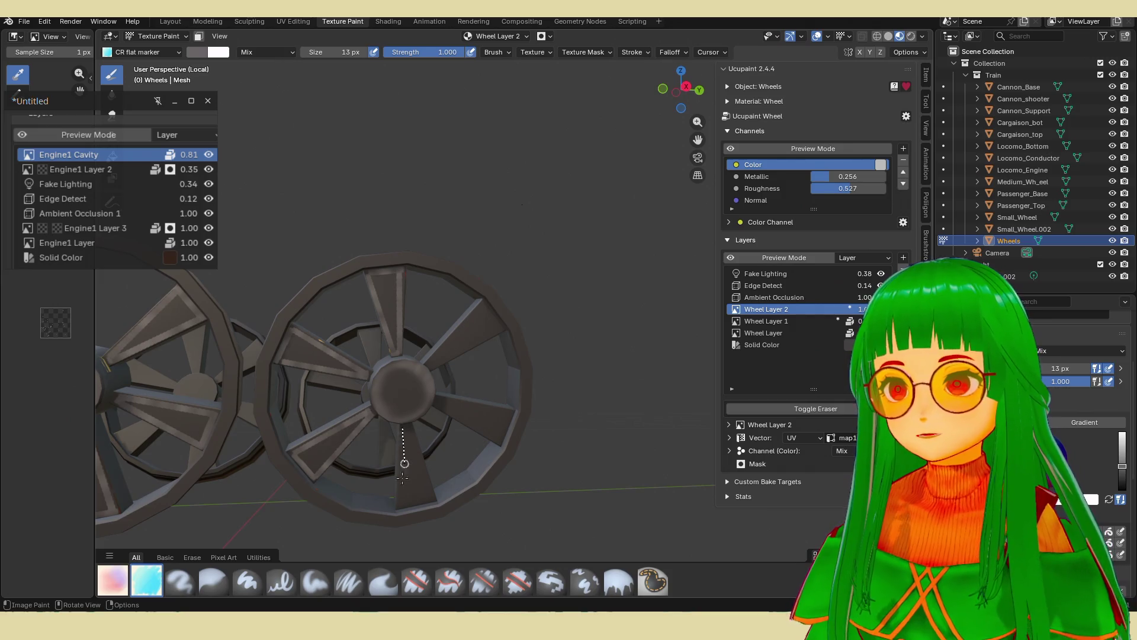
left_click_drag(401, 505, 401, 504)
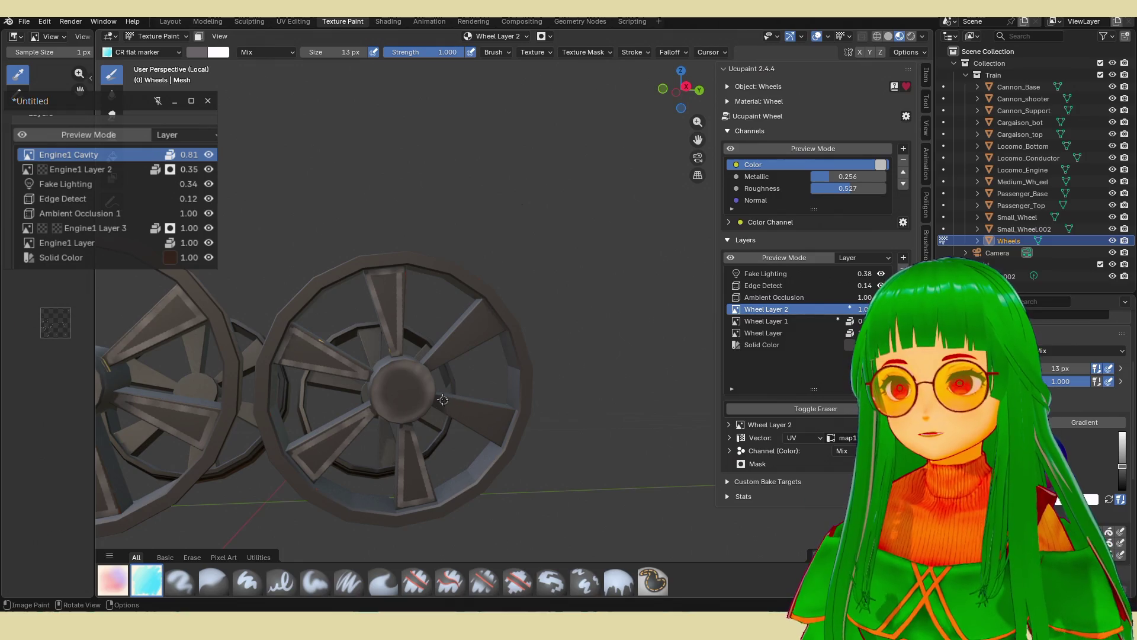
left_click_drag(498, 442, 498, 441)
left_click_drag(501, 442, 504, 427)
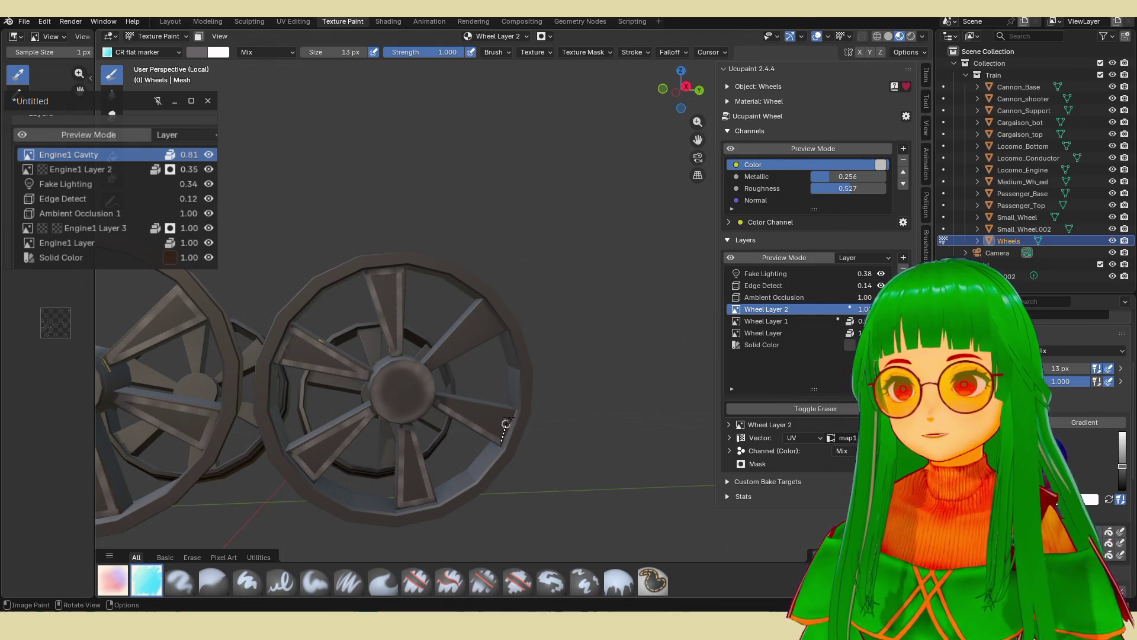
left_click_drag(440, 398, 440, 399)
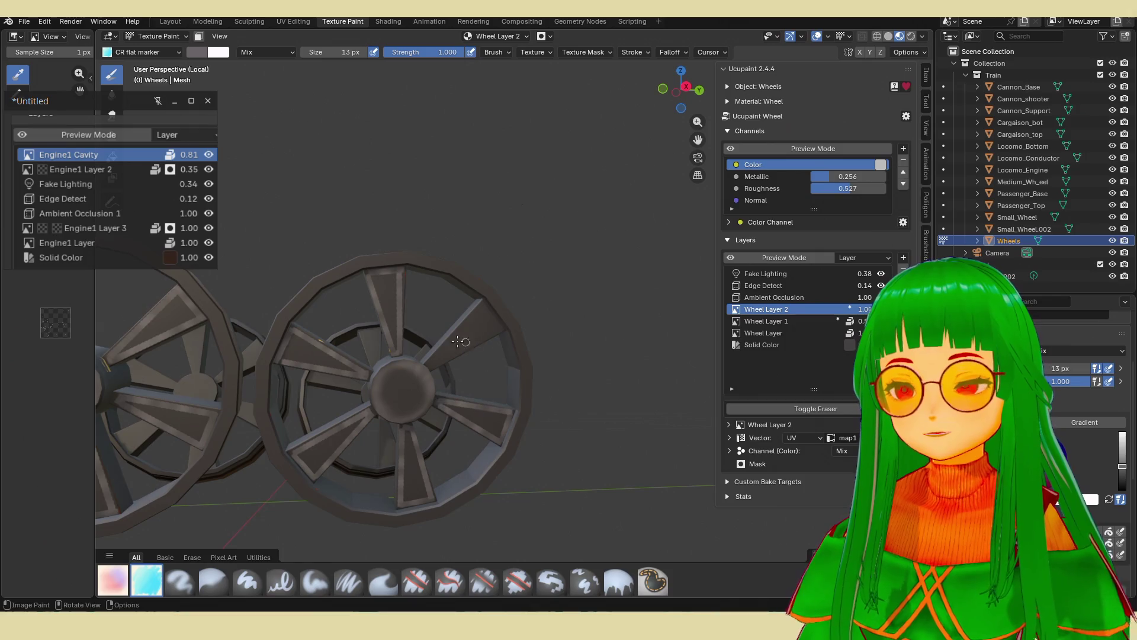
left_click_drag(496, 331, 496, 326)
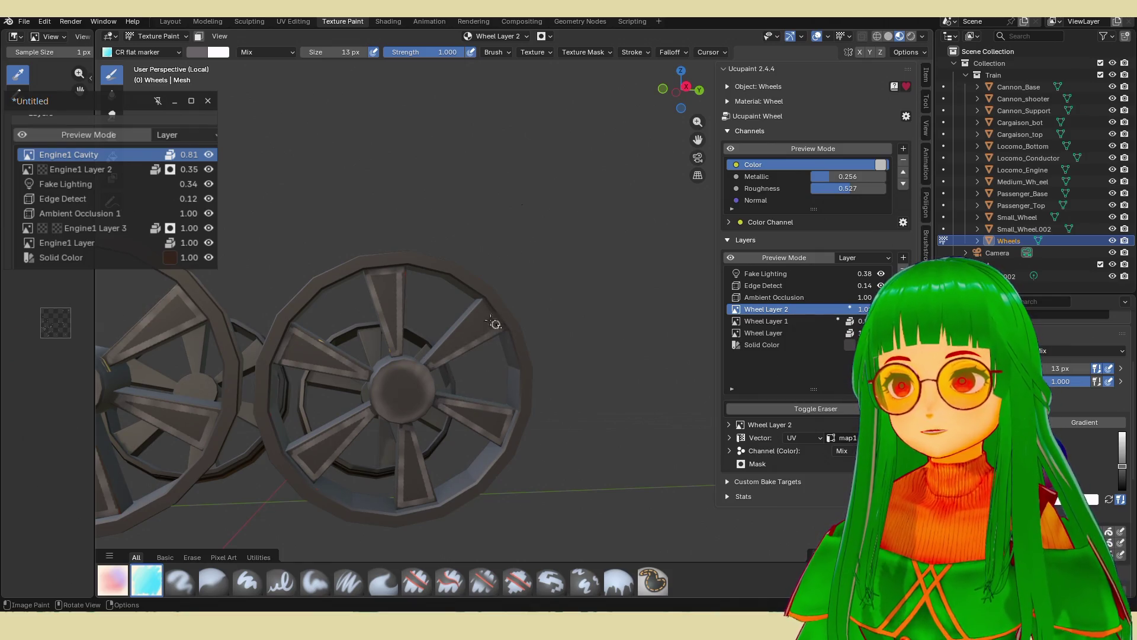
left_click_drag(429, 362, 429, 362)
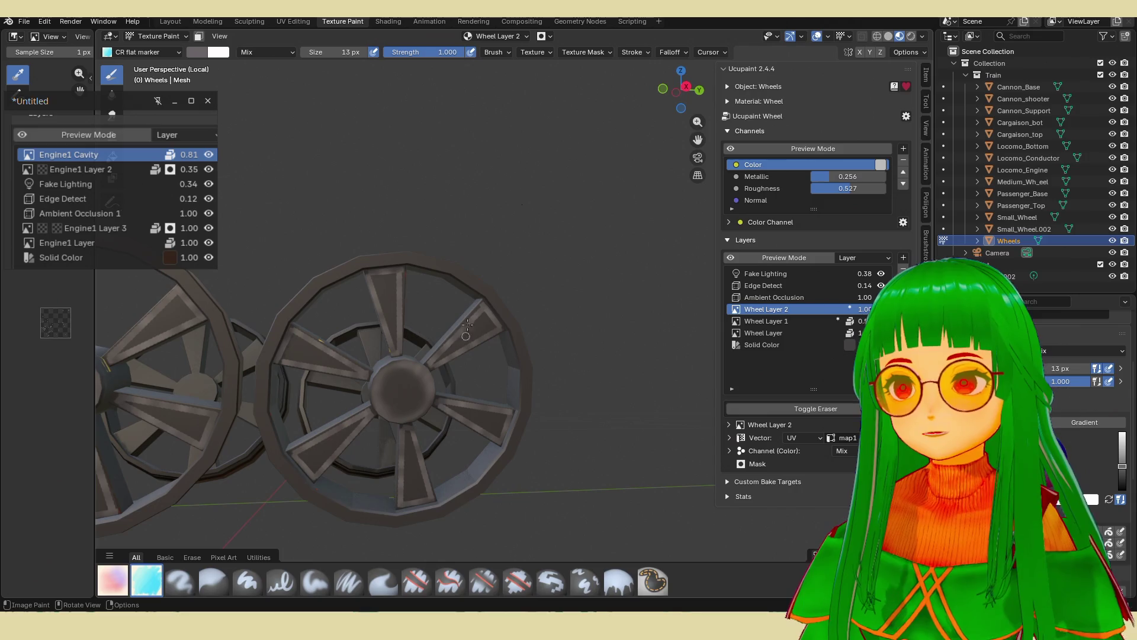
scroll(473, 308, "down", 4)
scroll(473, 308, "up", 4)
mouse_move(473, 309)
middle_mouse_down()
mouse_move(449, 328)
mouse_move(503, 314)
middle_mouse_up()
right_click(497, 326)
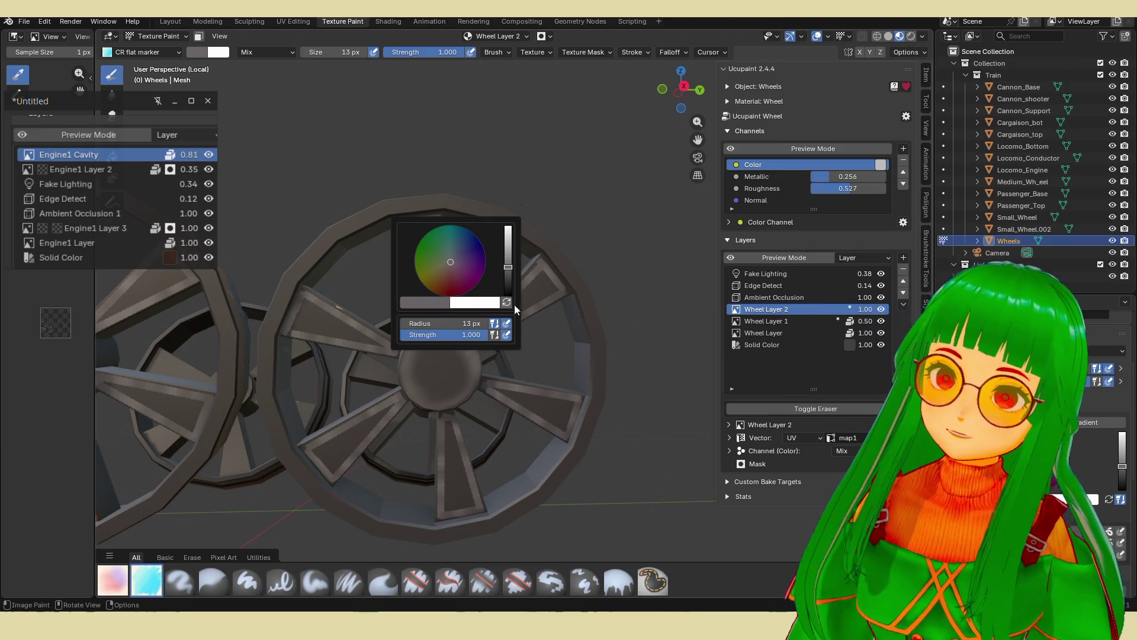
Switch to the Smear brush and enlarge it to 65 px.
left_click(197, 577)
left_click(315, 574)
left_click(367, 587)
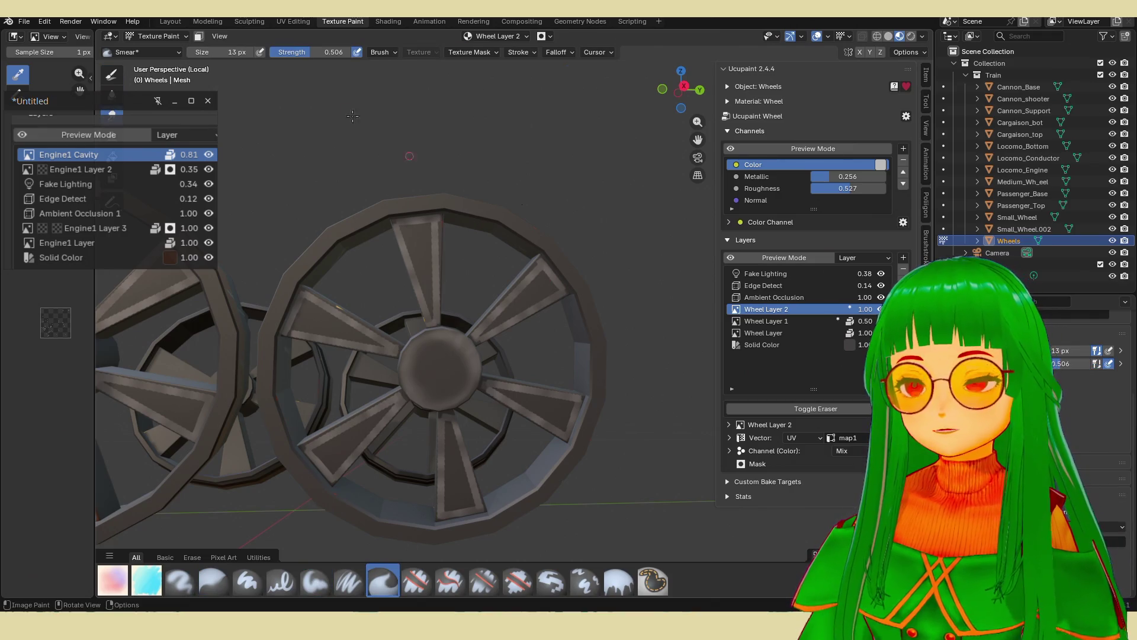
mouse_move(217, 51)
left_mouse_down()
mouse_move(249, 51)
mouse_move(228, 51)
left_mouse_up()
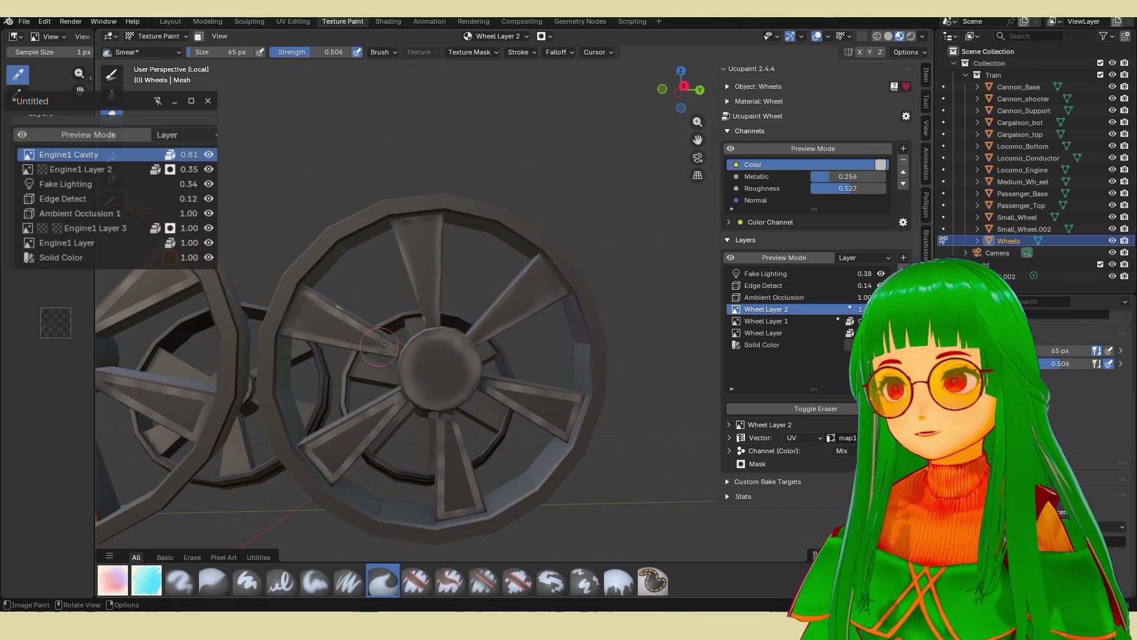
Smear the highlights on the upper-left, lower-left, right, top and upper-right spokes.
mouse_move(361, 337)
left_mouse_down()
mouse_move(309, 309)
mouse_move(383, 401)
left_mouse_up()
mouse_move(314, 445)
left_mouse_down()
mouse_move(386, 407)
mouse_move(329, 477)
mouse_move(332, 450)
mouse_move(430, 438)
mouse_move(447, 415)
mouse_move(450, 515)
mouse_move(458, 457)
mouse_move(476, 507)
mouse_move(462, 502)
left_mouse_up()
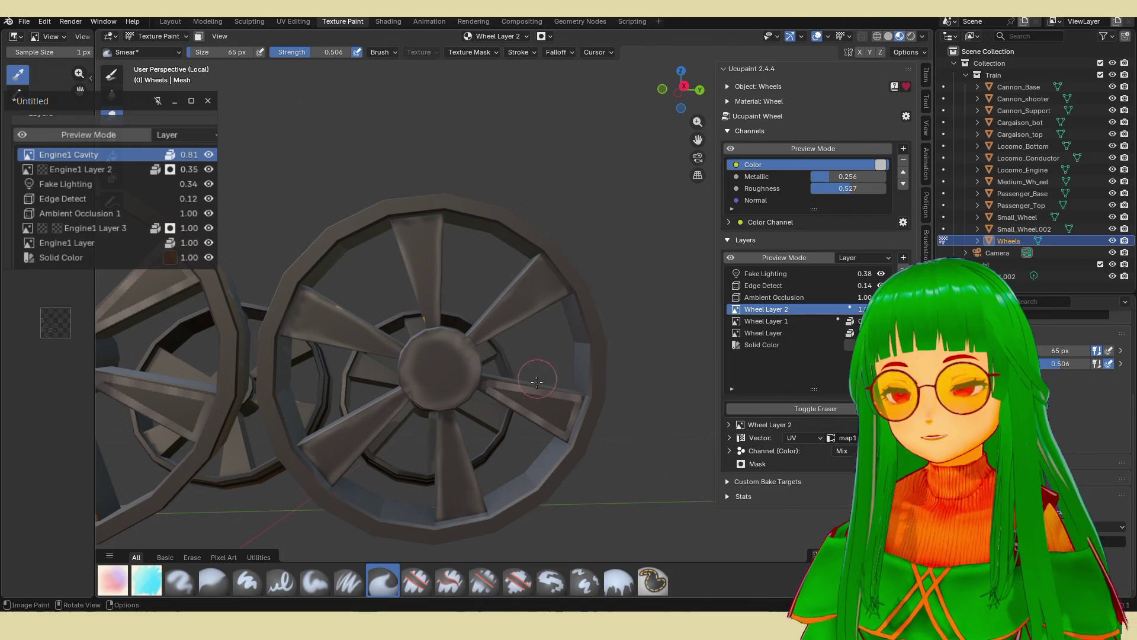
mouse_move(529, 402)
left_mouse_down()
mouse_move(500, 388)
mouse_move(563, 404)
mouse_move(560, 428)
mouse_move(495, 389)
mouse_move(528, 378)
left_mouse_up()
middle_click_drag(529, 377, 508, 411)
mouse_move(509, 411)
left_mouse_down()
mouse_move(450, 445)
mouse_move(435, 391)
mouse_move(432, 427)
mouse_move(441, 459)
mouse_move(437, 409)
mouse_move(453, 468)
mouse_move(431, 400)
mouse_move(432, 481)
mouse_move(451, 459)
mouse_move(430, 474)
mouse_move(441, 454)
mouse_move(421, 394)
mouse_move(379, 385)
mouse_move(391, 377)
mouse_move(309, 418)
mouse_move(323, 446)
mouse_move(363, 400)
mouse_move(326, 414)
left_mouse_up()
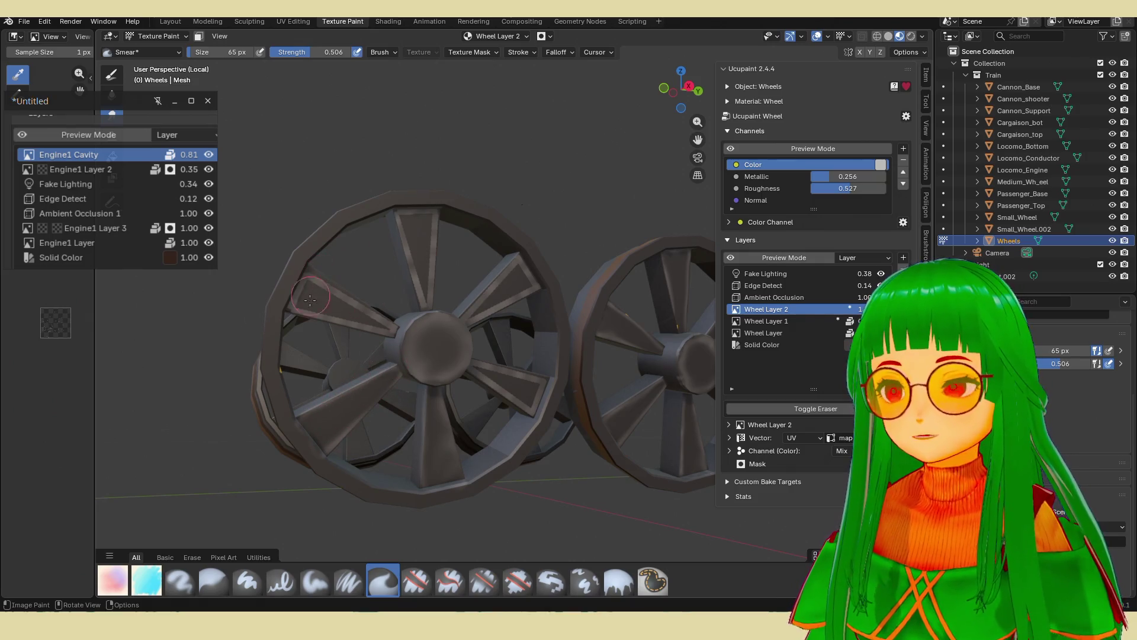
mouse_move(310, 286)
left_mouse_down()
mouse_move(302, 302)
mouse_move(370, 320)
mouse_move(323, 289)
mouse_move(303, 305)
mouse_move(408, 338)
mouse_move(335, 307)
left_mouse_up()
mouse_move(435, 237)
left_mouse_down()
mouse_move(403, 208)
mouse_move(422, 234)
mouse_move(418, 305)
mouse_move(432, 231)
mouse_move(423, 234)
mouse_move(514, 271)
left_mouse_up()
left_click_drag(468, 320, 521, 266)
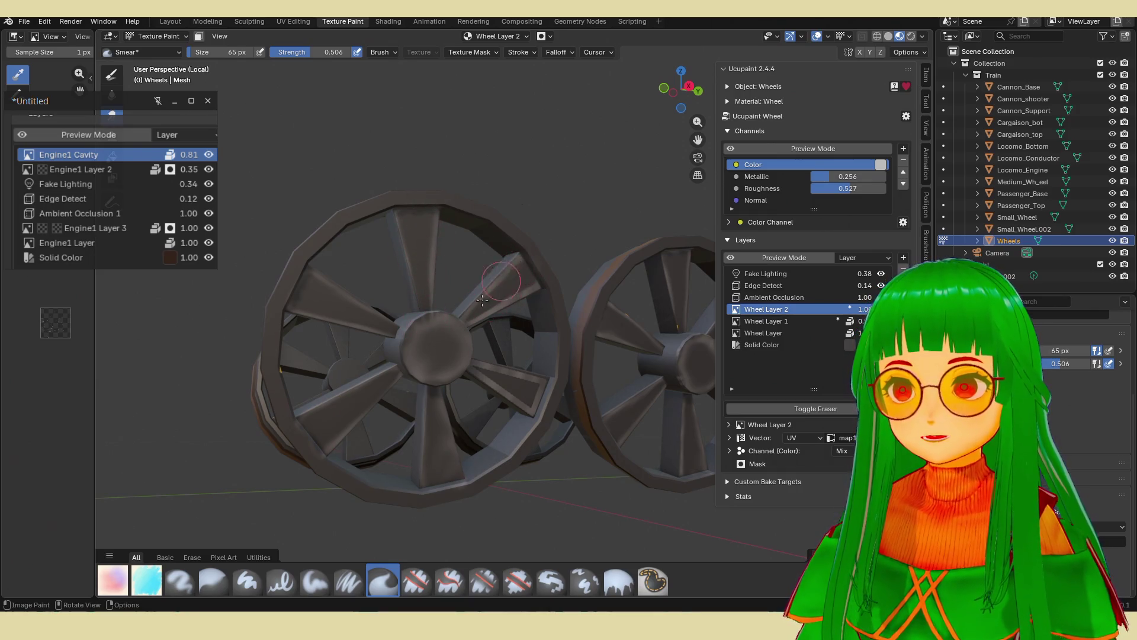
middle_click_drag(493, 296, 533, 349)
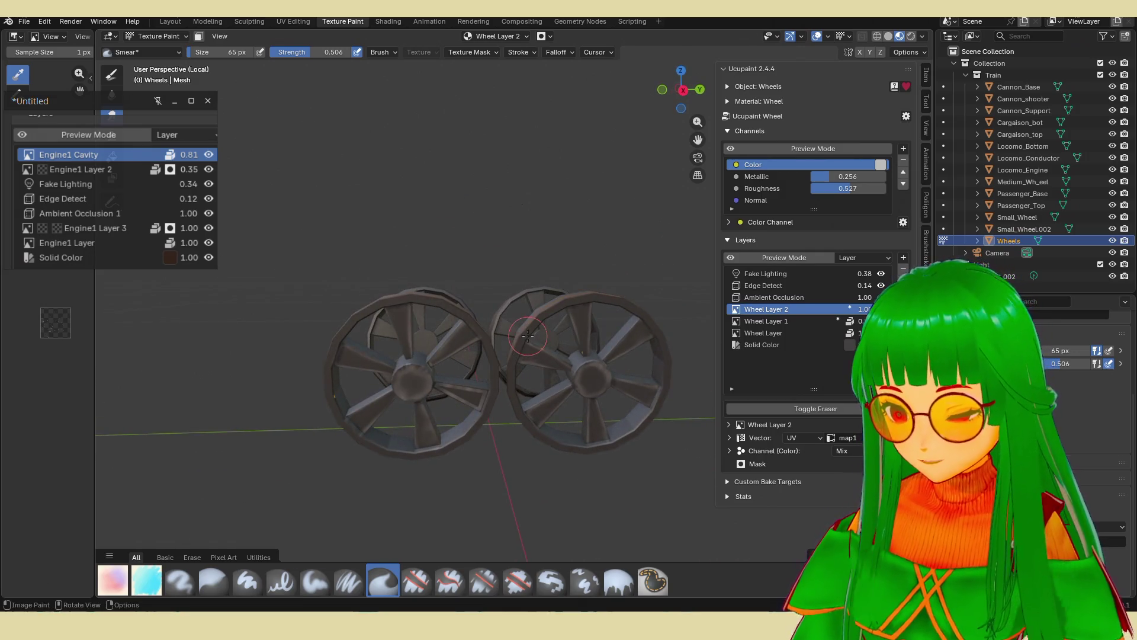
Unhide the wheels' rods and hubs with Alt+H in Edit Mode and exit local view.
key("Tab")
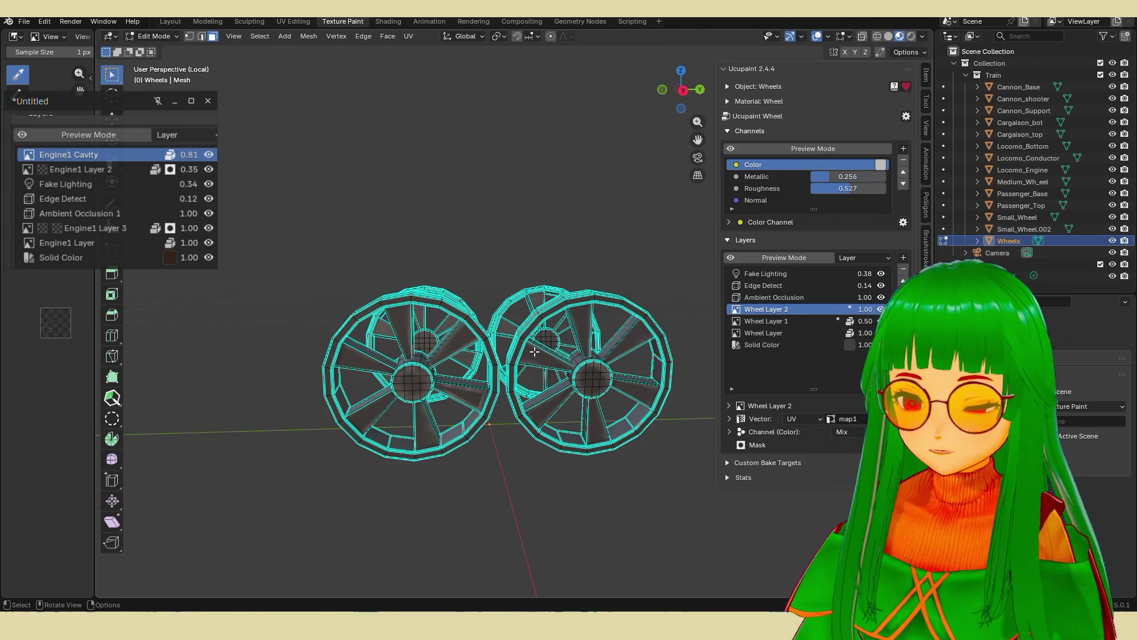
key("alt+h")
key("Tab")
middle_click_drag(534, 352, 540, 407)
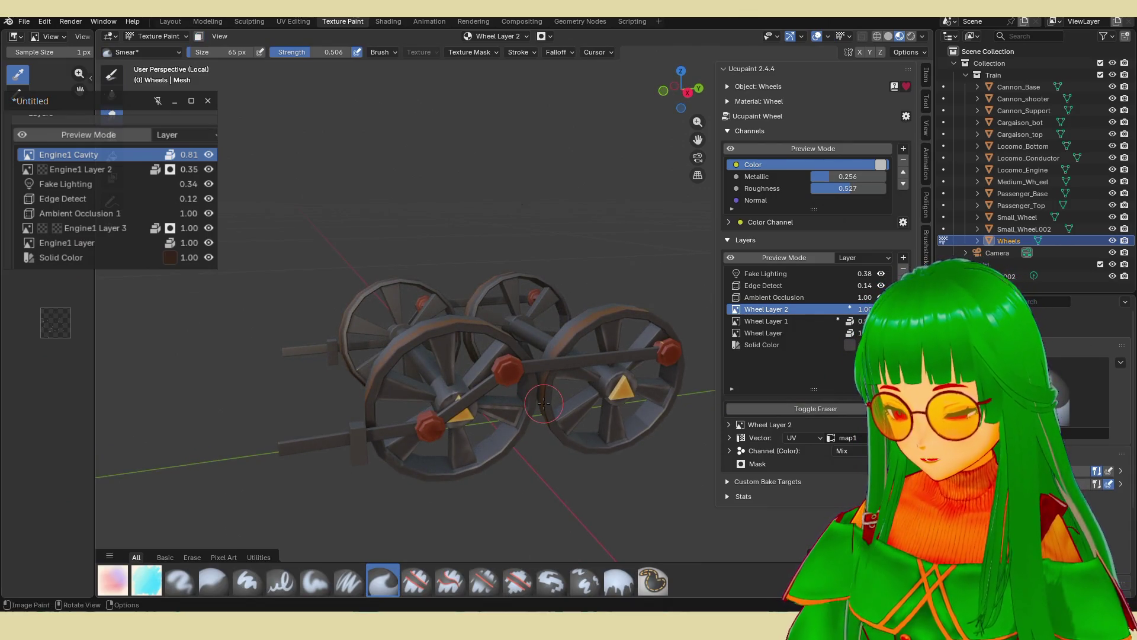
key("KP_Divide")
scroll(415, 355, "up", 6)
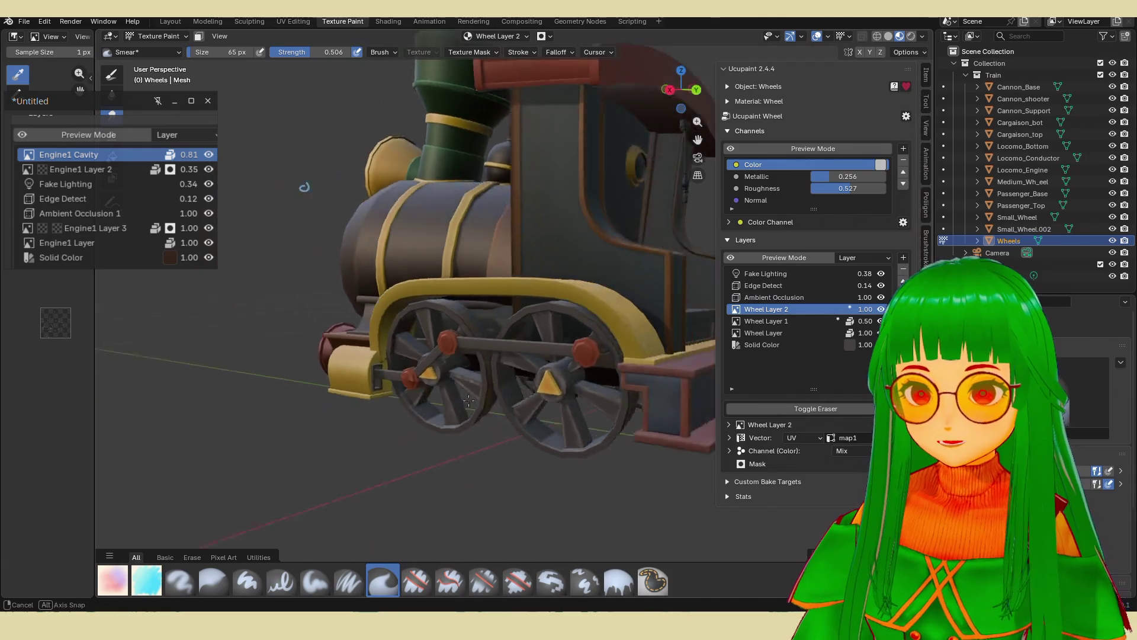
Lower Wheel Layer 2's opacity to 0.43 and review the locomotive's front wheels.
left_click_drag(866, 309, 829, 308)
mouse_move(399, 413)
middle_mouse_down()
mouse_move(462, 385)
mouse_move(635, 481)
middle_mouse_up()
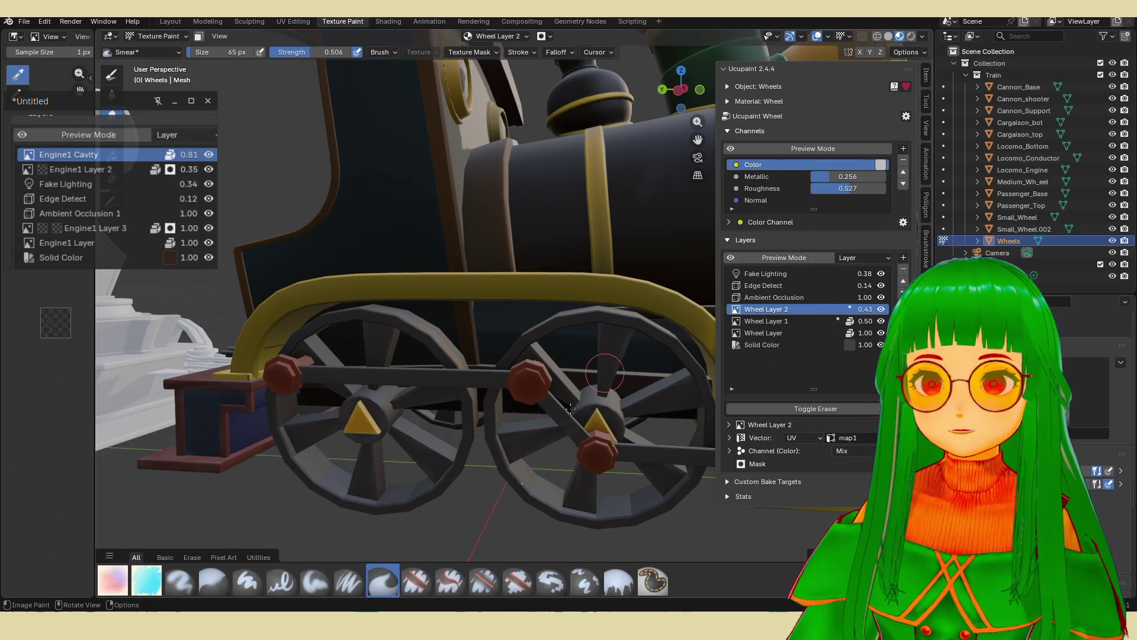
scroll(602, 334, "down", 4)
mouse_move(602, 334)
middle_mouse_down()
mouse_move(500, 426)
mouse_move(439, 354)
middle_mouse_up()
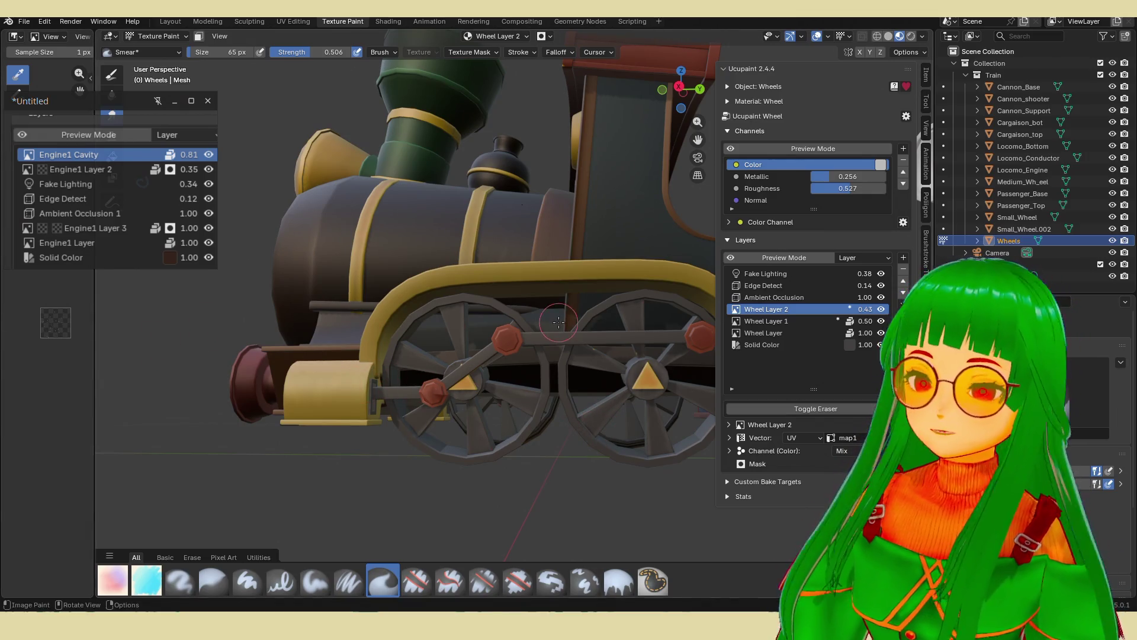
middle_click_drag(460, 358, 474, 332)
scroll(540, 408, "up", 2)
mouse_move(629, 400)
middle_mouse_down()
mouse_move(616, 370)
mouse_move(535, 401)
middle_mouse_up()
scroll(618, 366, "down", 2)
scroll(535, 401, "up", 2)
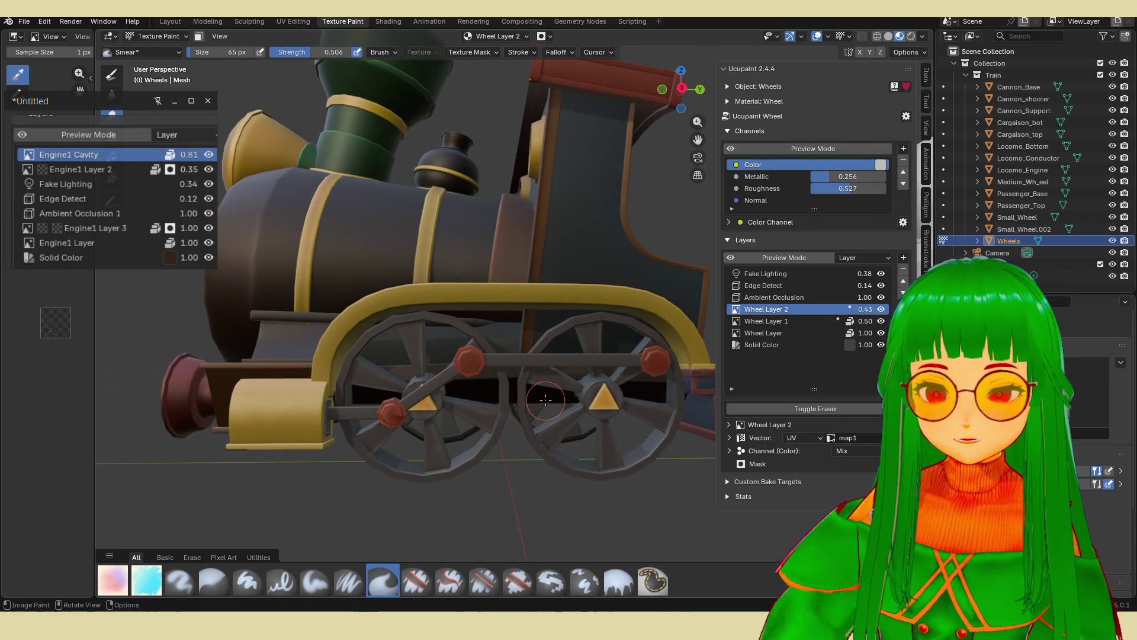
middle_click_drag(546, 399, 546, 400, "shift")
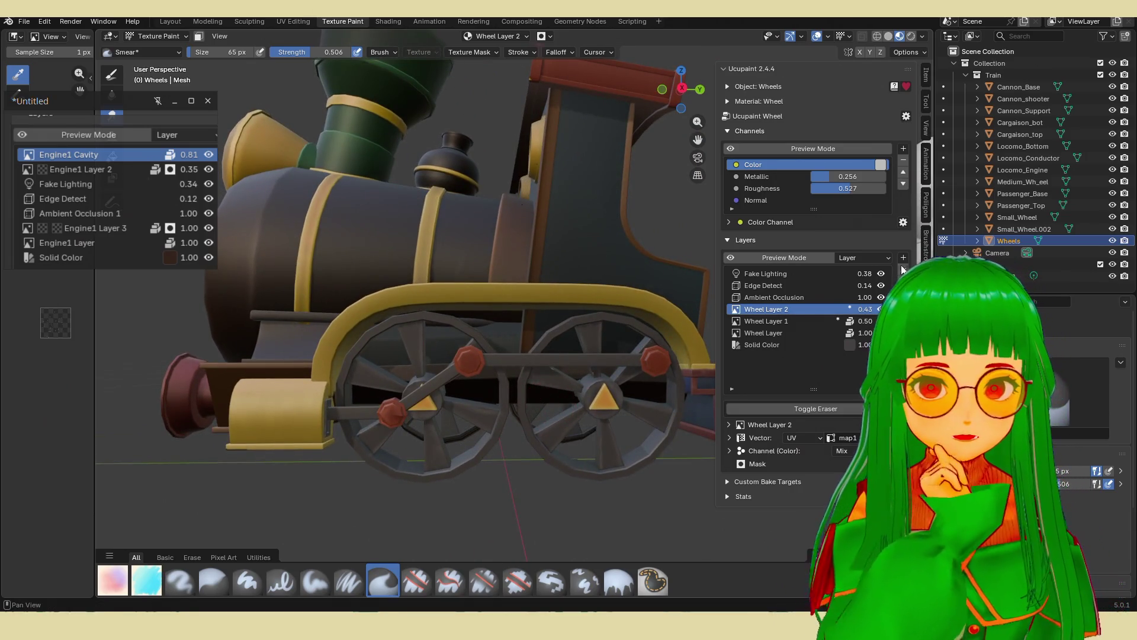
Add a new Edge Detect layer to the wheel material's layer stack.
left_click(903, 258)
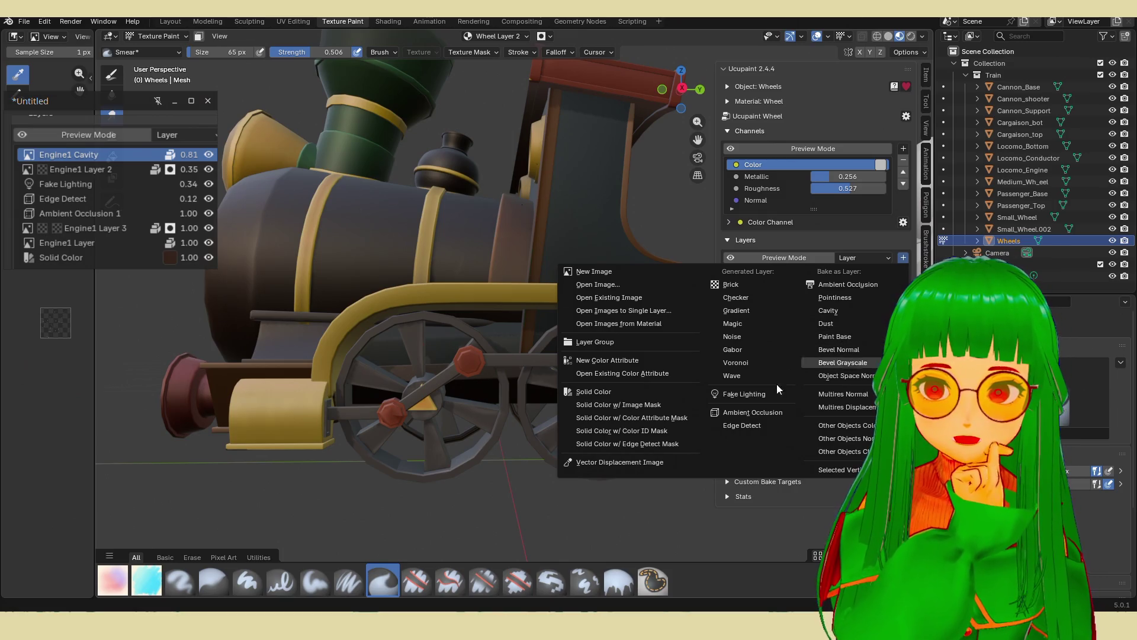
left_click(769, 423)
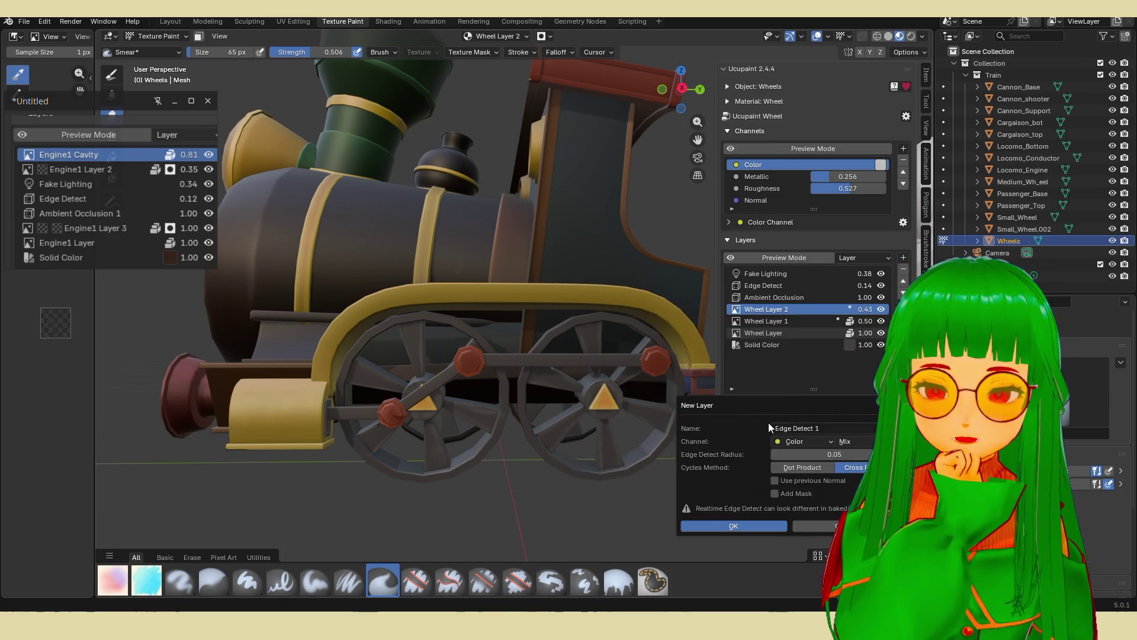
mouse_move(805, 450)
left_mouse_down()
mouse_move(820, 450)
mouse_move(773, 527)
left_mouse_up()
left_click(771, 525)
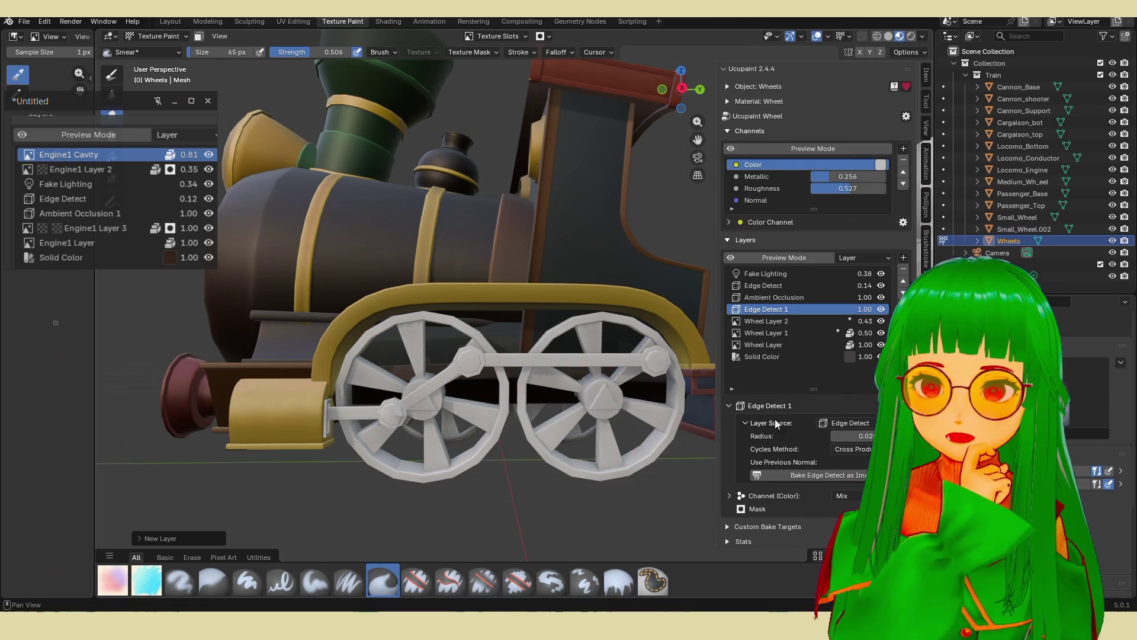
Reduce the Edge Detect 1 radius from 0.020 to almost zero.
mouse_move(847, 438)
left_mouse_down()
mouse_move(823, 438)
mouse_move(859, 436)
mouse_move(832, 436)
left_mouse_up()
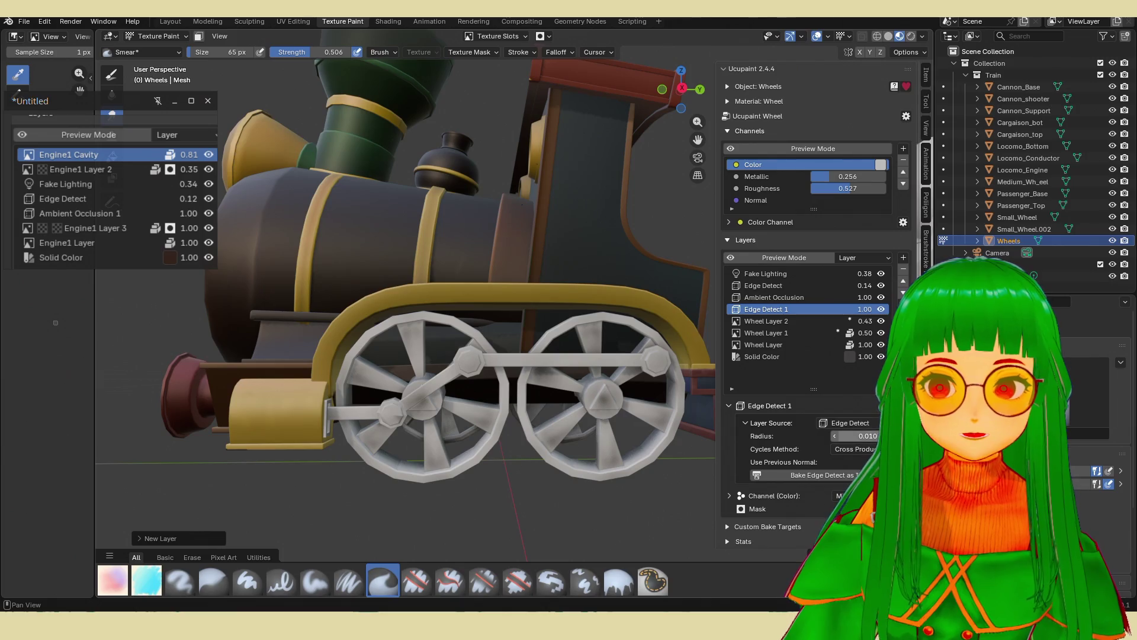
scroll(565, 410, "up", 3)
middle_click_drag(565, 409, 566, 424, "shift")
left_click(866, 436)
left_click(849, 437)
type("0")
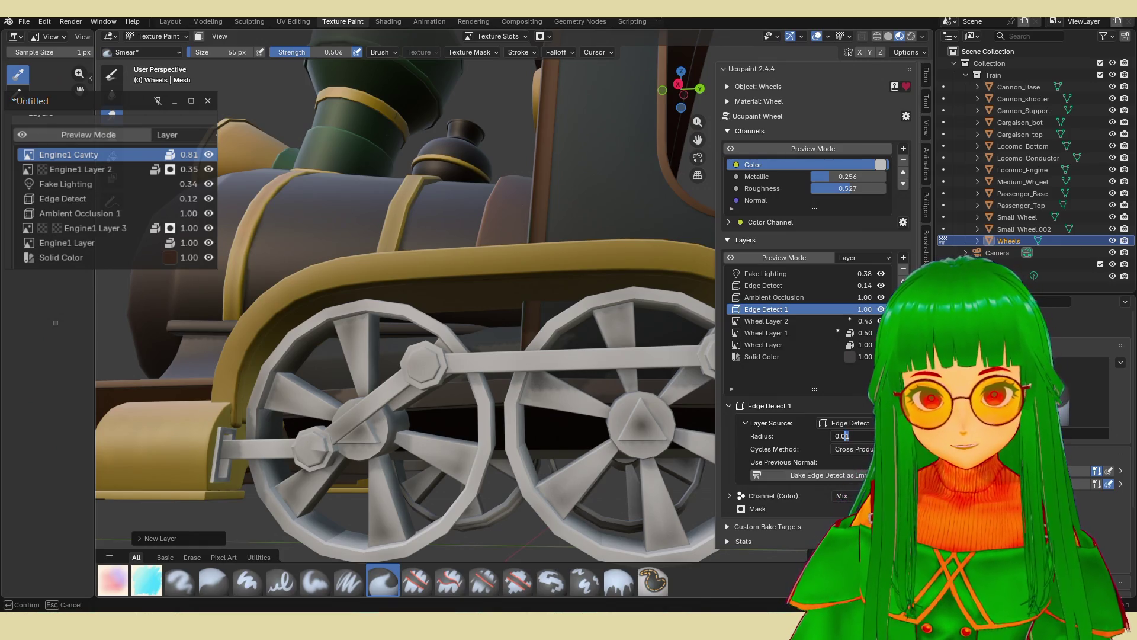
key("Return")
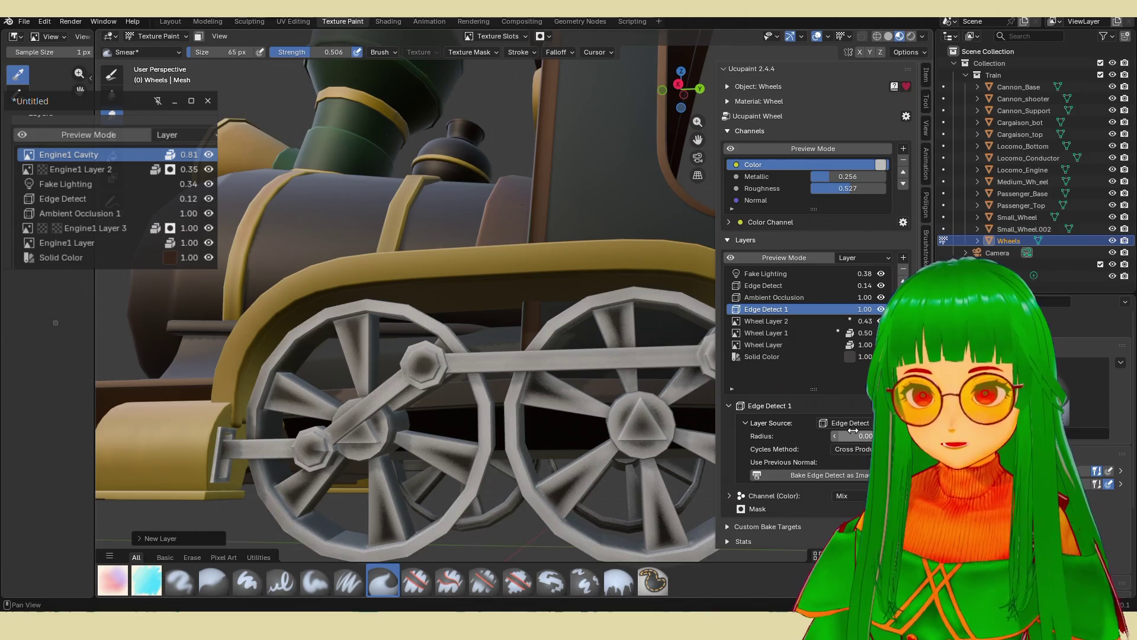
middle_click_drag(462, 415, 482, 427)
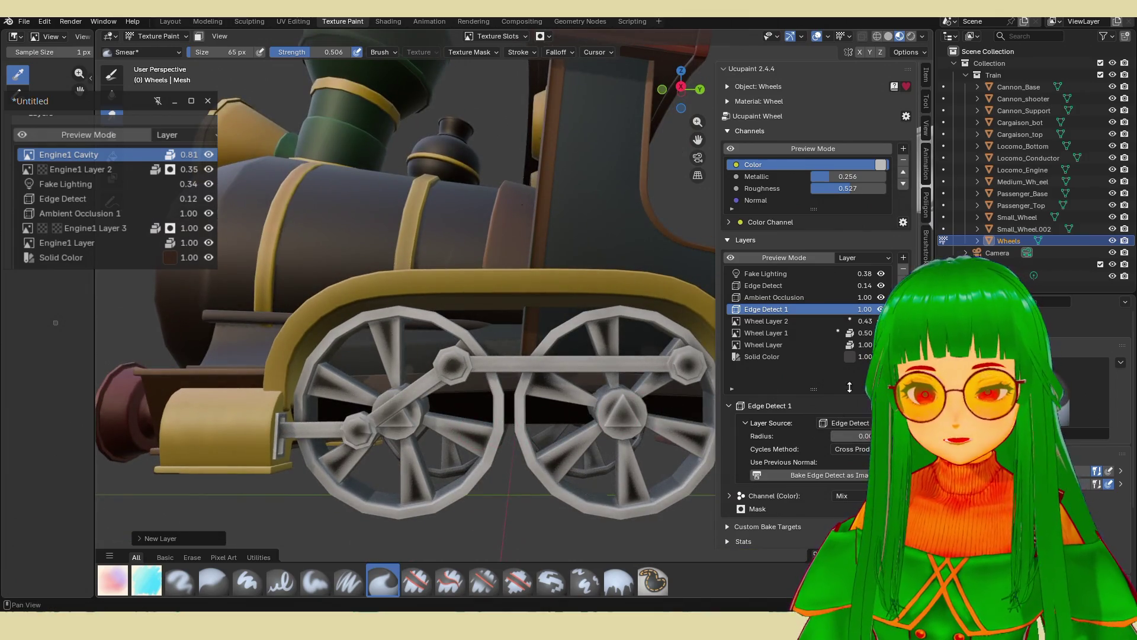
left_click(888, 309)
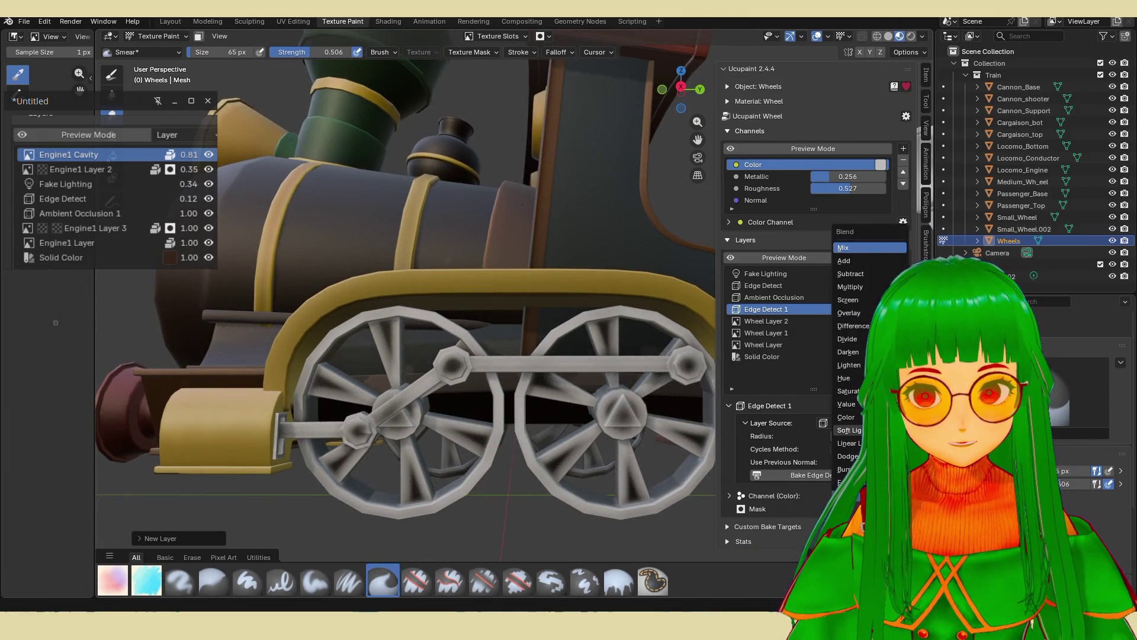
Set Edge Detect 1 to Overlay blending at 0.44 opacity.
left_click(870, 312)
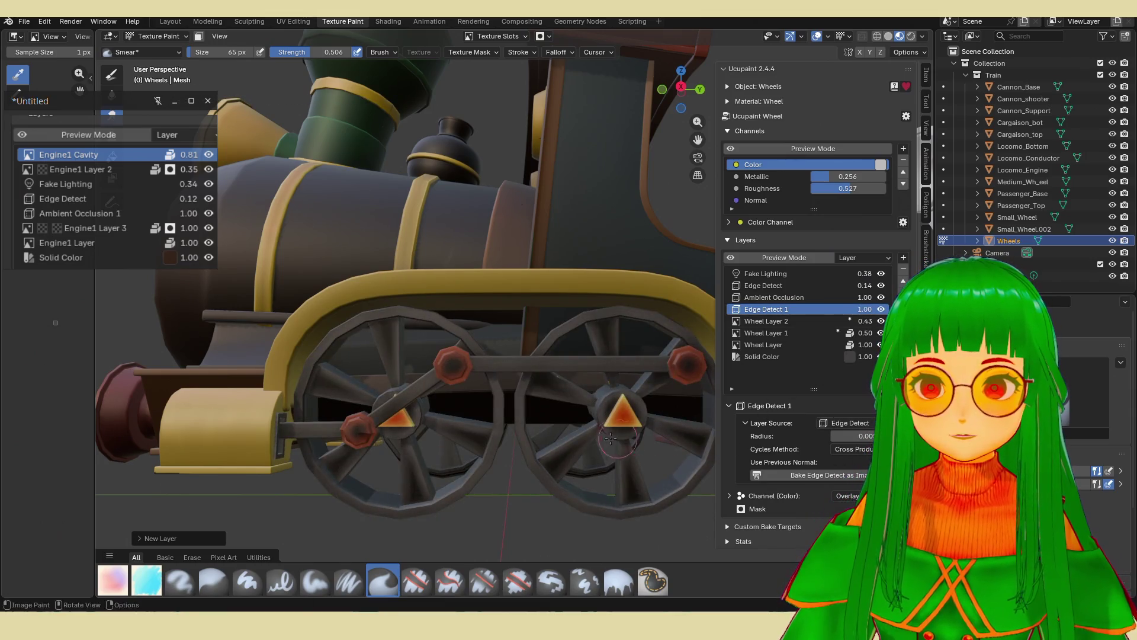
middle_click_drag(720, 435, 743, 435)
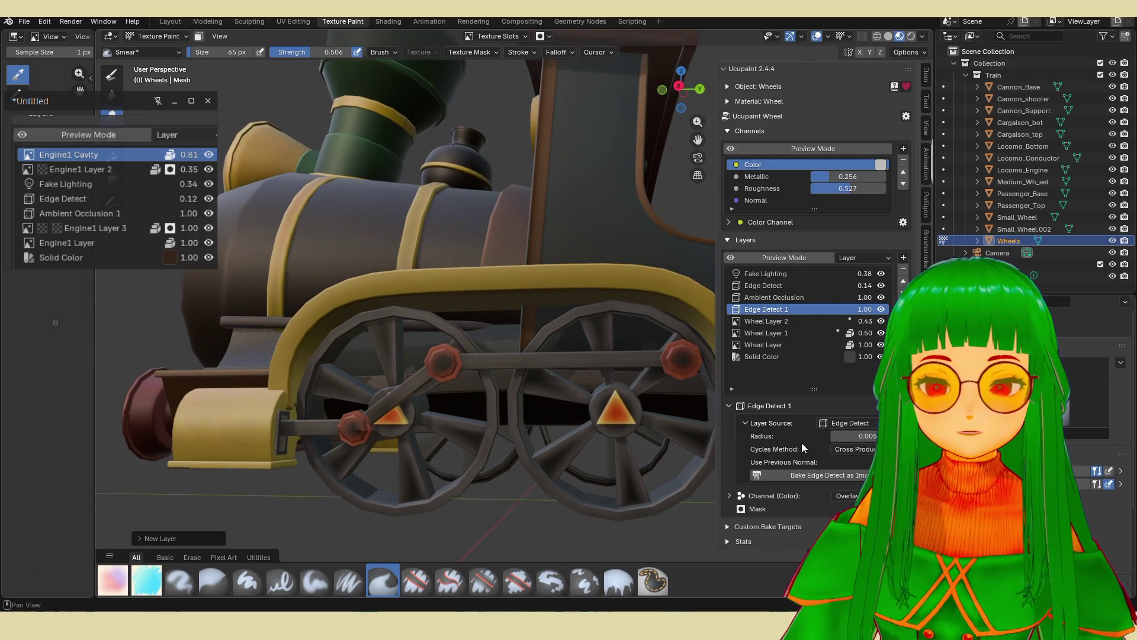
left_click_drag(869, 309, 841, 309)
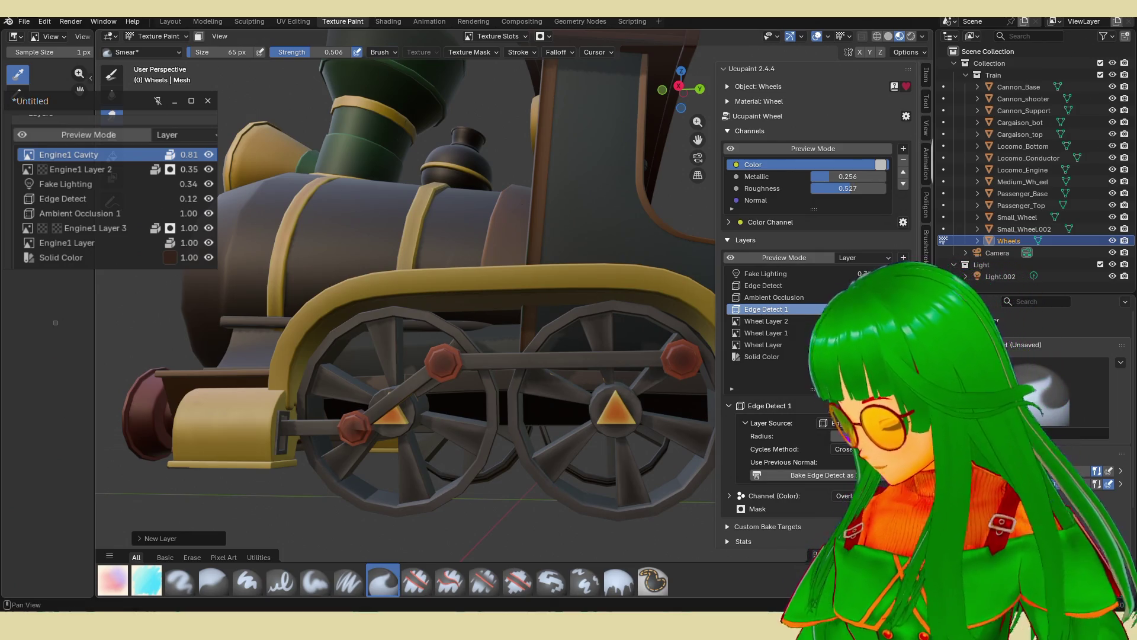
mouse_move(865, 309)
left_mouse_down()
mouse_move(817, 309)
mouse_move(879, 310)
mouse_move(860, 312)
left_mouse_up()
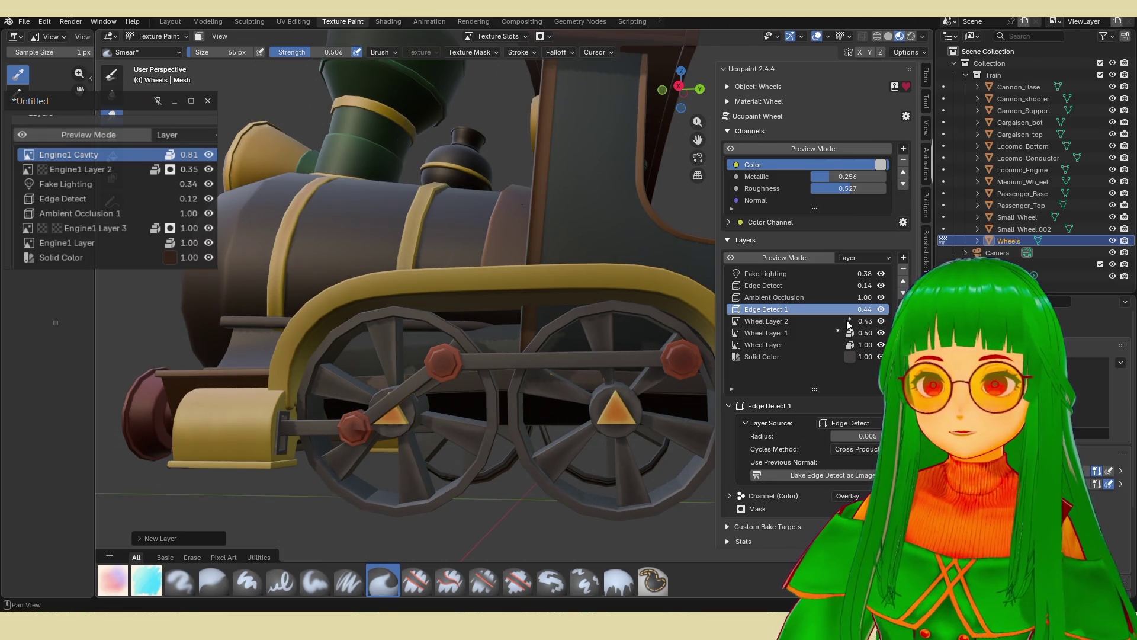
Orbit to a frontal view of the train and hide Wheel Layer 2 to compare.
scroll(562, 403, "down", 5)
scroll(563, 402, "up", 3)
mouse_move(562, 402)
middle_mouse_down()
mouse_move(538, 380)
mouse_move(578, 391)
middle_mouse_up()
scroll(578, 391, "up", 4)
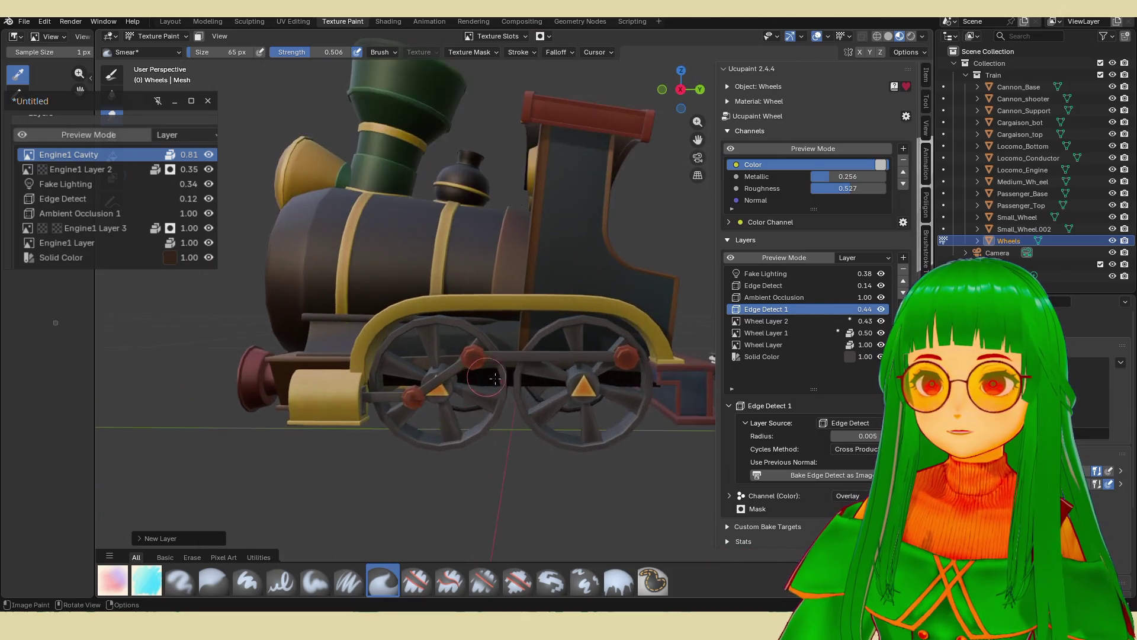
scroll(592, 396, "up", 1)
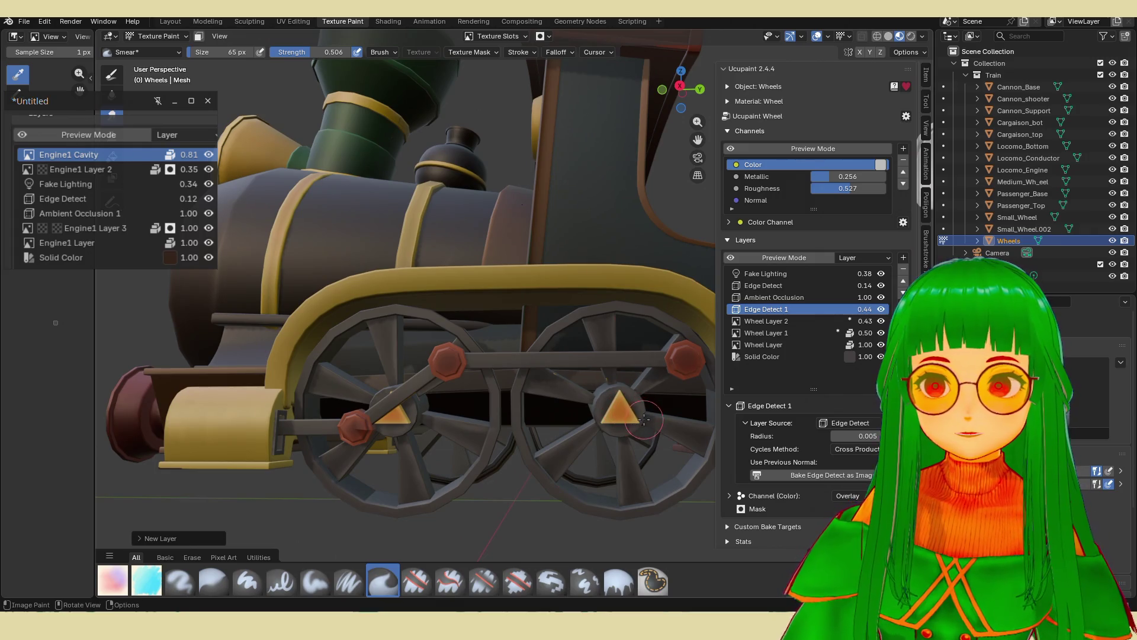
left_click(880, 321)
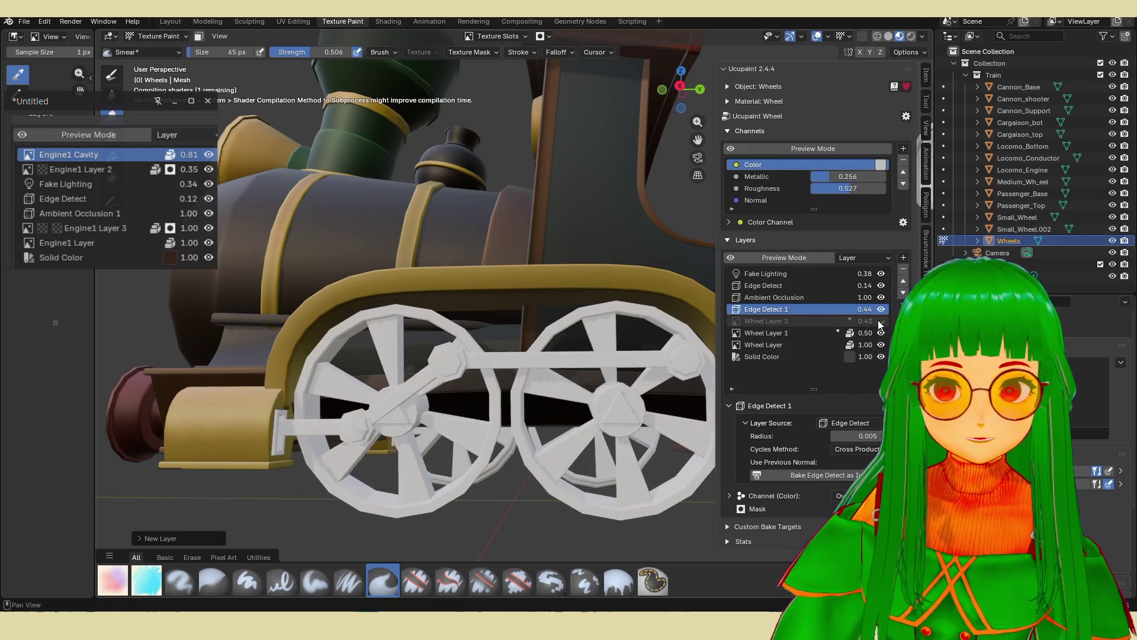
Show Wheel Layer 2 again, hide Wheel Layer 1, and test the Edge Detect radius, keeping 0.005.
left_click(880, 321)
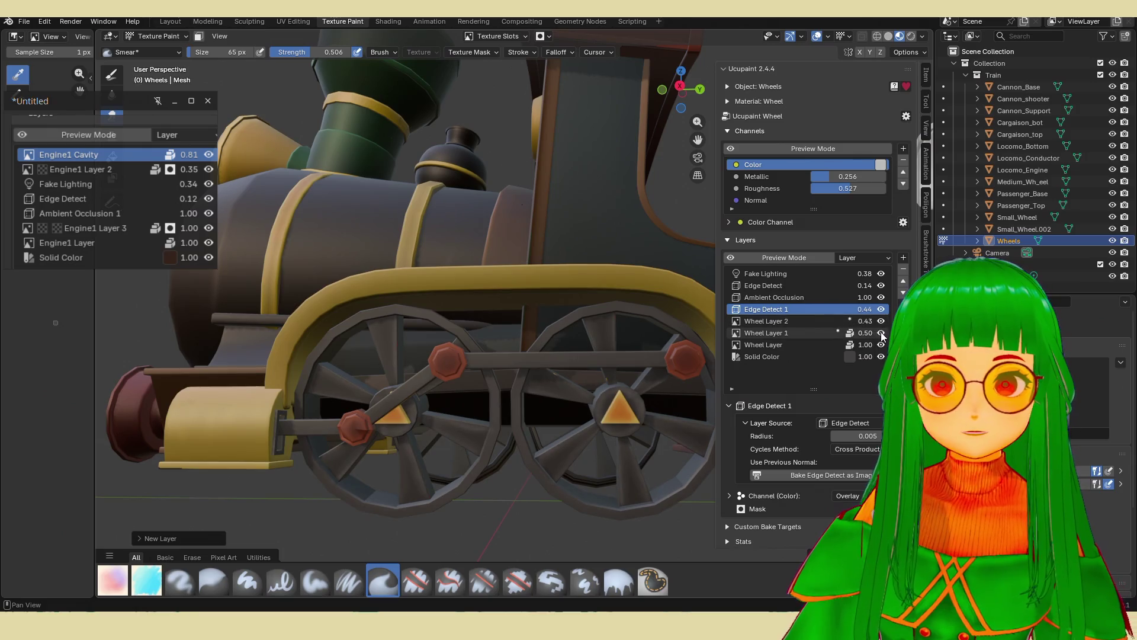
left_click(880, 332)
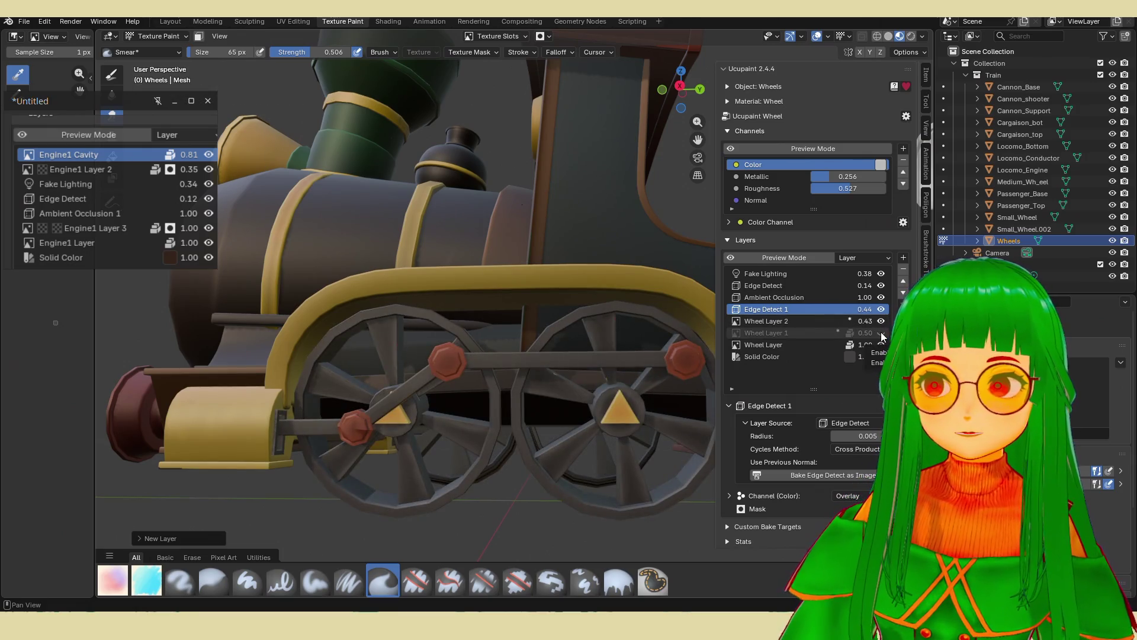
mouse_move(652, 344)
middle_mouse_down()
mouse_move(567, 339)
mouse_move(598, 331)
middle_mouse_up()
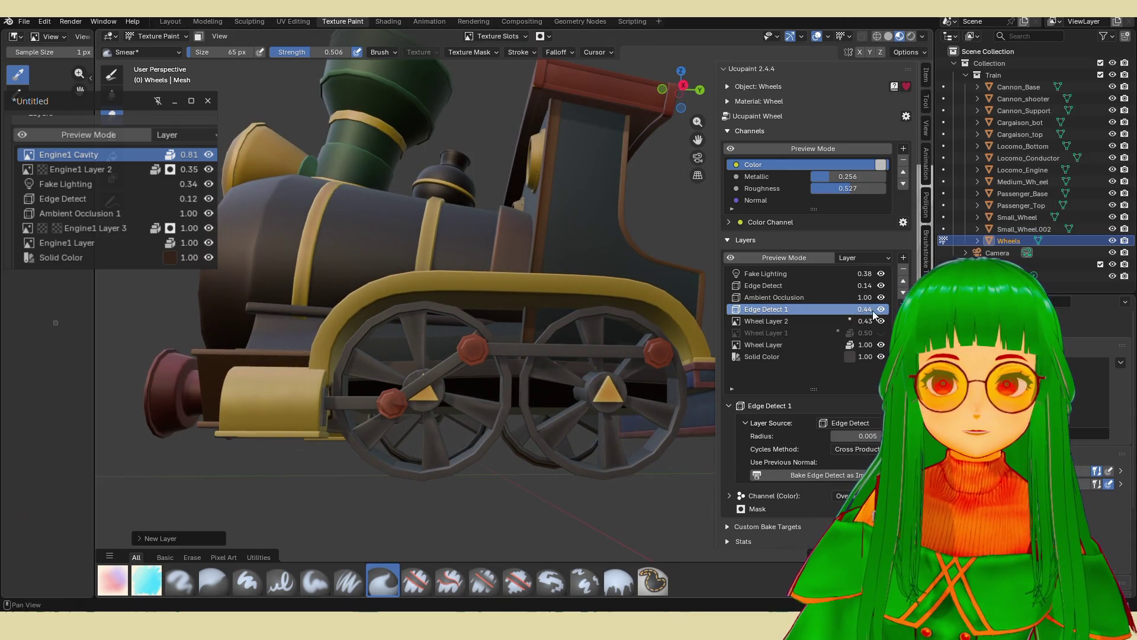
left_click_drag(875, 436, 852, 436)
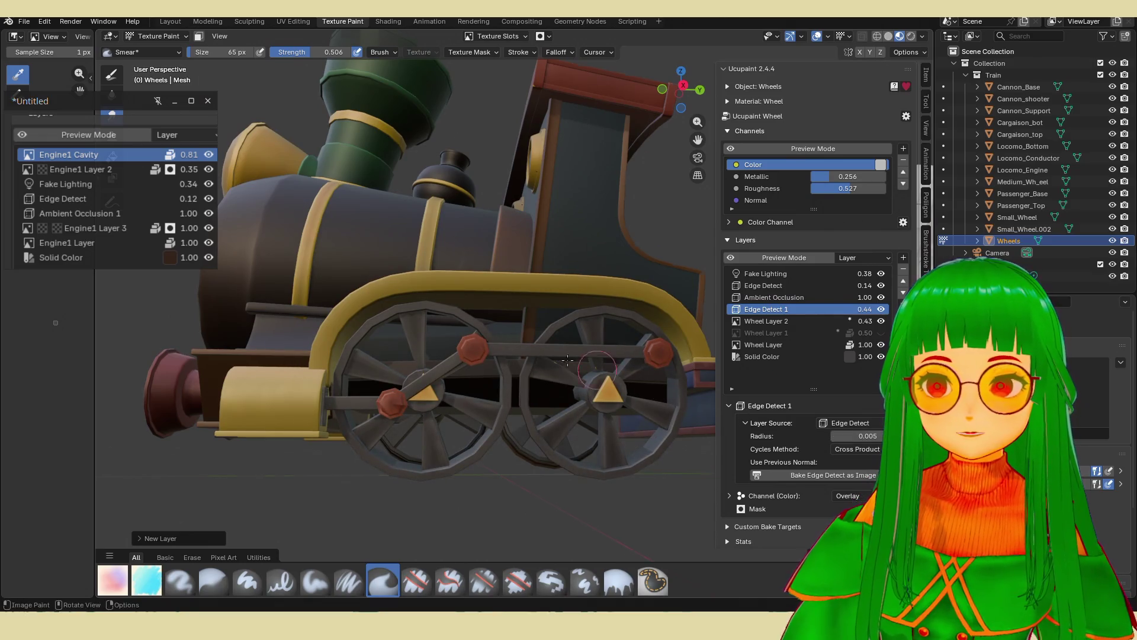
Save the project as chouchou.blend from a three-quarter front view.
scroll(559, 374, "down", 3)
mouse_move(521, 367)
middle_mouse_down()
mouse_move(558, 374)
mouse_move(564, 312)
mouse_move(590, 336)
middle_mouse_up()
key("ctrl+s")
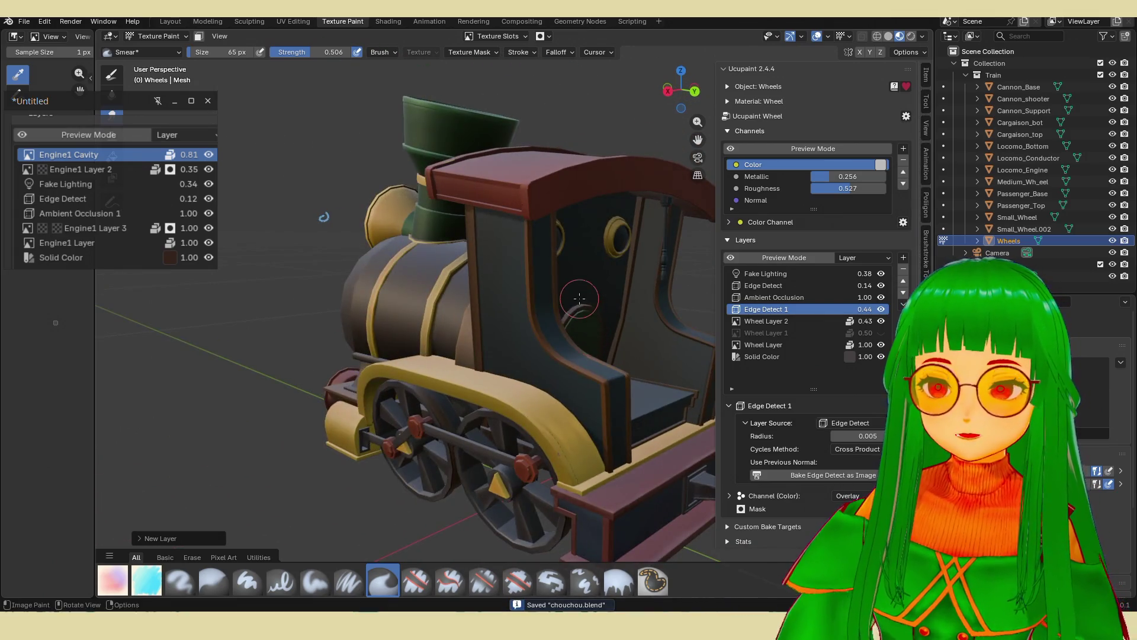
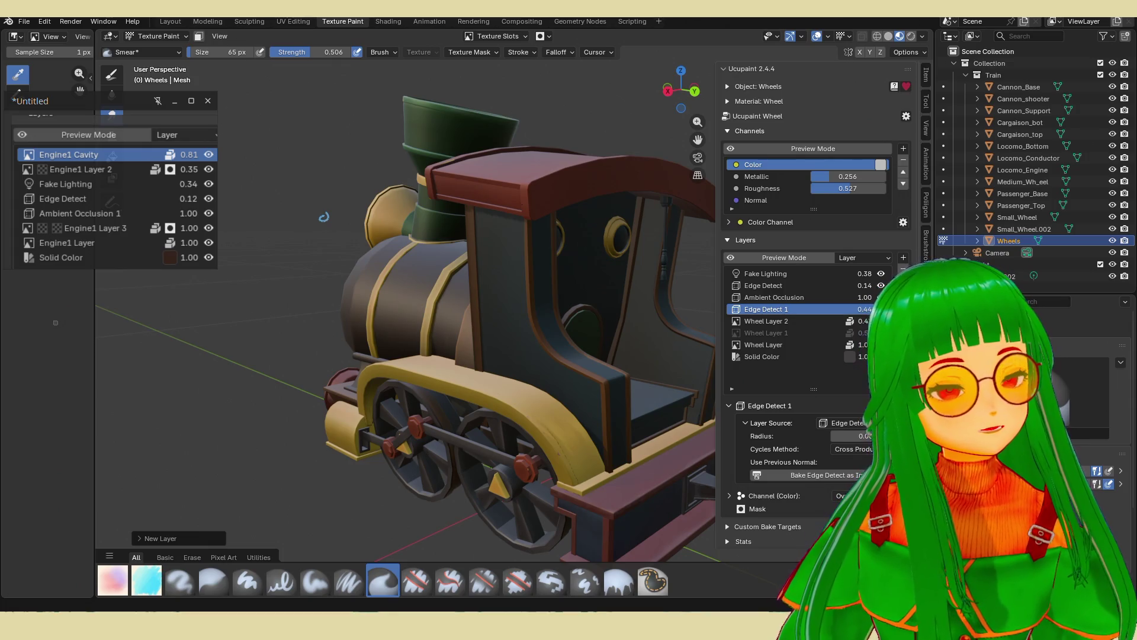
Orbit to the cab, make Locomo_Conductor active with Alt+Q, and select its Conductor1 Layer.
mouse_move(323, 217)
middle_mouse_down()
mouse_move(630, 352)
mouse_move(625, 391)
mouse_move(602, 419)
mouse_move(629, 428)
mouse_move(556, 375)
mouse_move(551, 349)
mouse_move(569, 336)
mouse_move(540, 358)
middle_mouse_up()
scroll(634, 364, "up", 3)
scroll(637, 377, "down", 3)
scroll(535, 363, "up", 4)
key("alt+q")
scroll(568, 335, "up", 3)
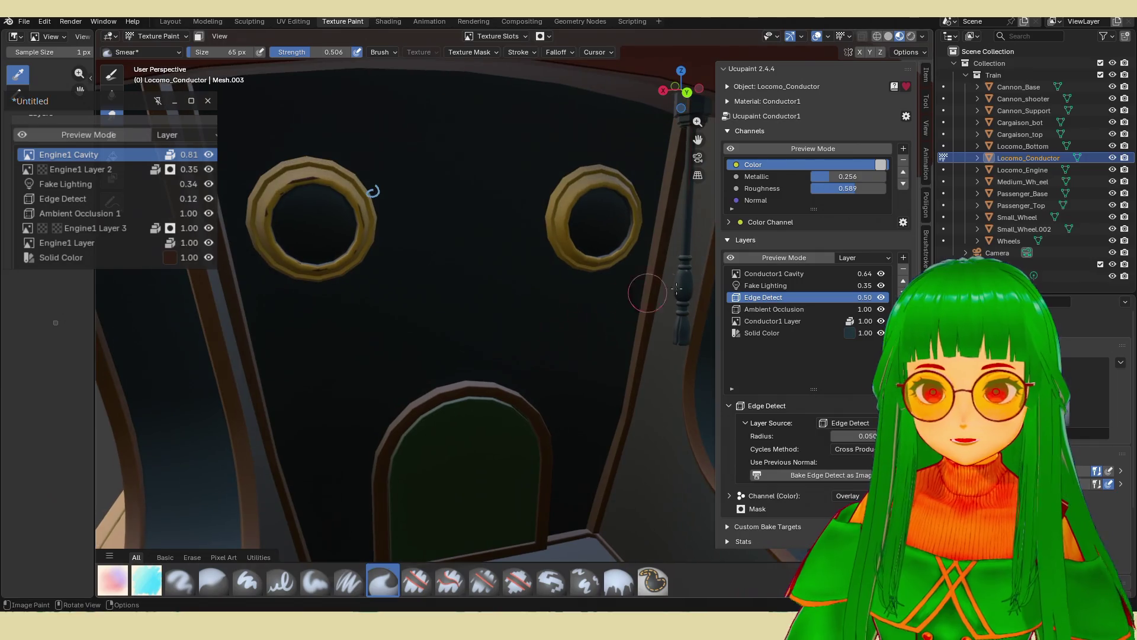
left_click(780, 333)
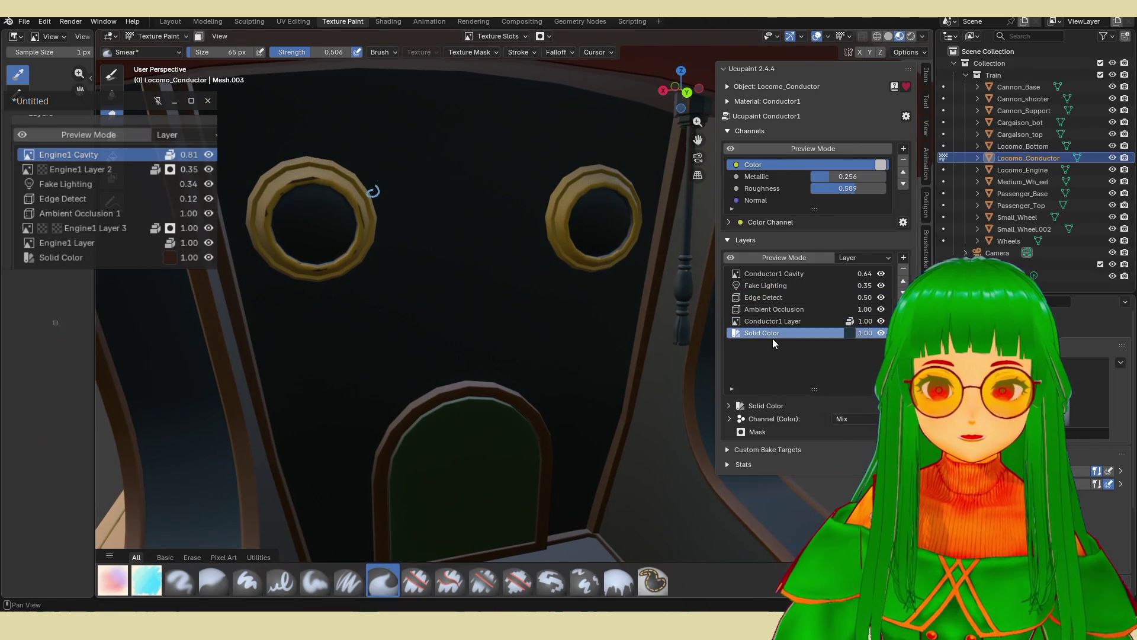
left_click(770, 321)
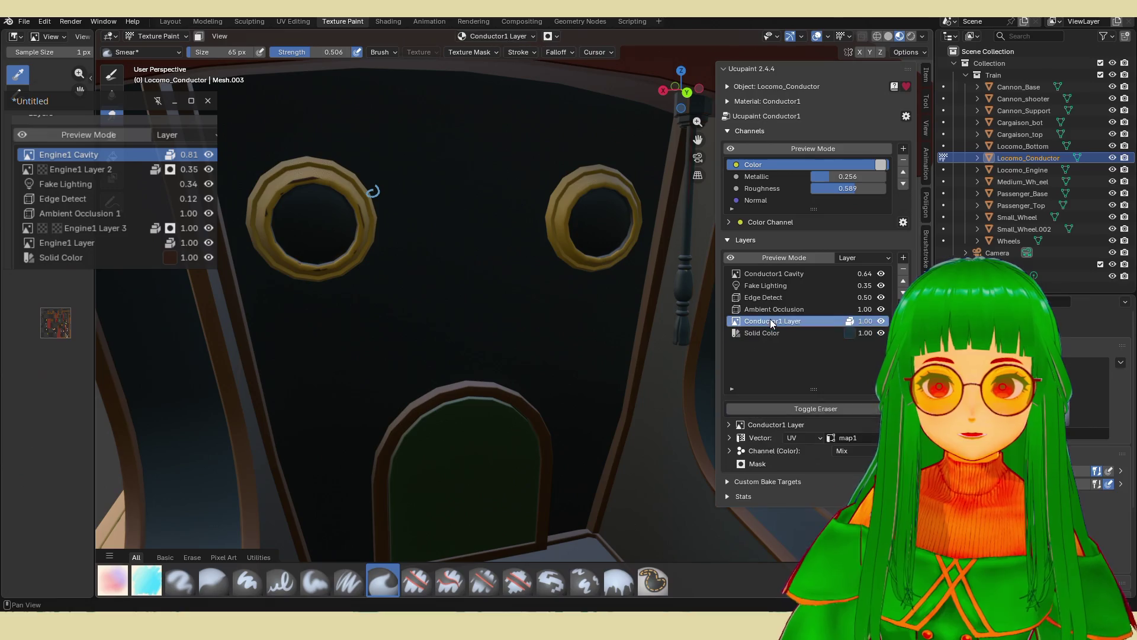
In PureRef, move the small train thumbnail up the board and enlarge it.
scroll(589, 322, "up", 2)
scroll(594, 297, "up", 2)
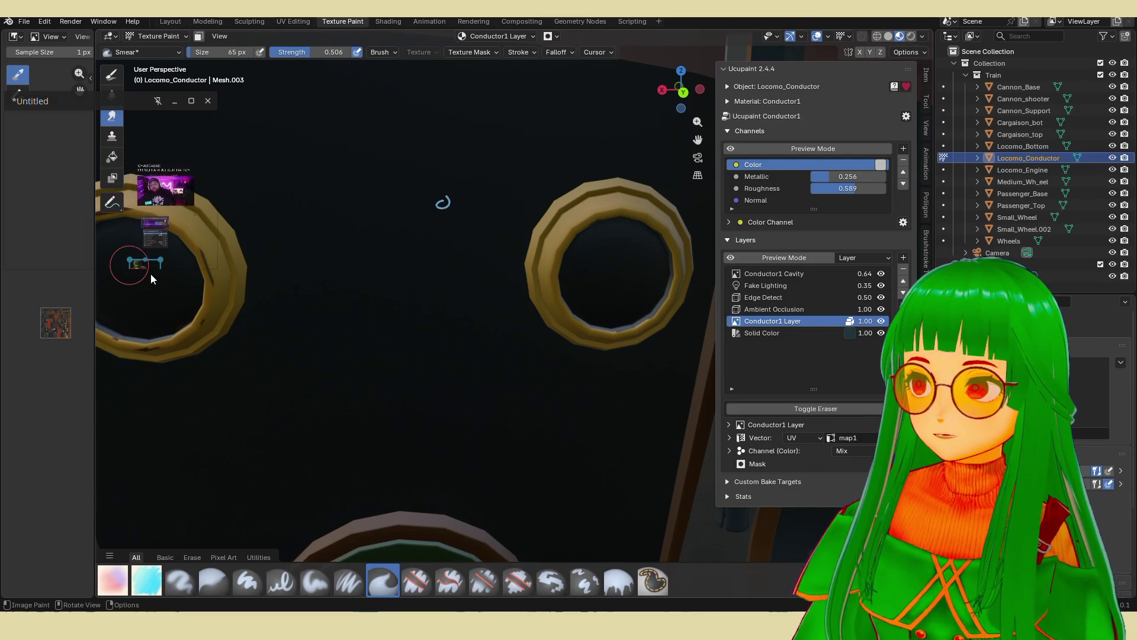
left_click(159, 150)
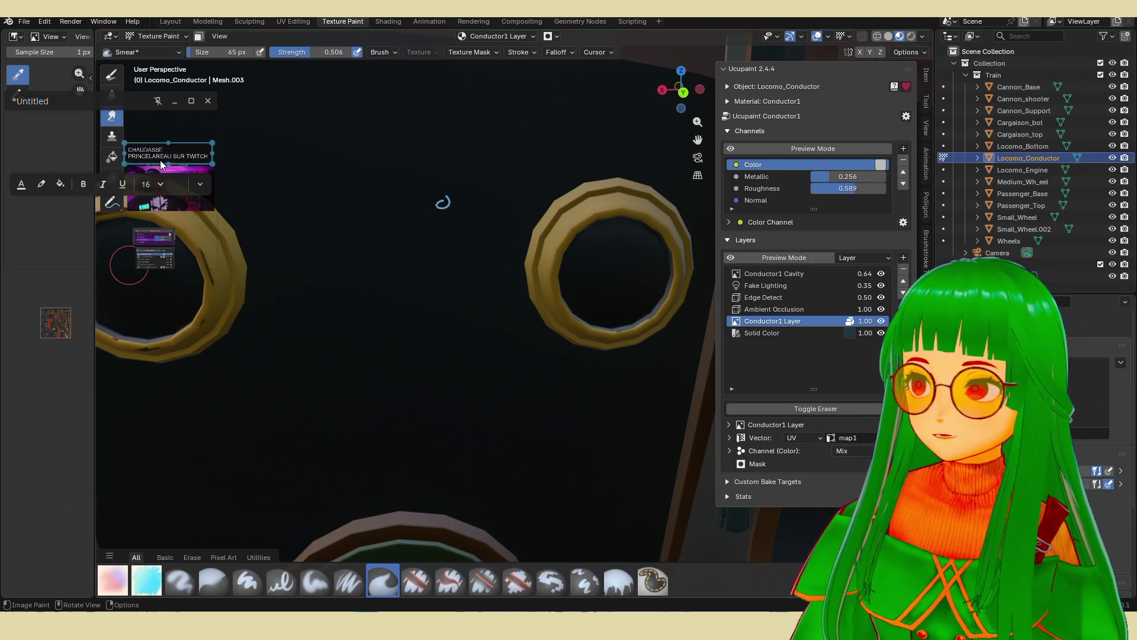
left_click(170, 264)
left_click_drag(170, 266, 176, 179)
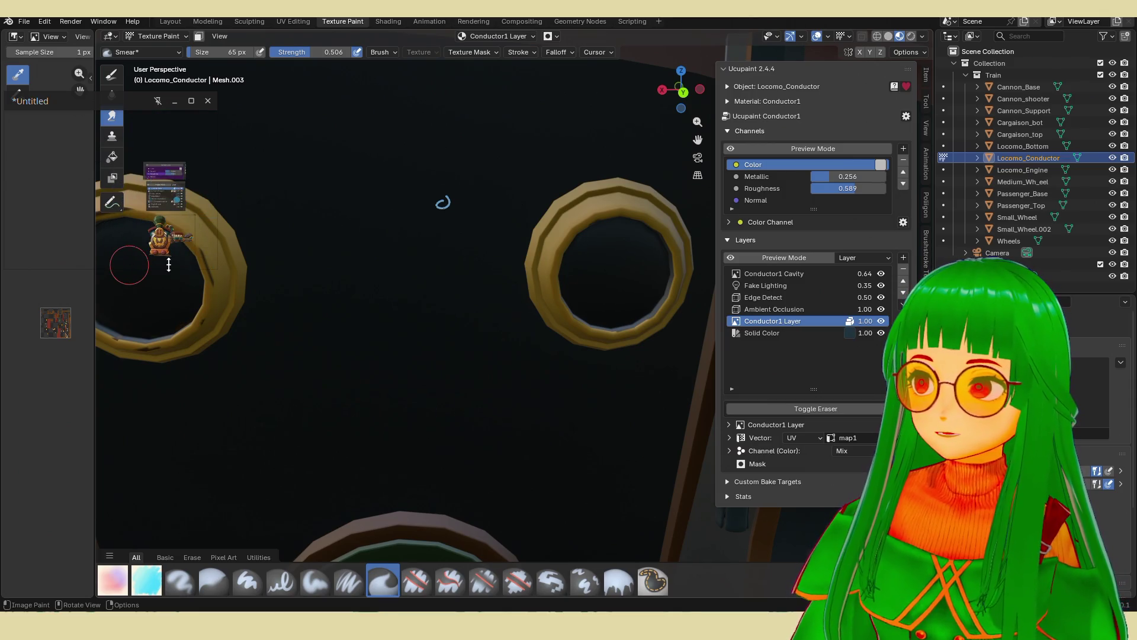
mouse_move(174, 265)
left_mouse_down()
mouse_move(167, 206)
mouse_move(161, 223)
left_mouse_up()
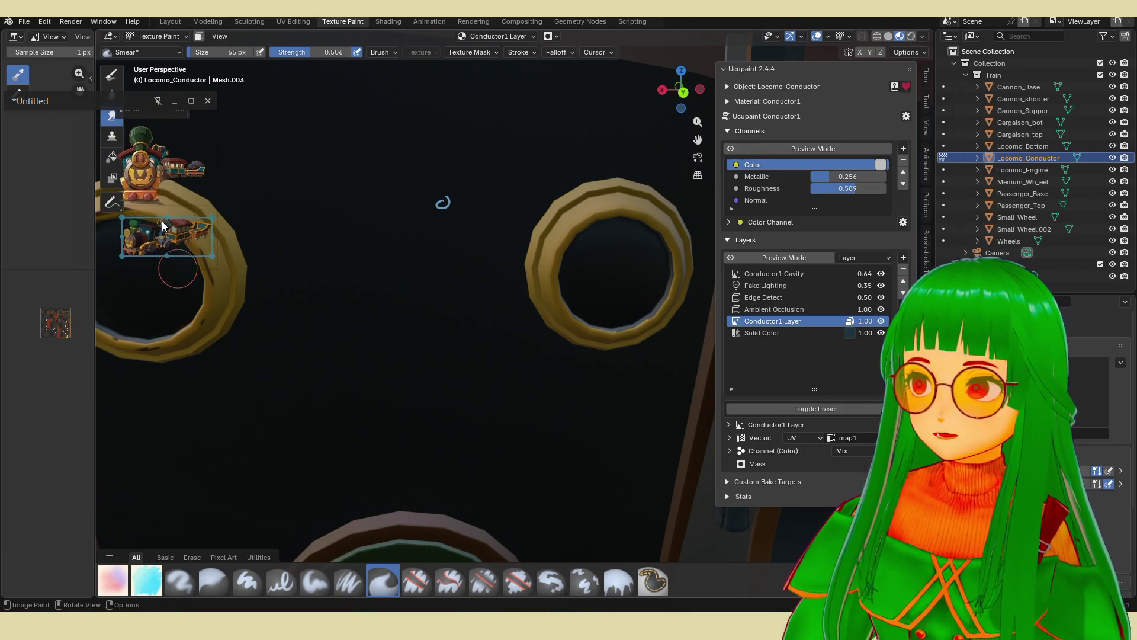
Enlarge the PureRef window and zoom the canvas so both train references are fully visible.
scroll(167, 246, "up", 3)
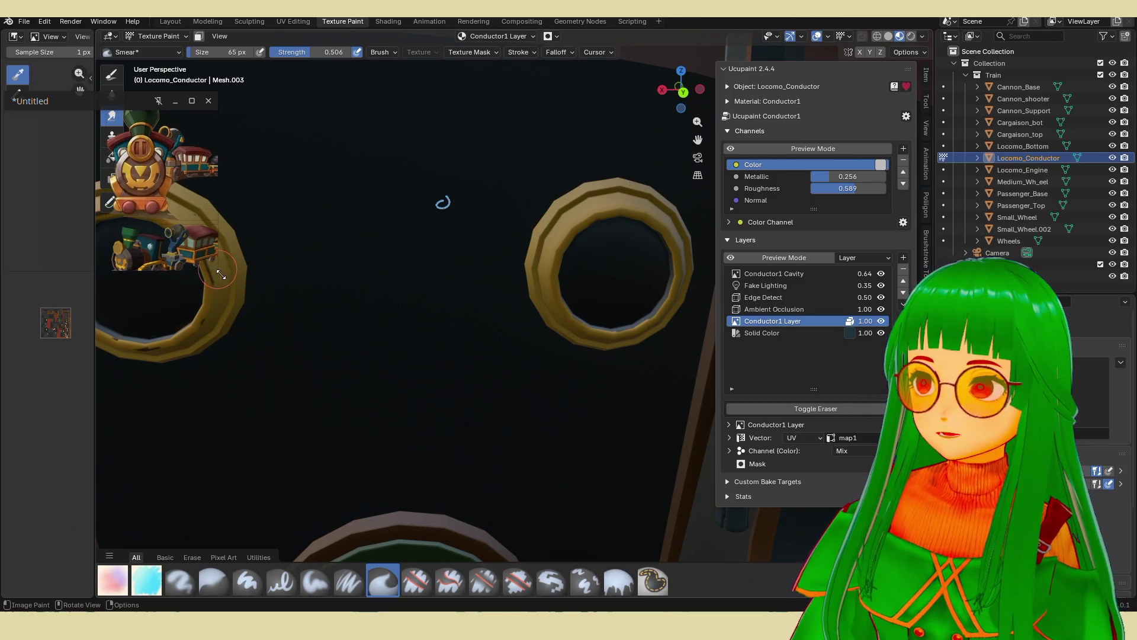
left_click_drag(219, 271, 318, 355)
scroll(265, 294, "up", 3)
left_click_drag(245, 275, 272, 280)
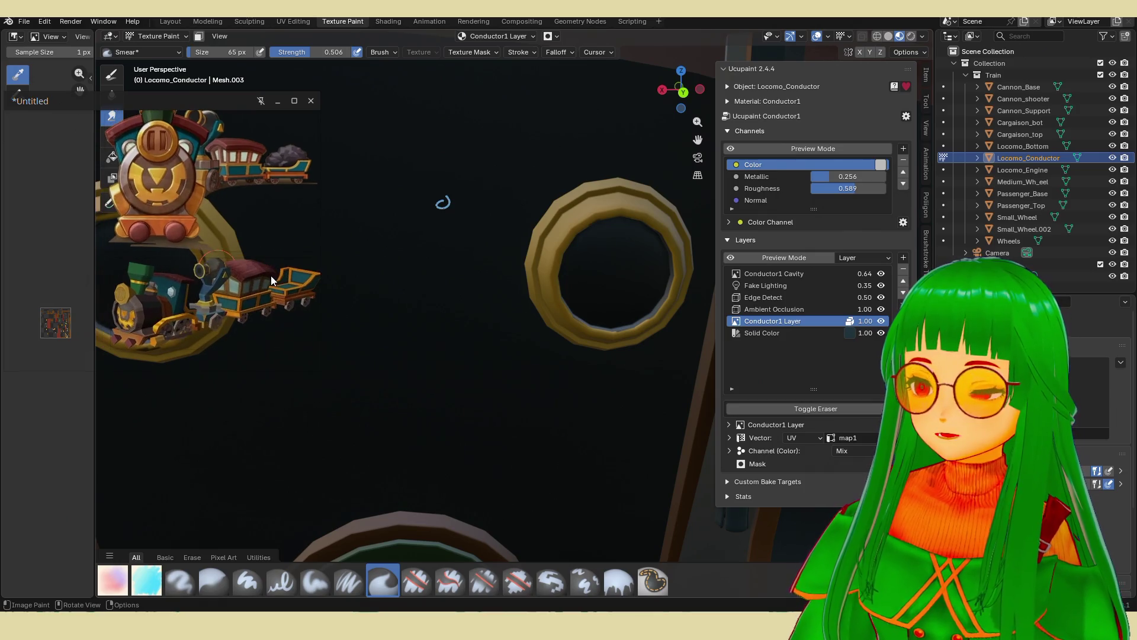
scroll(267, 277, "up", 2)
mouse_move(633, 299)
middle_mouse_down()
mouse_move(649, 294)
mouse_move(611, 287)
mouse_move(607, 315)
middle_mouse_up()
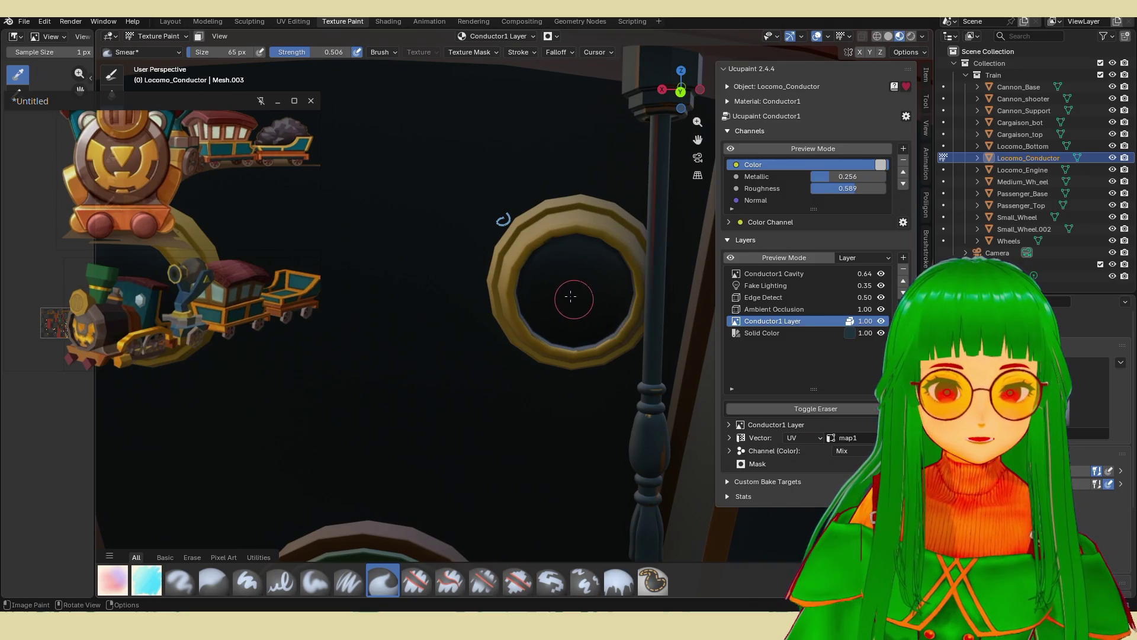
Switch to the CR flat marker brush, test a cream stroke, and review Texture Mask and Stroke settings.
left_click(158, 587)
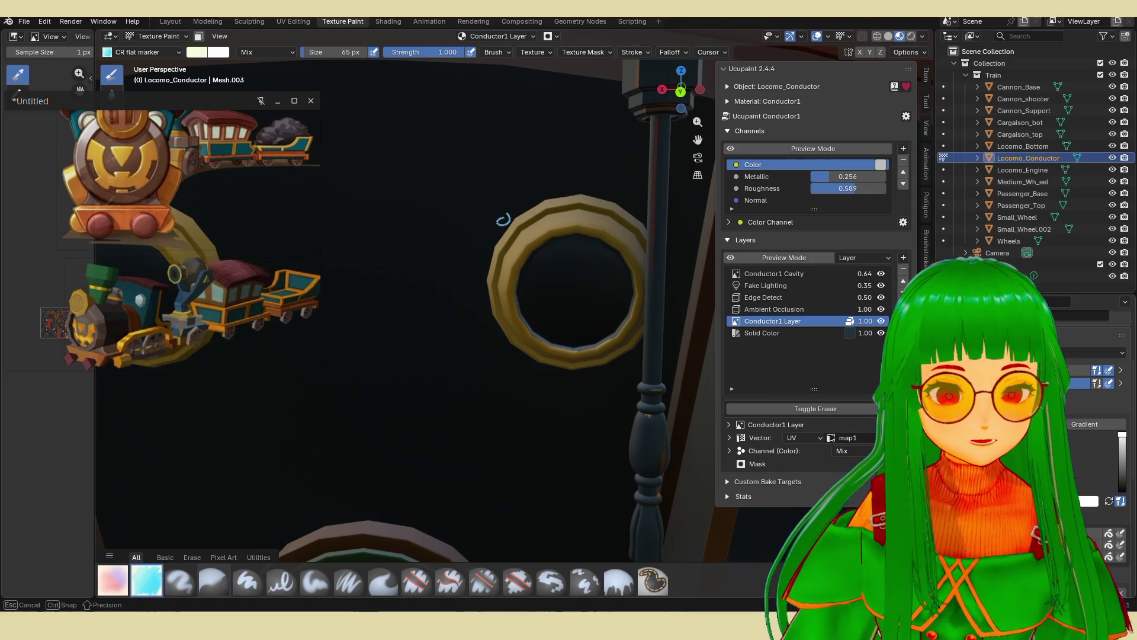
mouse_move(576, 318)
left_mouse_down()
mouse_move(576, 272)
mouse_move(558, 303)
left_mouse_up()
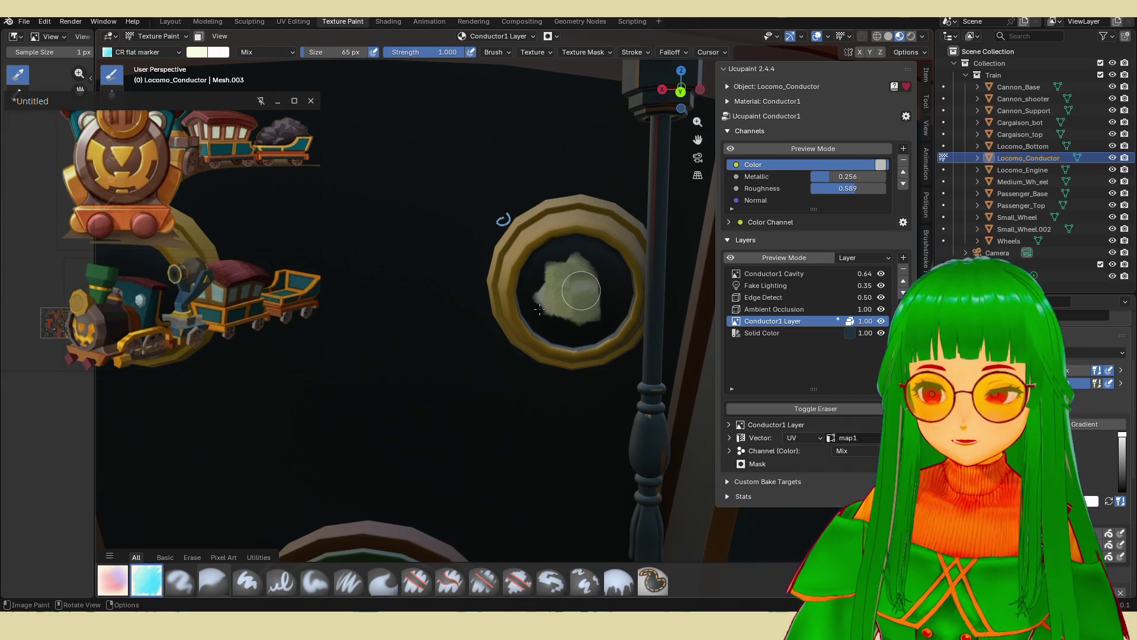
left_click(594, 53)
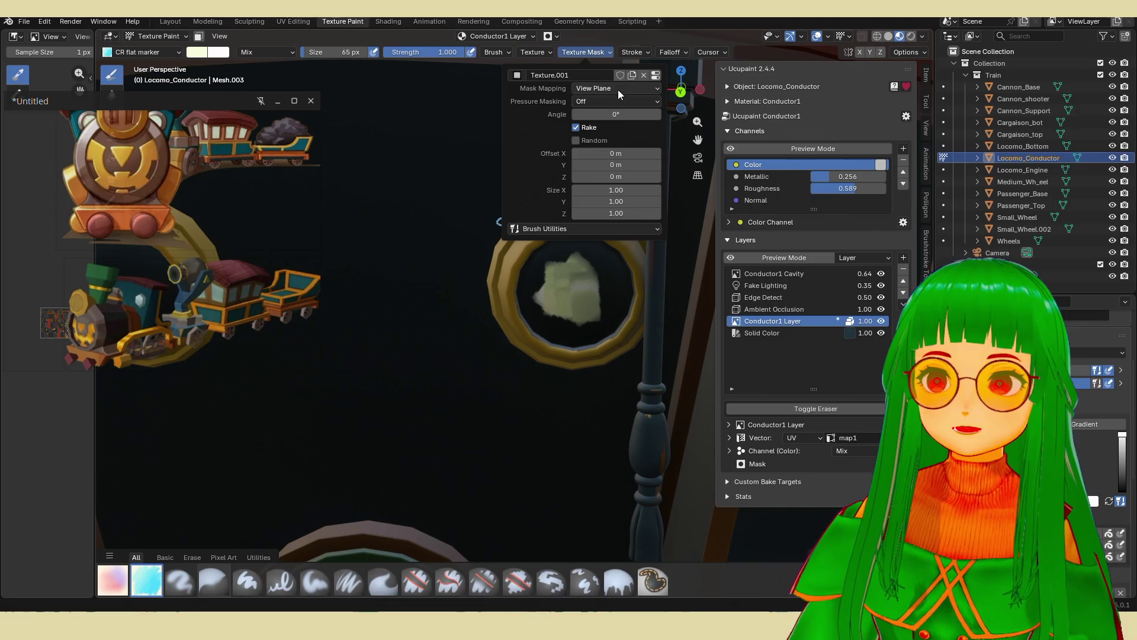
left_click(636, 50)
left_click(648, 76)
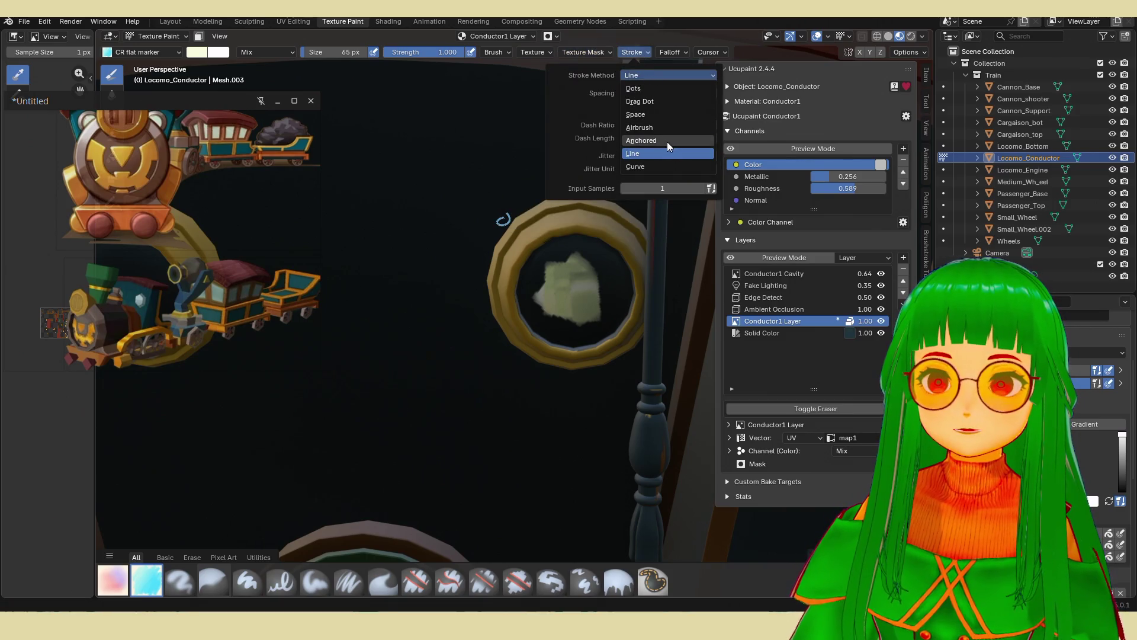
left_click(659, 114)
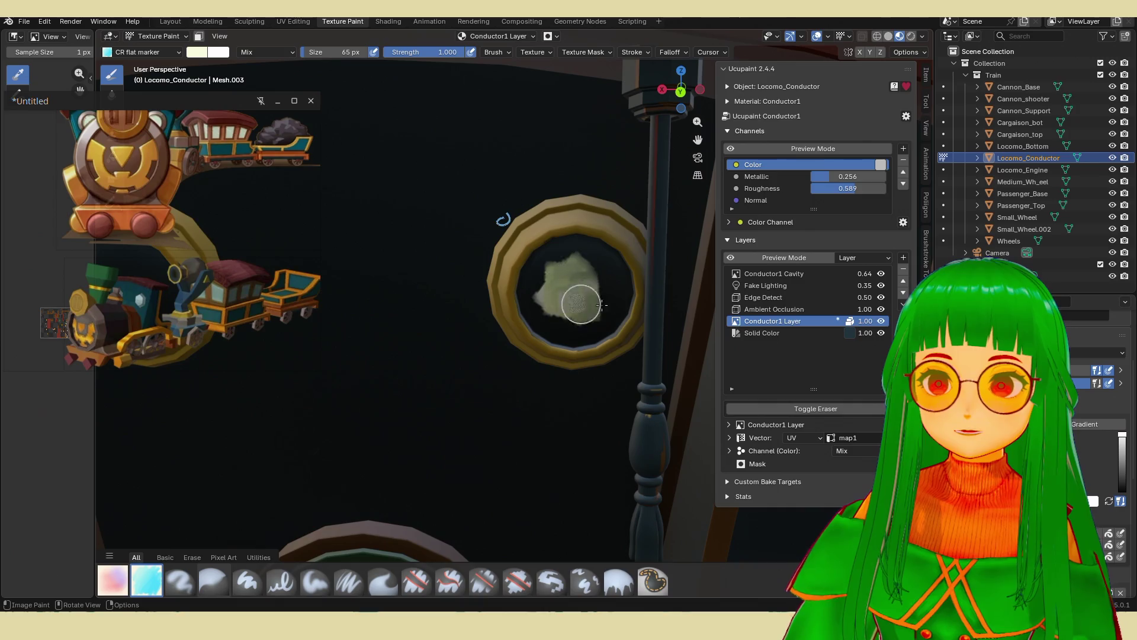
Fill the inside of the right porthole with cream #FCF5E0.
mouse_move(560, 321)
left_mouse_down()
mouse_move(542, 293)
mouse_move(601, 293)
left_mouse_up()
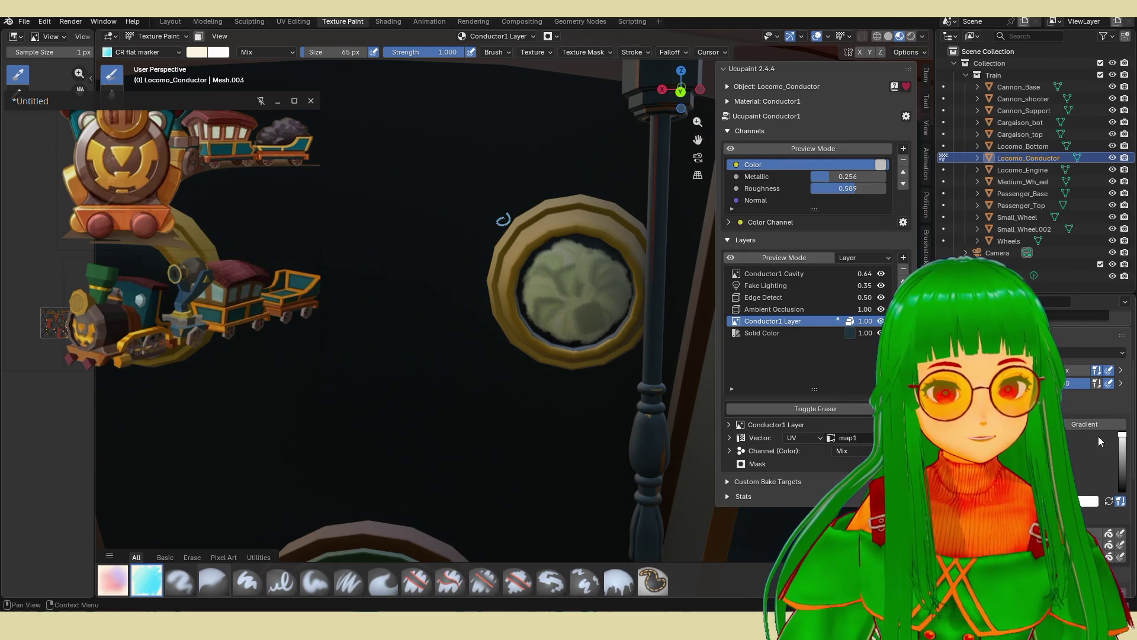
mouse_move(560, 314)
left_mouse_down()
mouse_move(563, 280)
mouse_move(594, 314)
mouse_move(590, 287)
left_mouse_up()
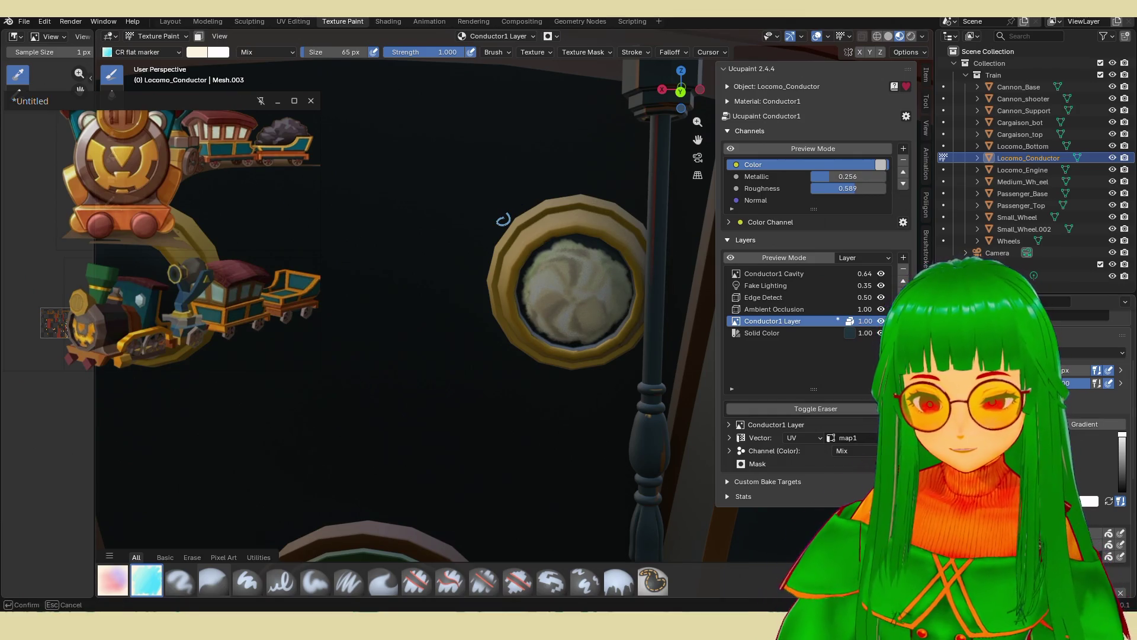
mouse_move(554, 246)
left_mouse_down()
mouse_move(571, 279)
mouse_move(552, 283)
left_mouse_up()
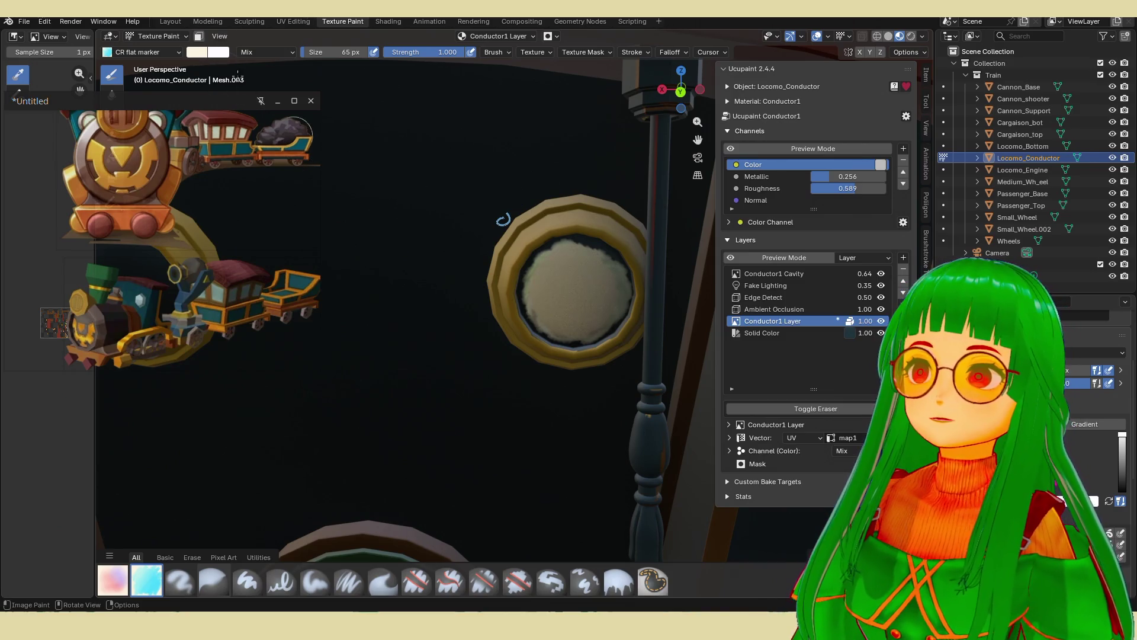
left_click(199, 54)
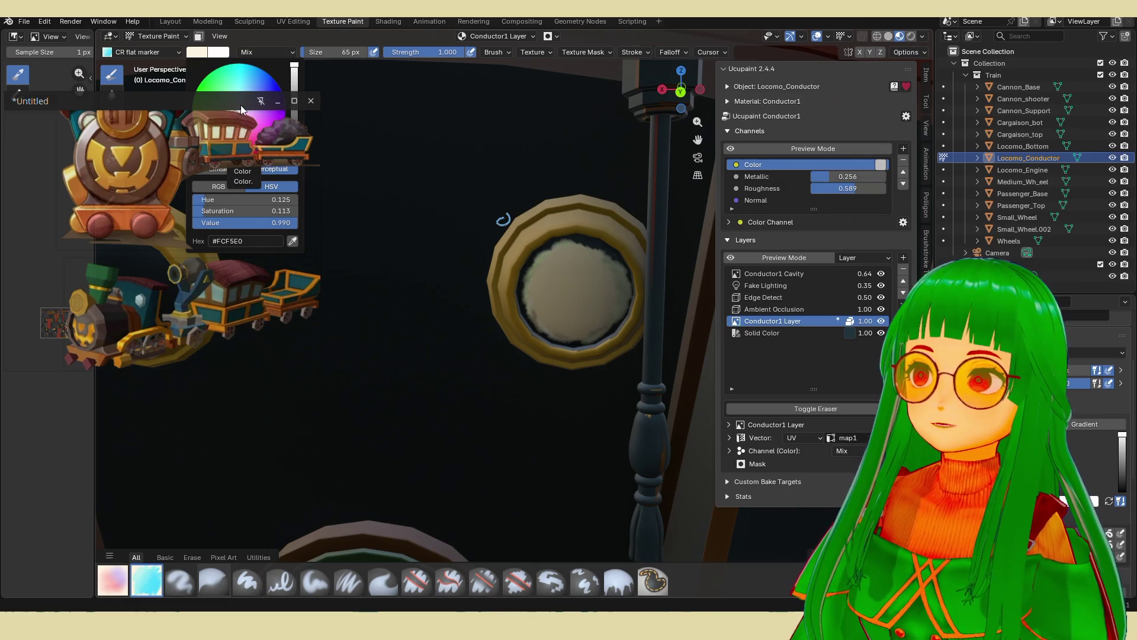
Set the paint colour to pure white: Value 1.000, Hue 0, Saturation 0.
left_click_drag(201, 102, 215, 282)
left_click_drag(291, 86, 294, 64)
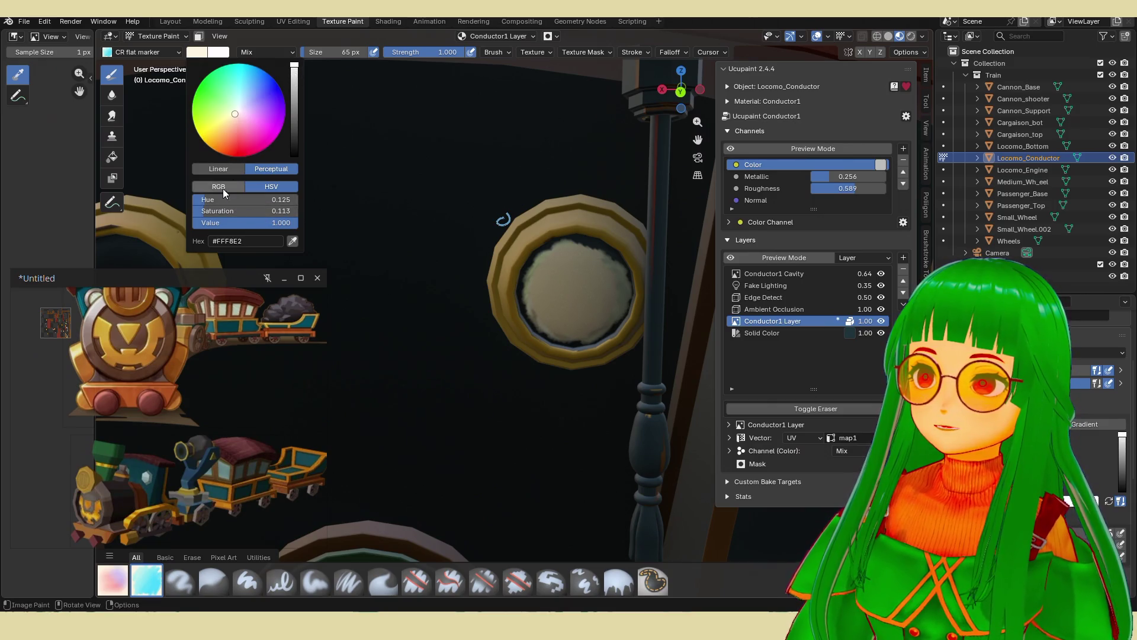
left_click(222, 207)
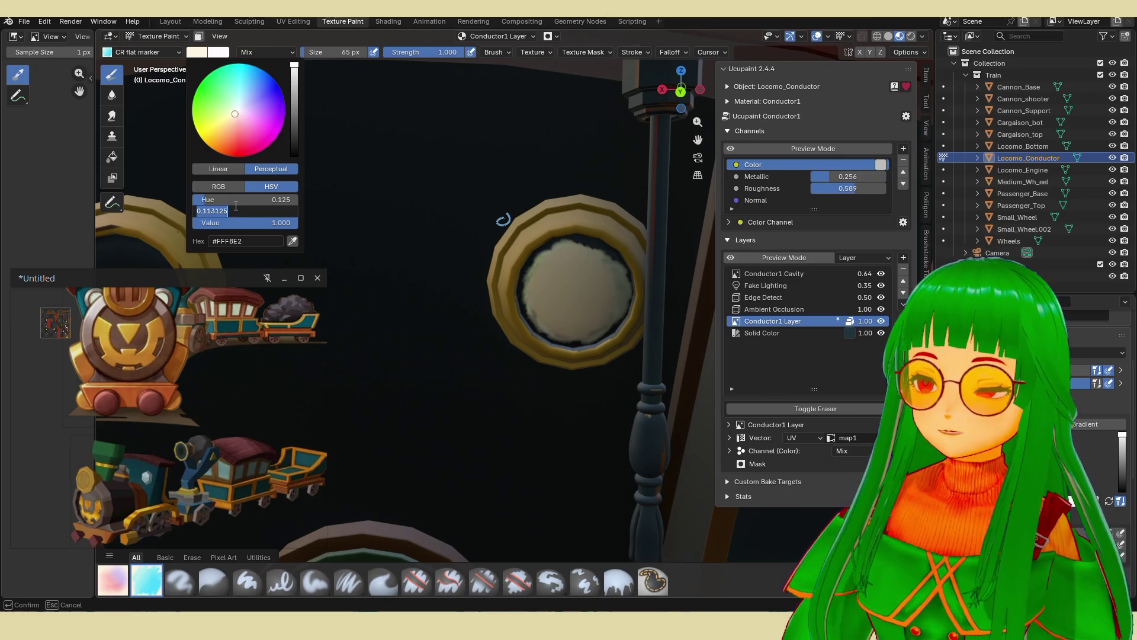
key("Escape")
mouse_move(244, 105)
left_mouse_down()
mouse_move(253, 96)
mouse_move(231, 106)
mouse_move(244, 96)
left_mouse_up()
left_click(252, 210)
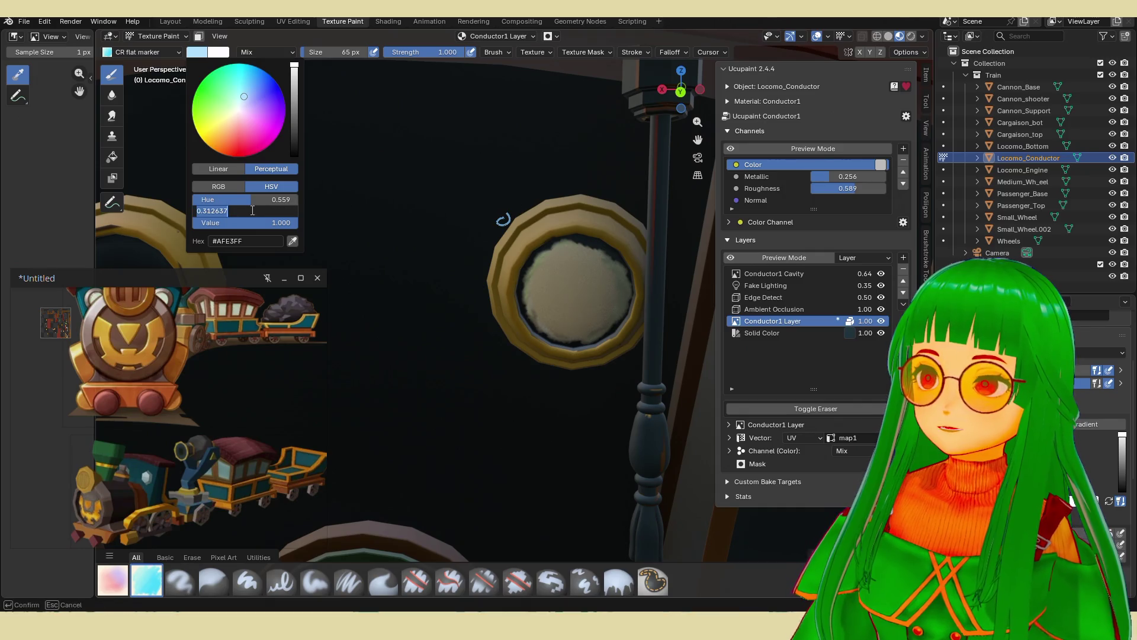
key("Escape")
left_click_drag(240, 121, 235, 126)
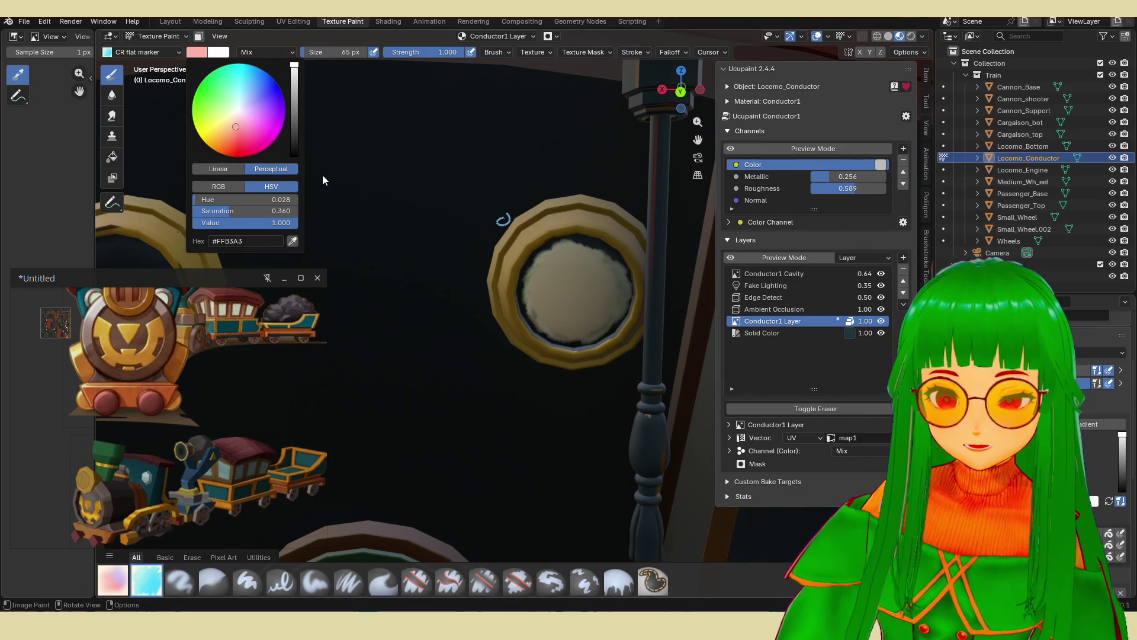
left_click(290, 200)
type("0")
left_click(290, 212)
type("0")
key("Return")
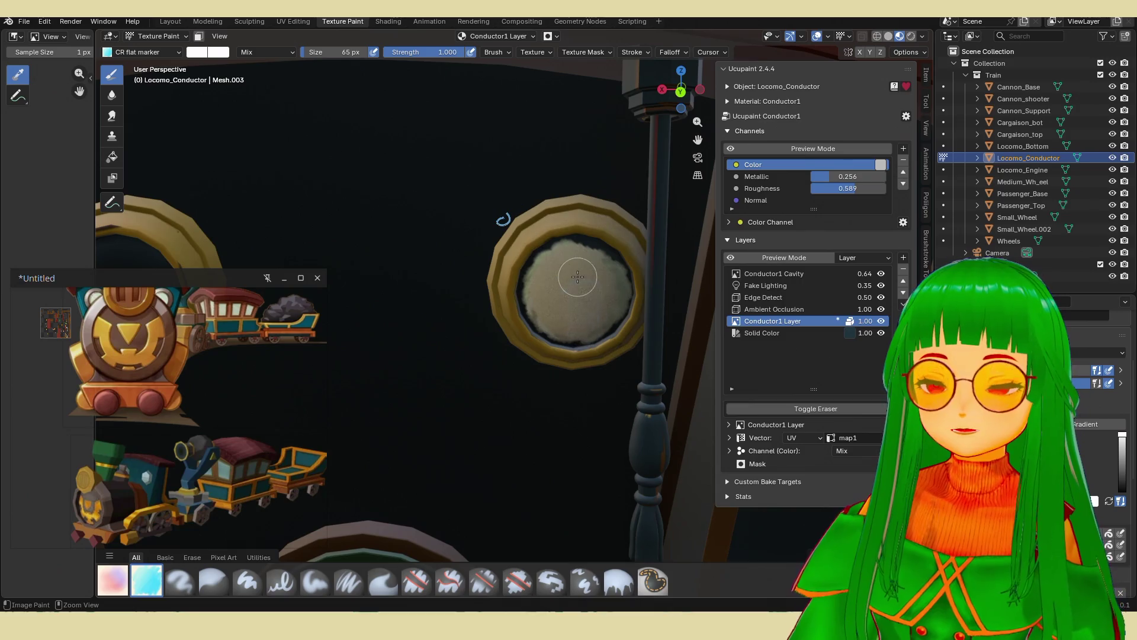
Paint white over the porthole's centre and lower area.
mouse_move(625, 323)
left_mouse_down()
mouse_move(554, 300)
mouse_move(567, 304)
mouse_move(560, 280)
mouse_move(610, 277)
left_mouse_up()
left_click_drag(600, 315, 547, 294)
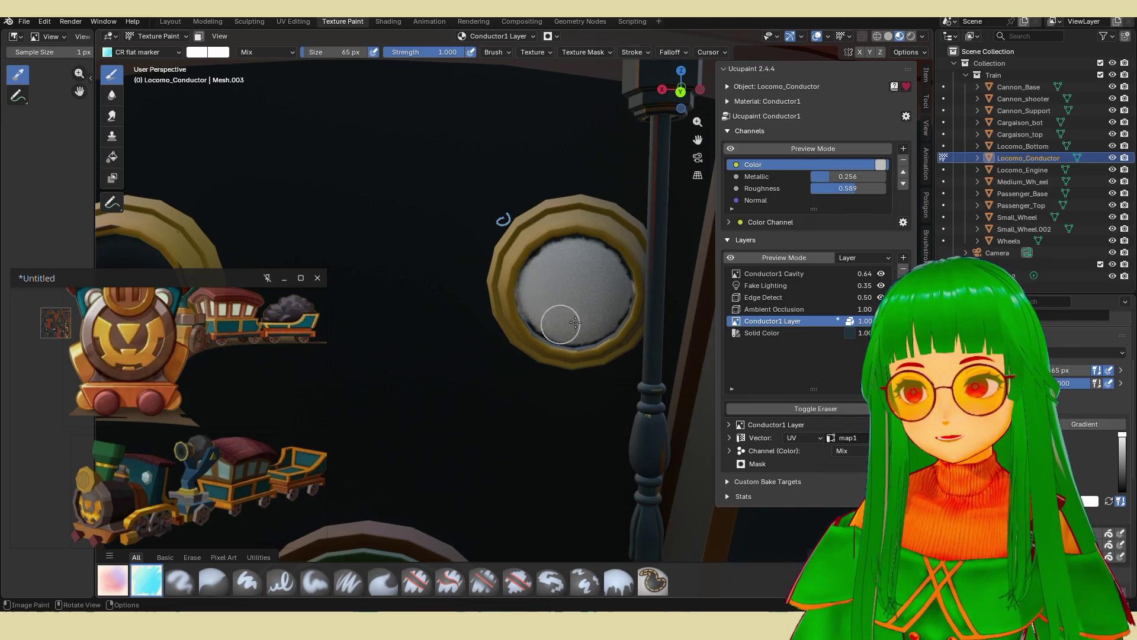
left_click_drag(565, 323, 599, 293)
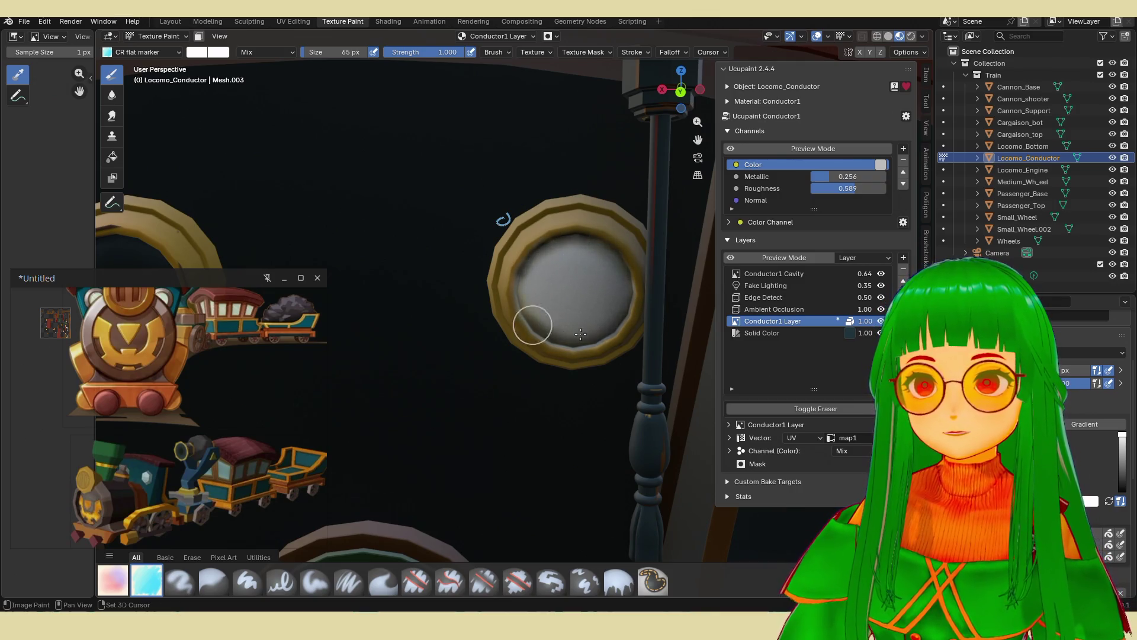
right_click(613, 282)
scroll(557, 354, "down", 5)
scroll(561, 363, "up", 6)
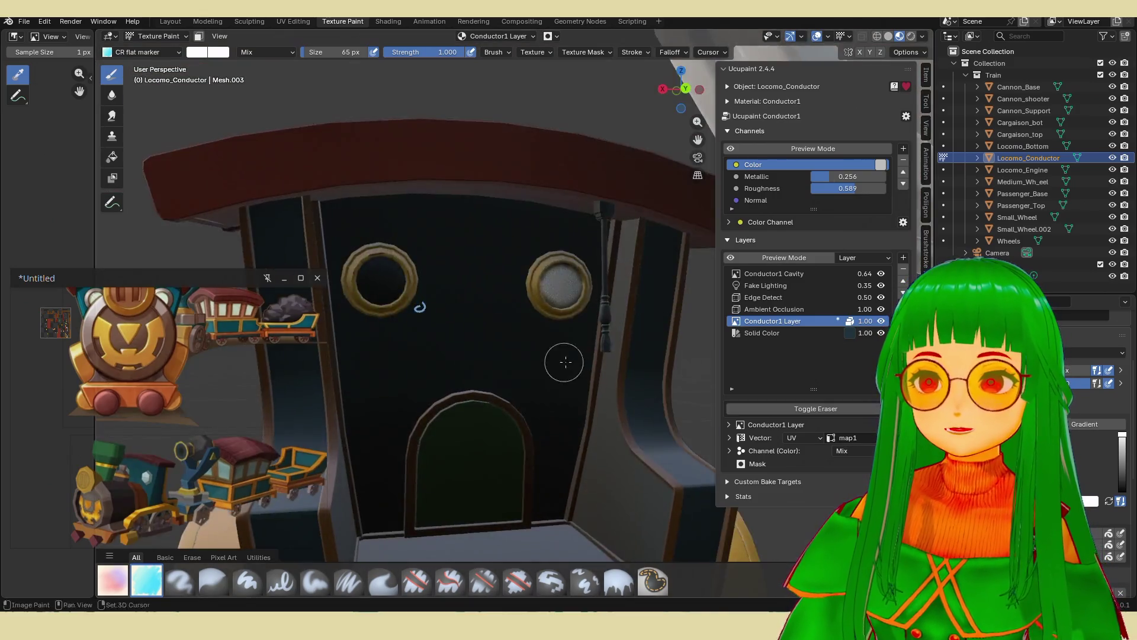
Brush light cyan over the dark shadow on the porthole glass, undoing one stray stroke.
mouse_move(591, 322)
middle_mouse_down()
mouse_move(616, 321)
mouse_move(521, 325)
middle_mouse_up()
scroll(561, 309, "up", 2)
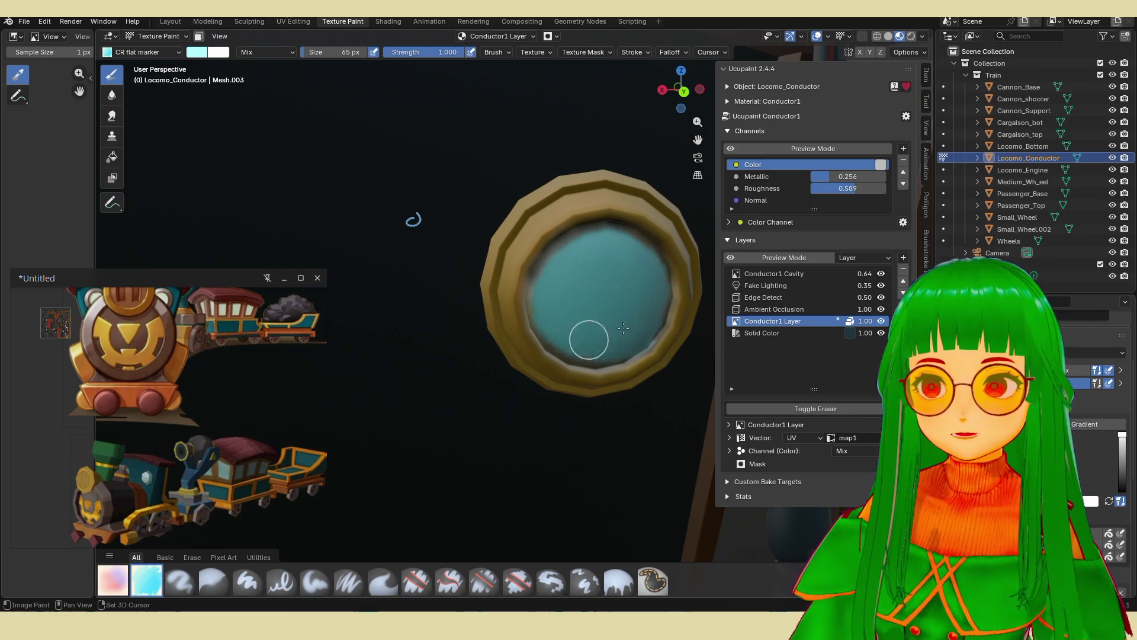
mouse_move(601, 253)
left_mouse_down()
mouse_move(548, 284)
mouse_move(581, 315)
left_mouse_up()
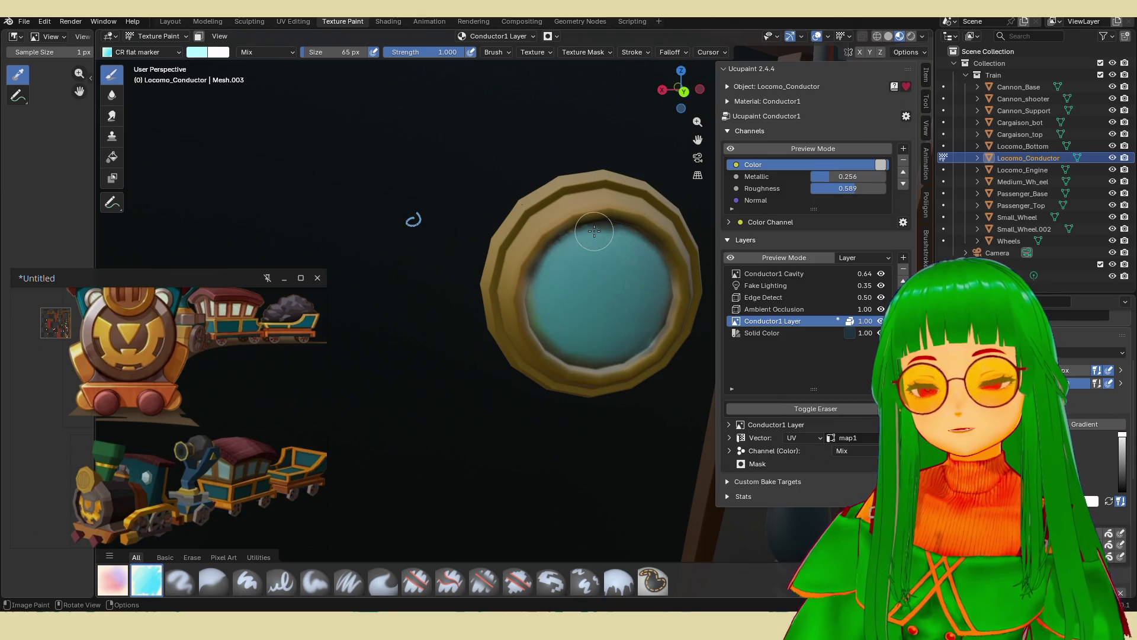
scroll(593, 234, "down", 4)
middle_click_drag(592, 234, 617, 270)
scroll(617, 269, "up", 6)
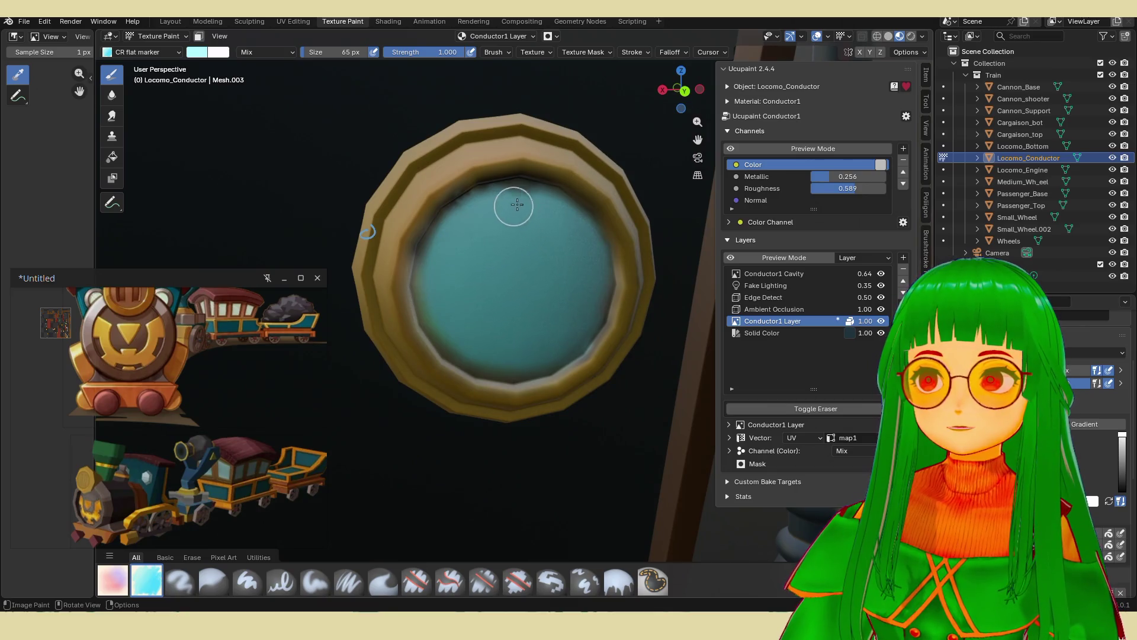
mouse_move(438, 270)
left_mouse_down()
mouse_move(459, 340)
mouse_move(543, 358)
mouse_move(597, 254)
left_mouse_up()
key("ctrl+z")
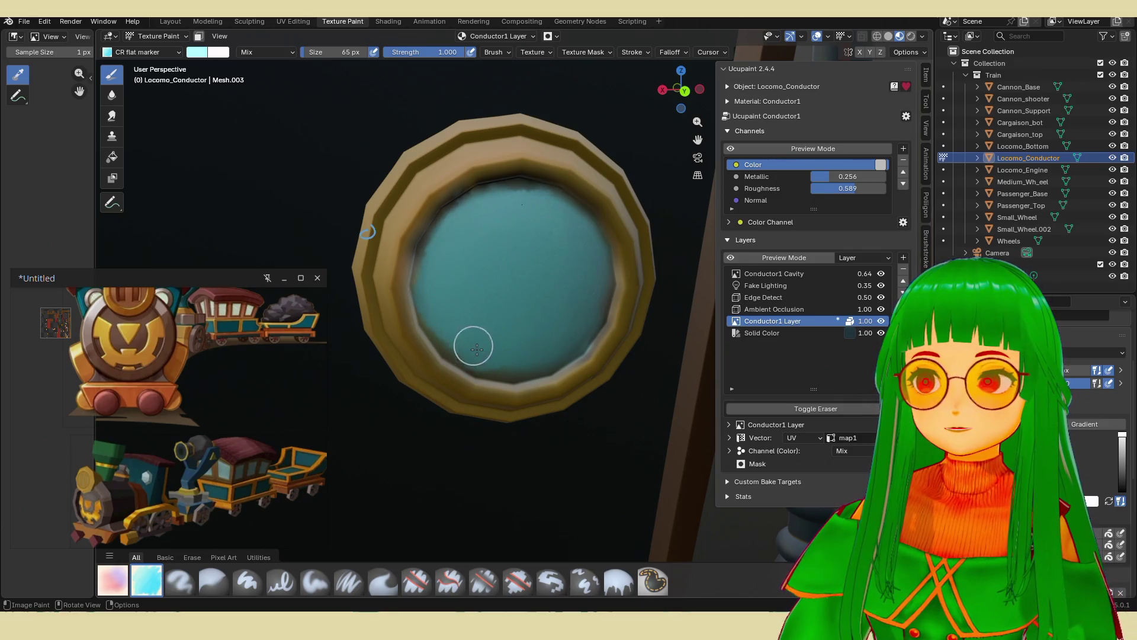
middle_click_drag(524, 354, 524, 354, "shift")
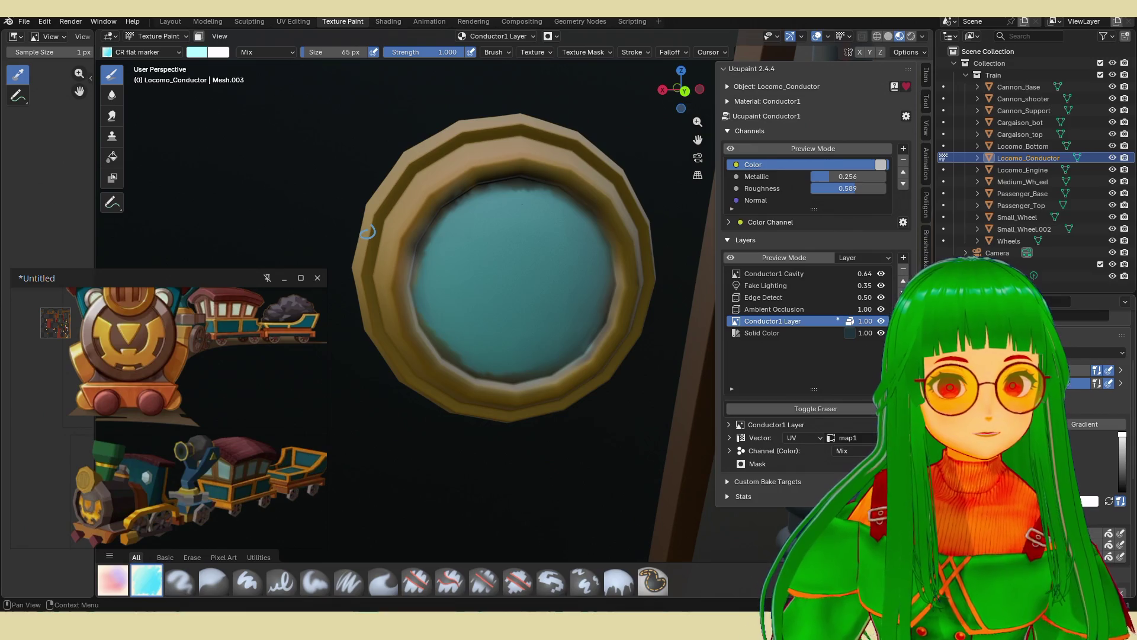
Add pale beige highlight streaks across the porthole glass.
mouse_move(521, 204)
left_mouse_down()
mouse_move(469, 305)
mouse_move(501, 254)
left_mouse_up()
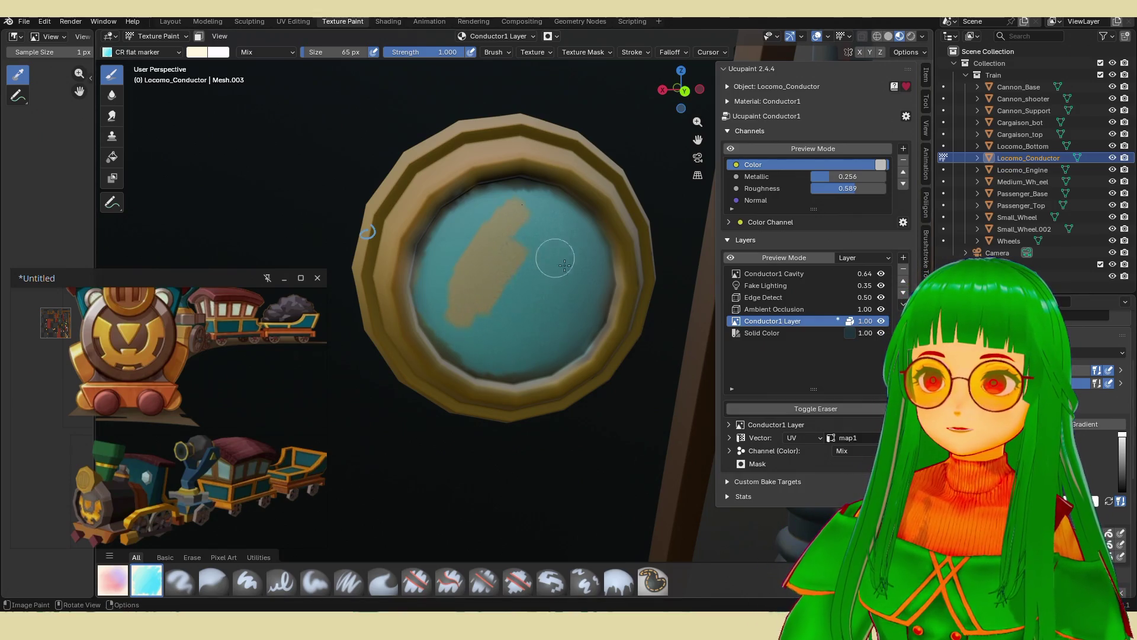
left_click_drag(576, 298, 565, 313)
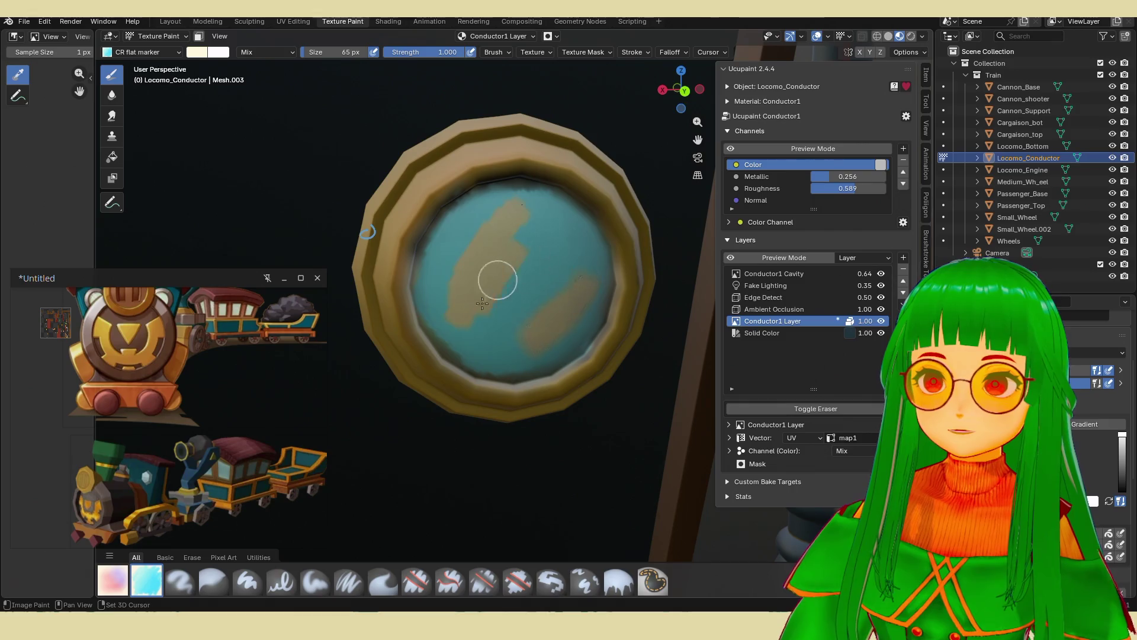
left_click_drag(482, 240, 525, 247)
scroll(533, 257, "down", 5)
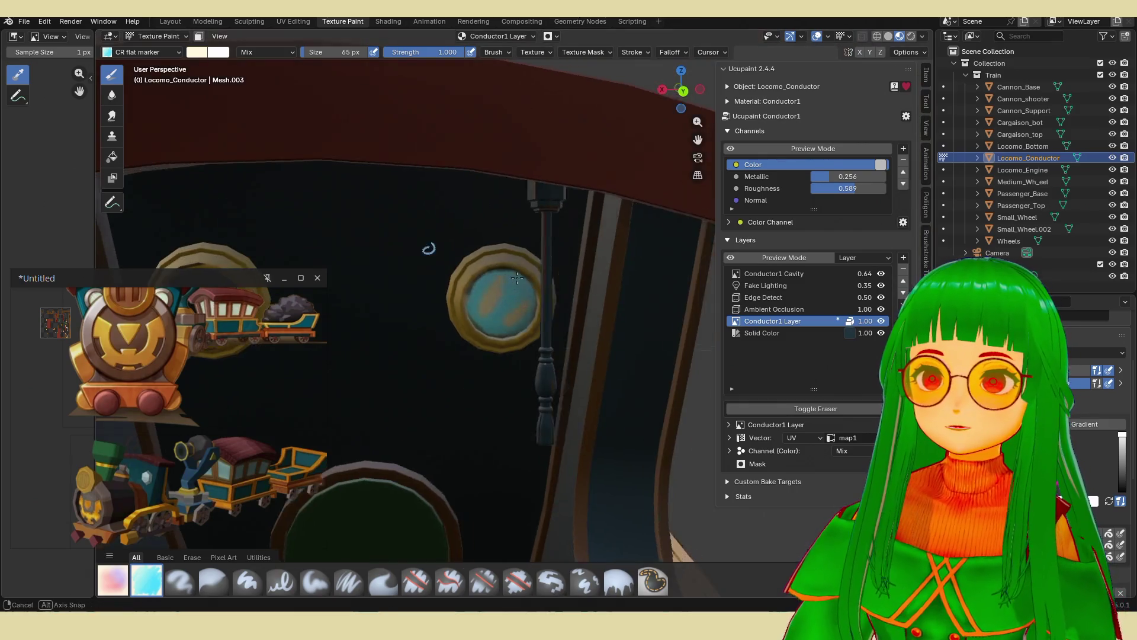
scroll(589, 289, "up", 2)
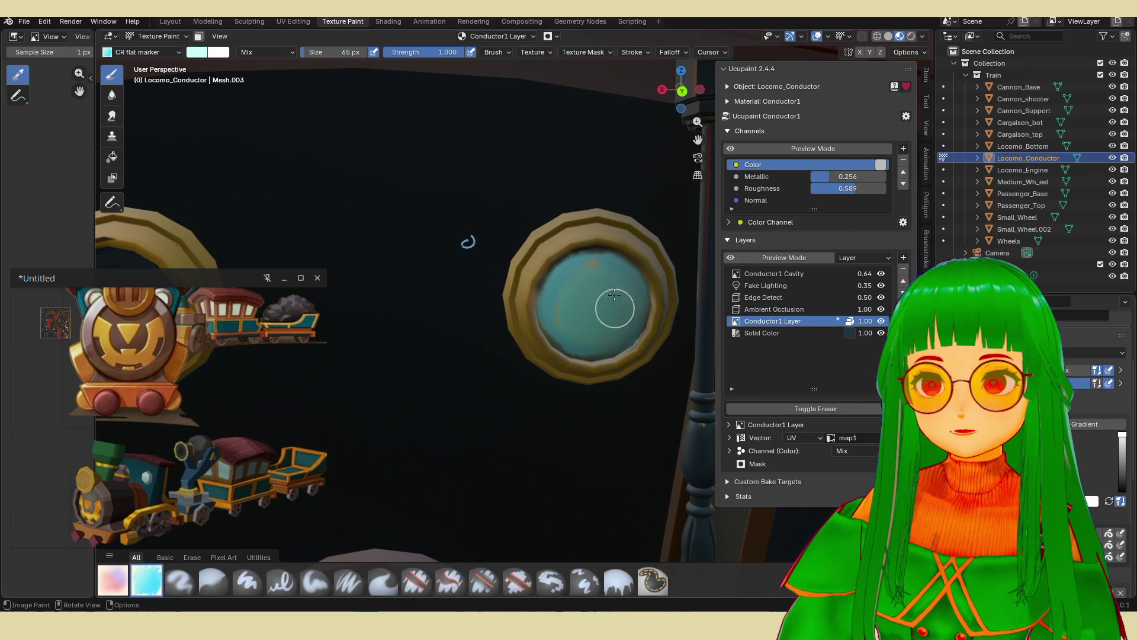
scroll(469, 274, "down", 4)
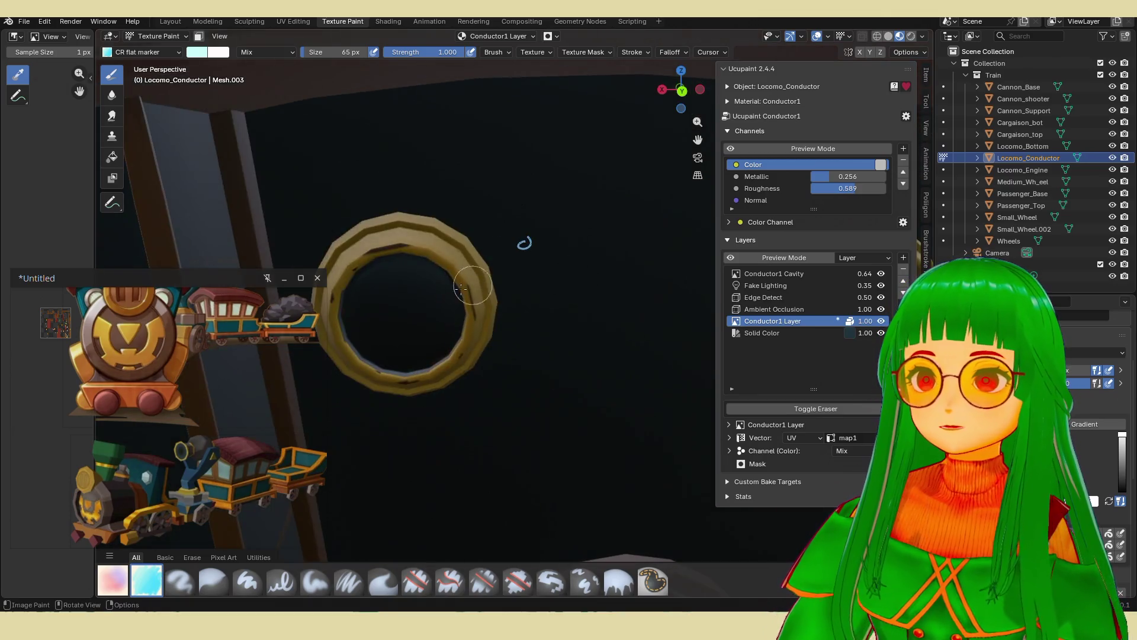
Paint the left and right porthole glass light blue, undoing a bad patch.
mouse_move(458, 314)
left_mouse_down()
mouse_move(473, 305)
mouse_move(472, 330)
left_mouse_up()
middle_click_drag(508, 317, 615, 296)
mouse_move(615, 296)
left_mouse_down()
mouse_move(603, 291)
mouse_move(611, 280)
left_mouse_up()
mouse_move(611, 281)
middle_mouse_down()
mouse_move(532, 339)
mouse_move(579, 330)
middle_mouse_up()
scroll(532, 340, "up", 5)
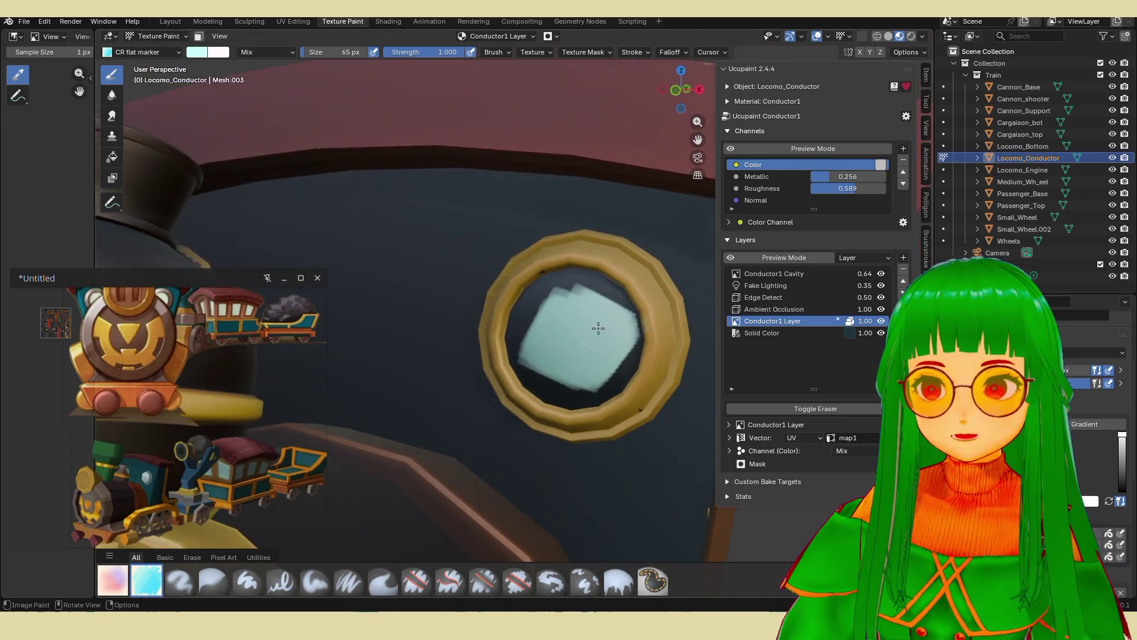
mouse_move(549, 321)
left_mouse_down()
mouse_move(572, 298)
mouse_move(520, 340)
mouse_move(543, 394)
mouse_move(586, 382)
left_mouse_up()
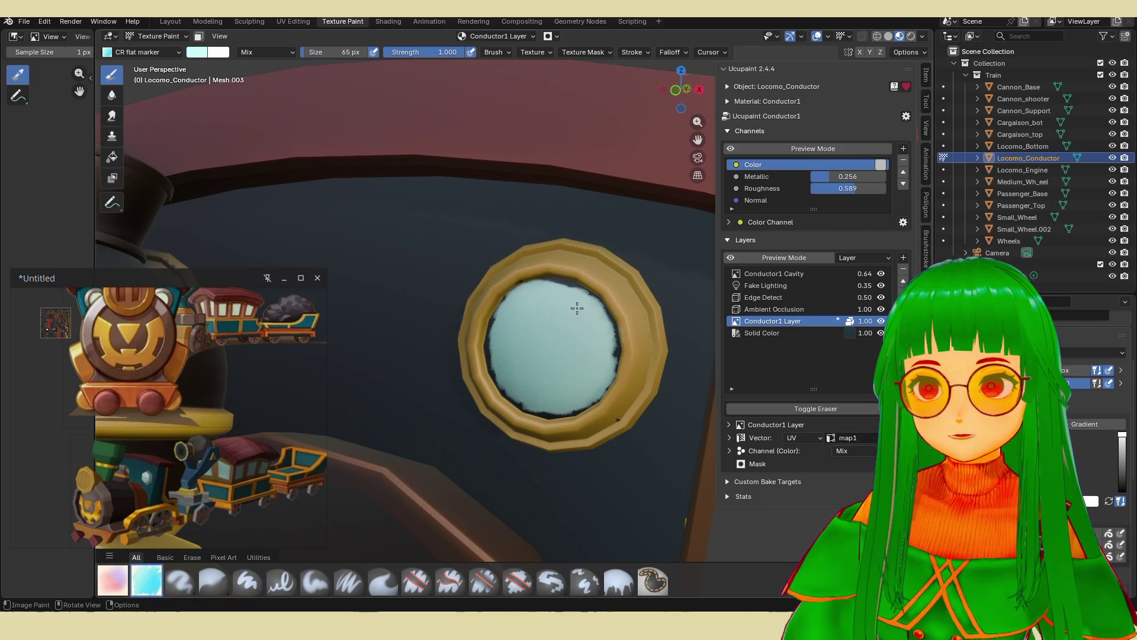
key("ctrl+z")
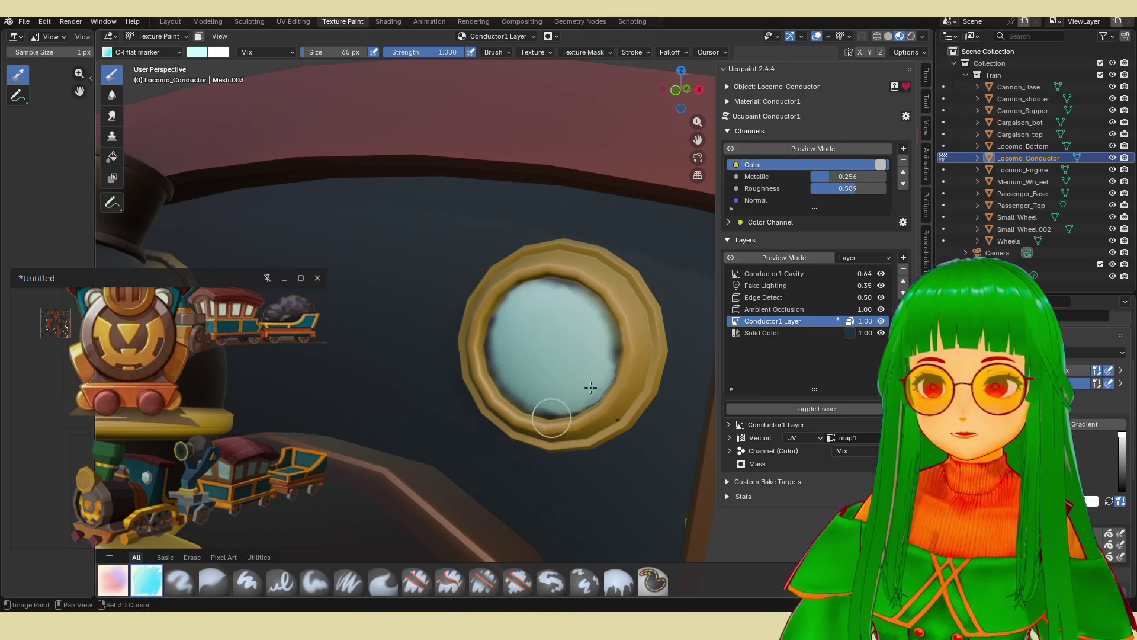
Bring the cab front into view and cover the remaining porthole glass with light blue.
mouse_move(591, 306)
middle_mouse_down()
mouse_move(568, 309)
mouse_move(589, 296)
mouse_move(653, 318)
mouse_move(569, 328)
middle_mouse_up()
scroll(419, 325, "up", 4)
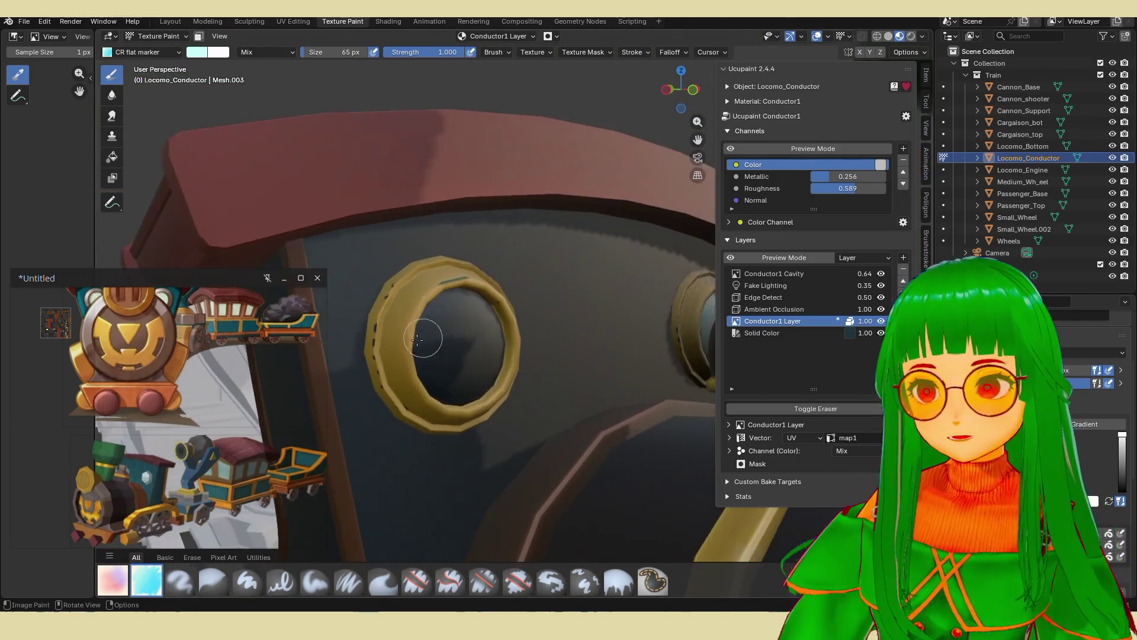
mouse_move(386, 348)
middle_mouse_down("shift")
mouse_move(252, 355)
mouse_move(501, 332)
middle_mouse_up("shift")
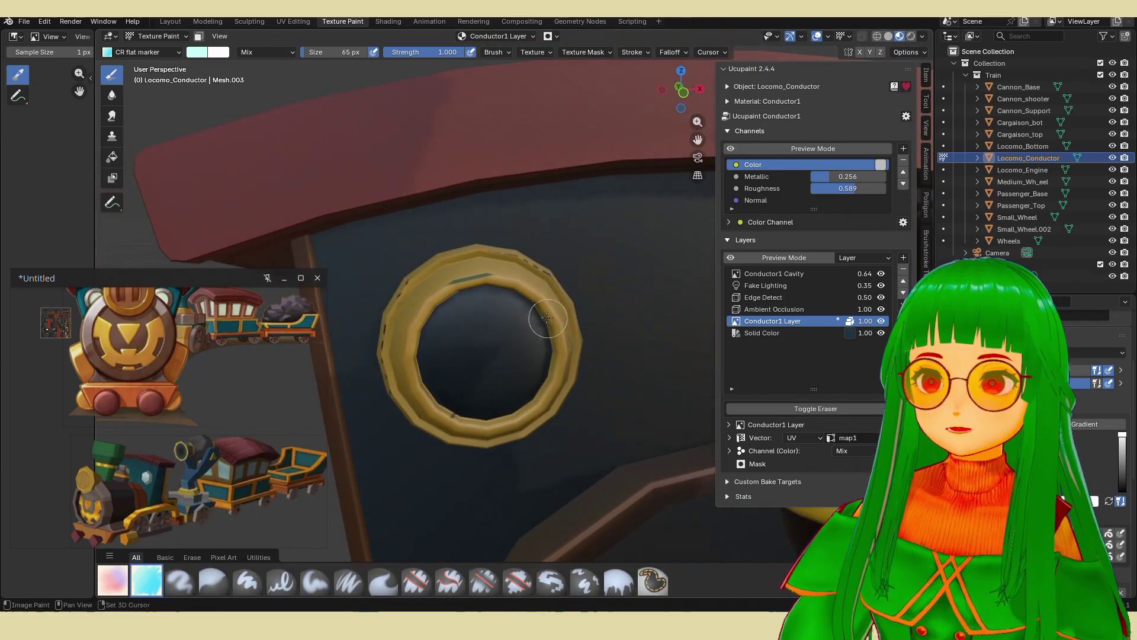
mouse_move(454, 366)
left_mouse_down()
mouse_move(521, 314)
mouse_move(450, 362)
mouse_move(504, 386)
mouse_move(470, 393)
mouse_move(438, 337)
mouse_move(520, 394)
mouse_move(504, 384)
left_mouse_up()
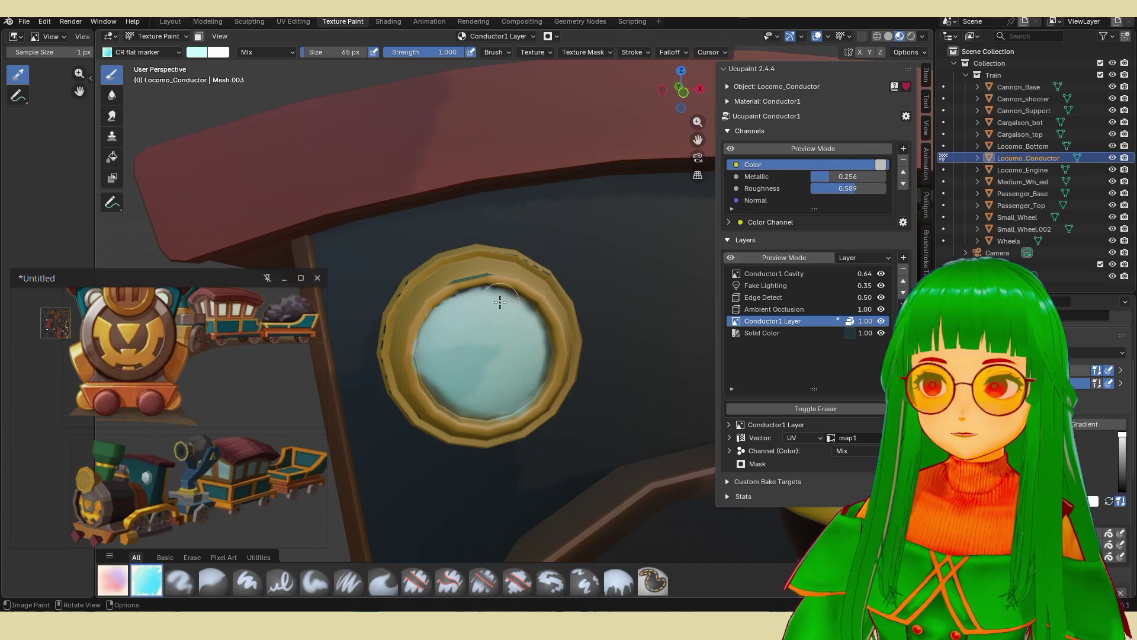
scroll(540, 326, "down", 5)
middle_click_drag(540, 326, 605, 333)
scroll(599, 368, "up", 4)
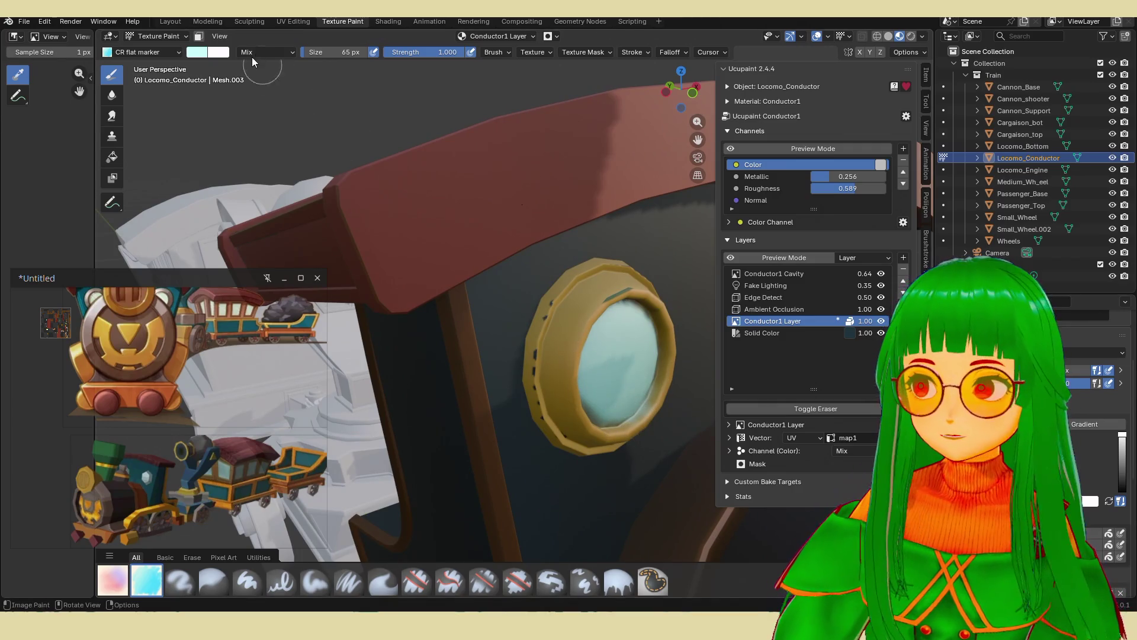
left_click(192, 51)
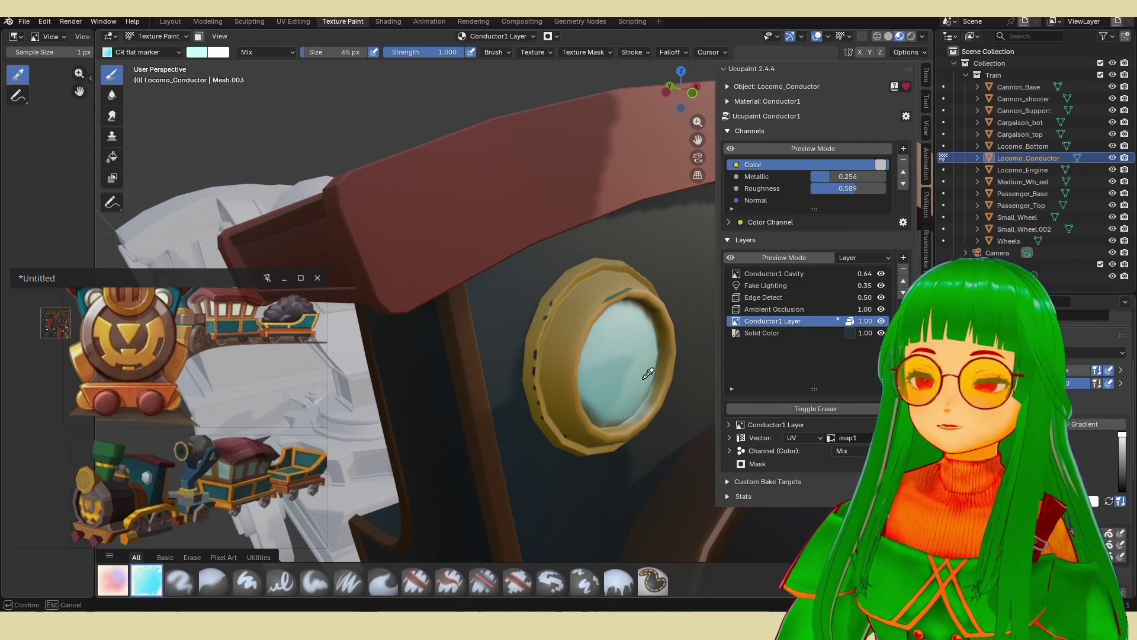
Sample the rim's gold with S and paint over the teal and grey rim streaks.
key("s")
scroll(590, 318, "up", 3)
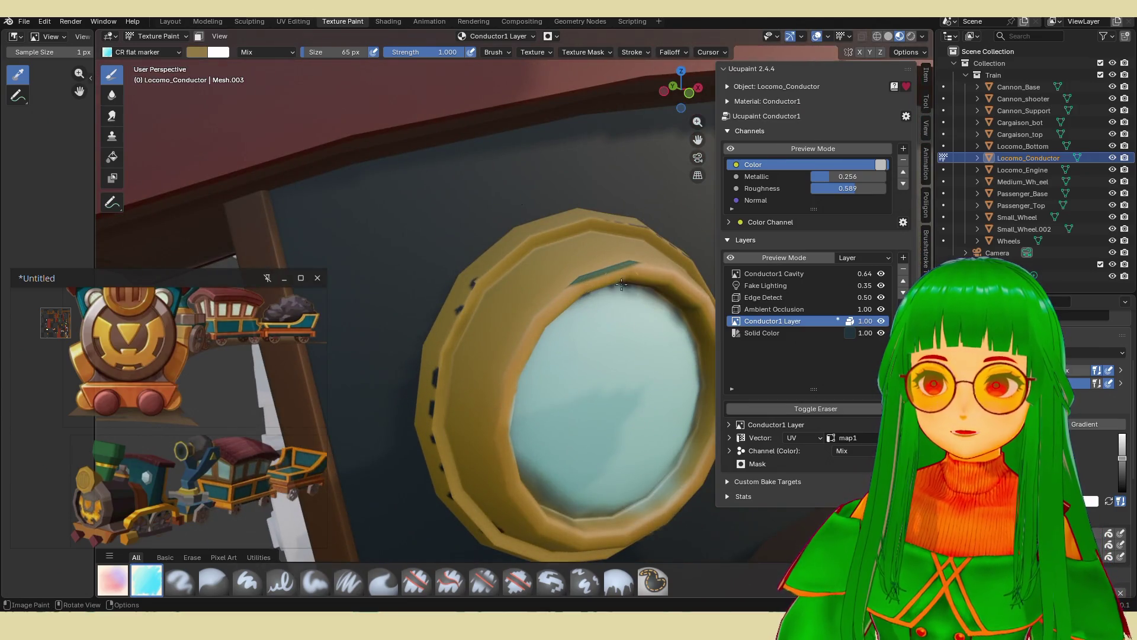
left_click_drag(566, 282, 629, 248)
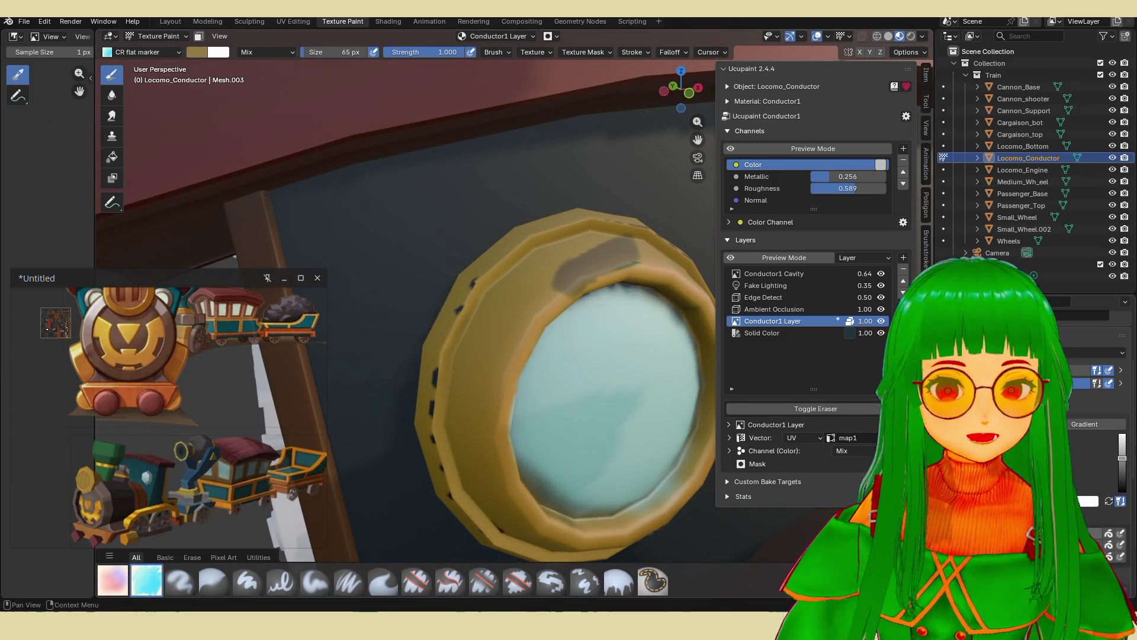
scroll(1097, 503, "down", 4)
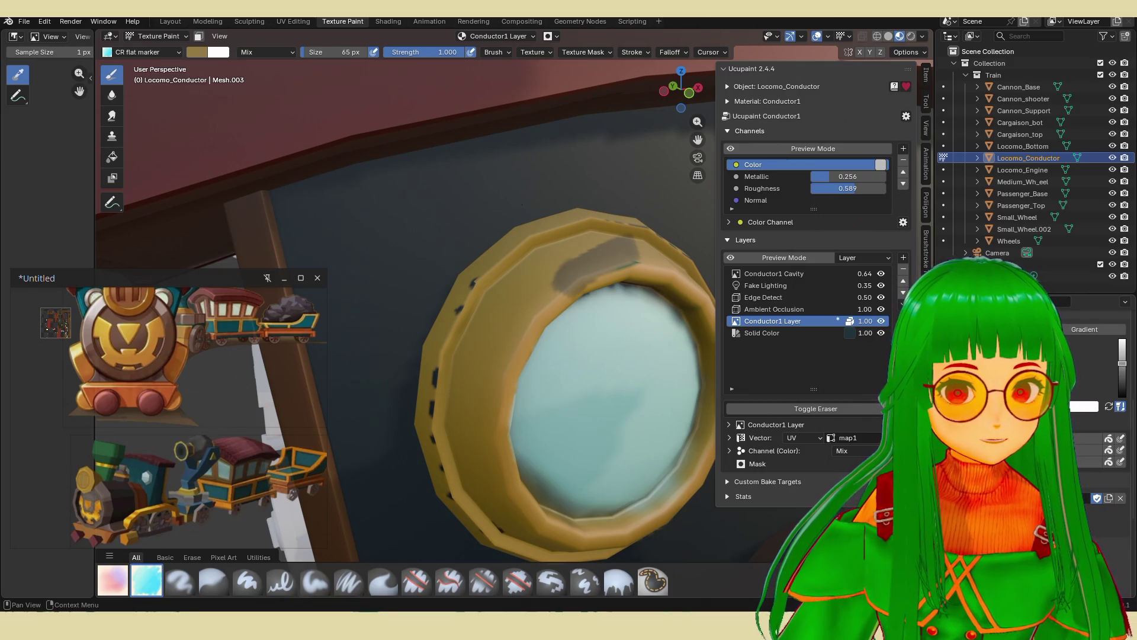
mouse_move(636, 249)
left_mouse_down()
mouse_move(569, 270)
mouse_move(597, 270)
left_mouse_up()
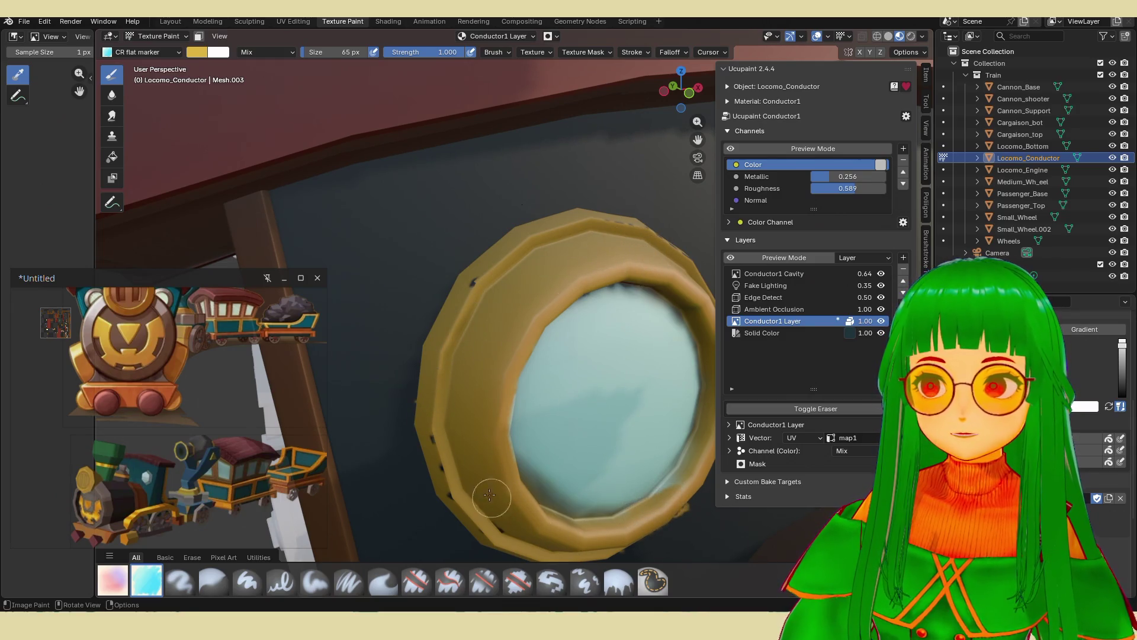
left_click_drag(453, 488, 506, 510)
scroll(542, 463, "down", 3)
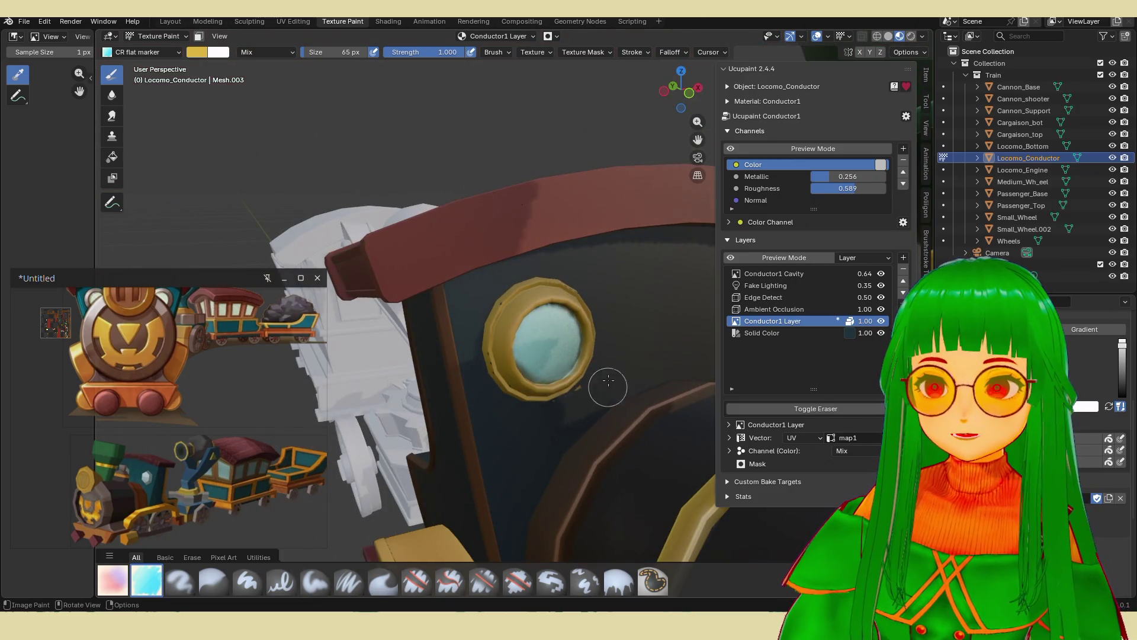
scroll(596, 333, "down", 1)
mouse_move(596, 334)
middle_mouse_down()
mouse_move(581, 358)
mouse_move(588, 365)
mouse_move(662, 399)
mouse_move(616, 438)
mouse_move(482, 405)
middle_mouse_up()
scroll(483, 406, "up", 7)
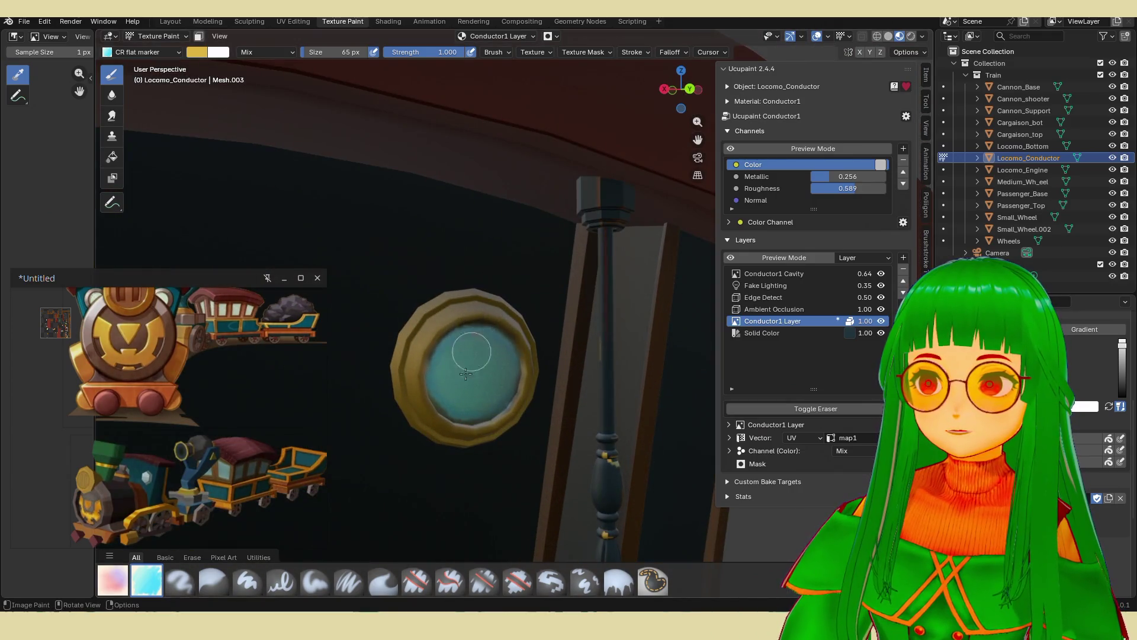
scroll(457, 392, "up", 2)
scroll(457, 392, "down", 5)
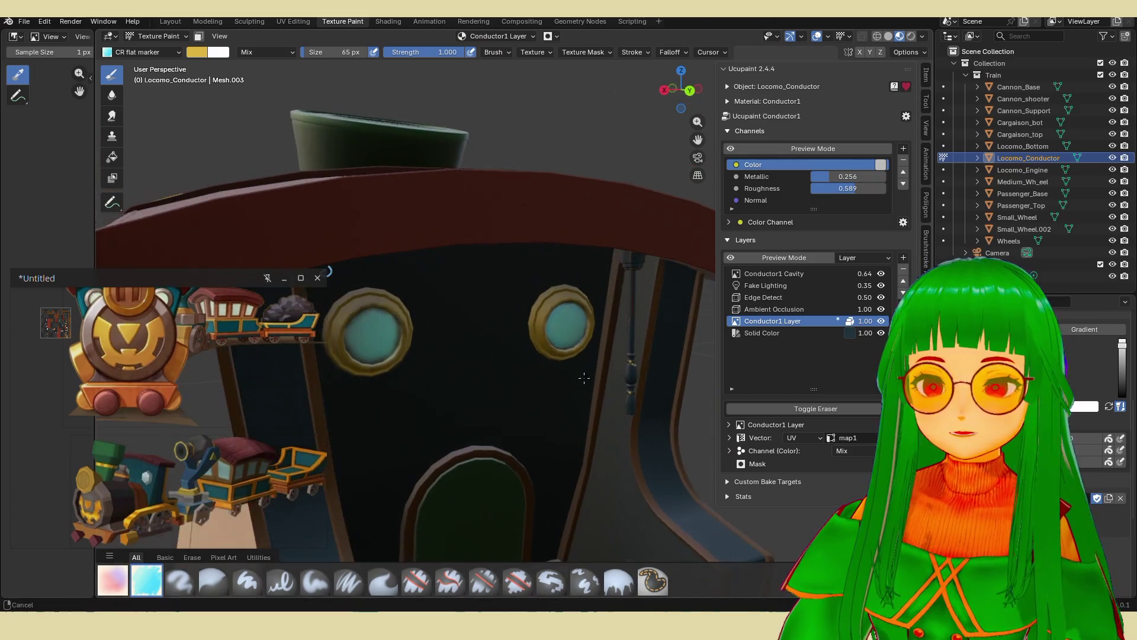
Add a new image layer, Conductor1 Layer 1, on the Roughness channel.
left_click(903, 257)
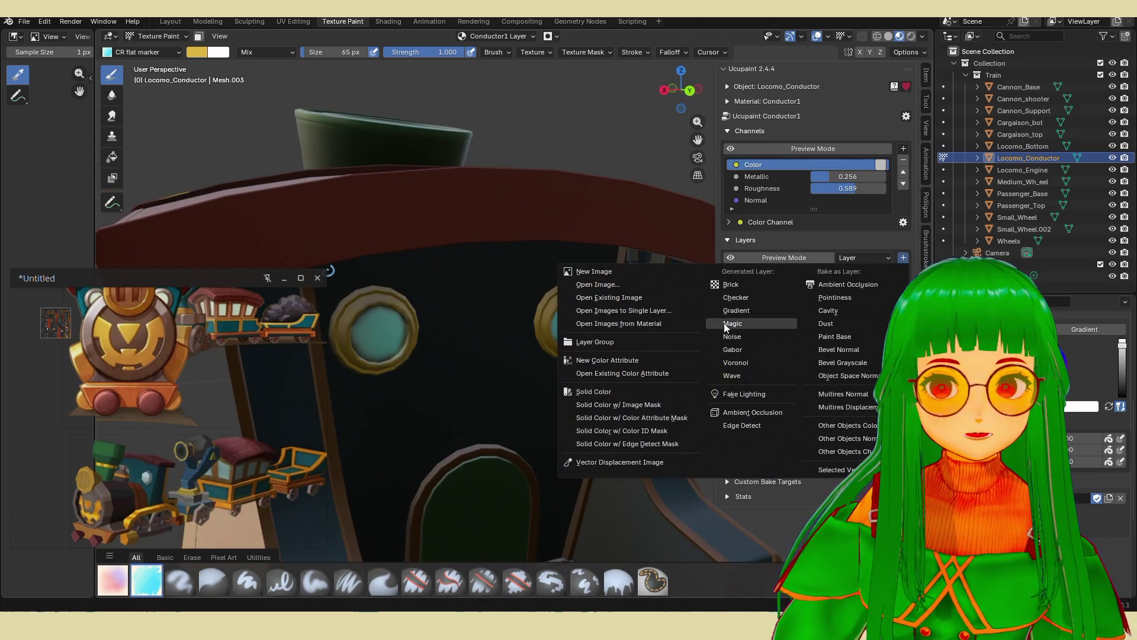
left_click(609, 279)
left_click(638, 290)
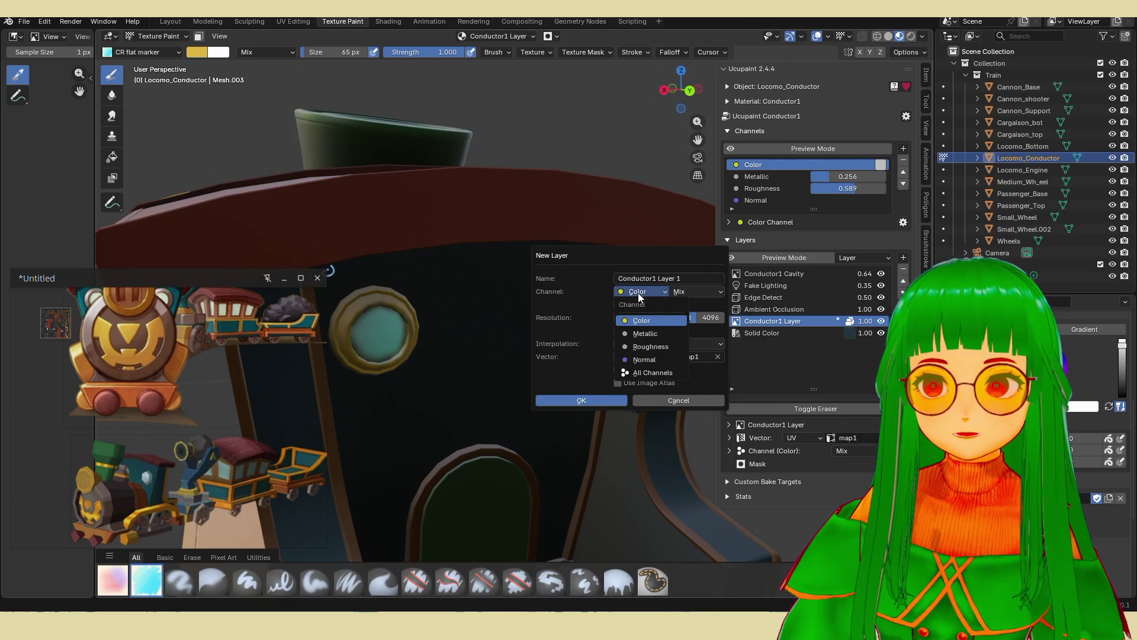
left_click(659, 347)
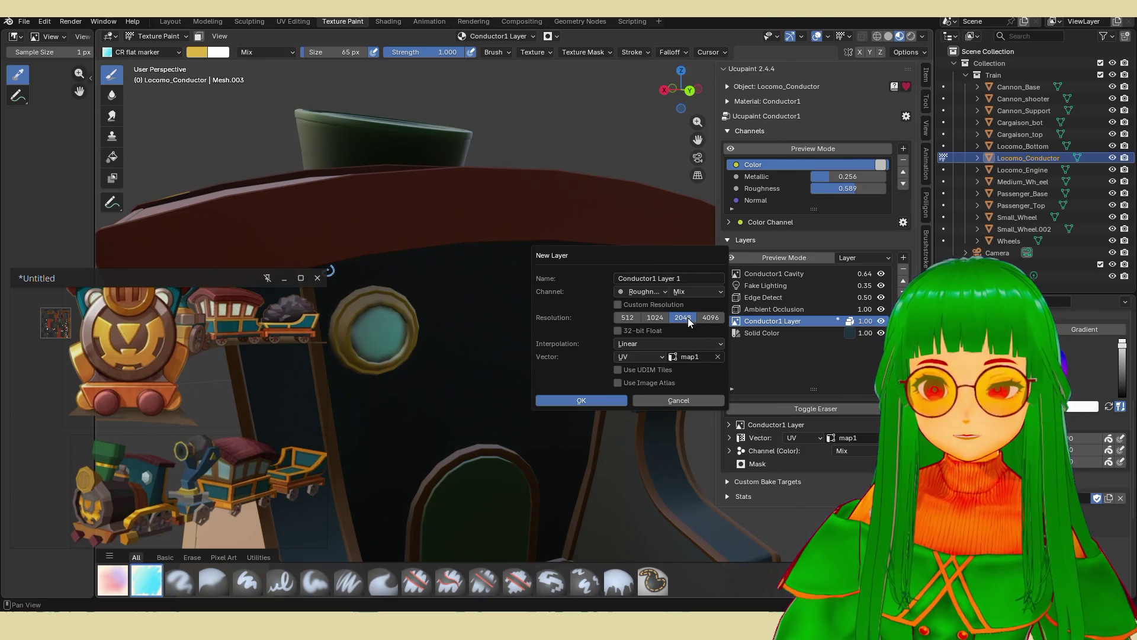
left_click(598, 399)
Set the brush colour to an almost-white grey.
middle_click_drag(595, 385, 575, 328)
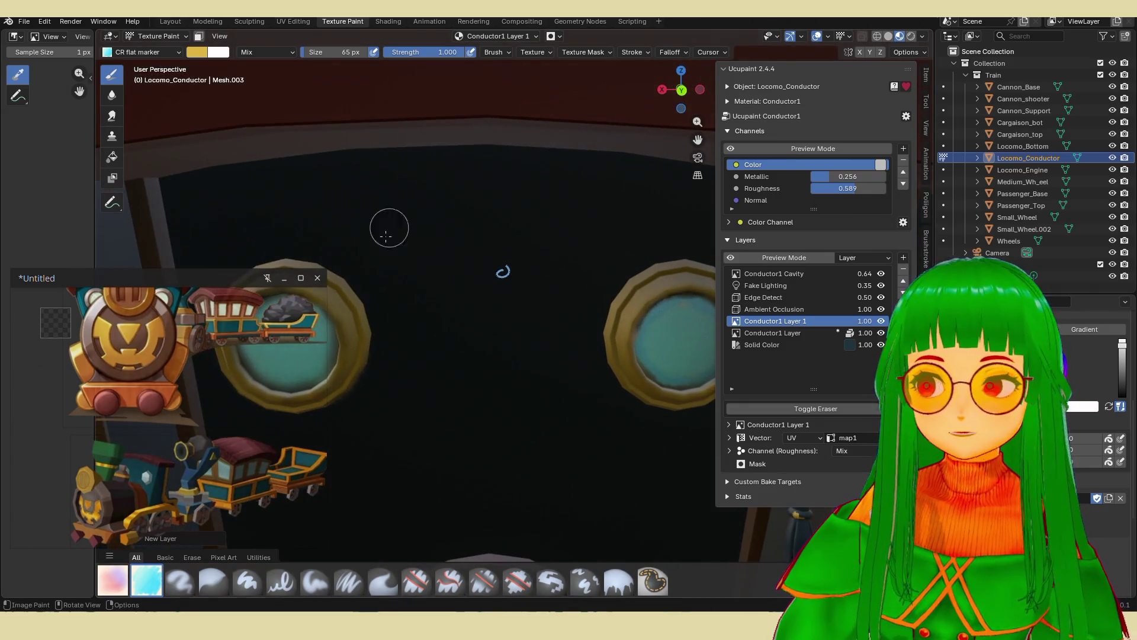
left_click(199, 53)
left_click_drag(223, 89, 236, 109)
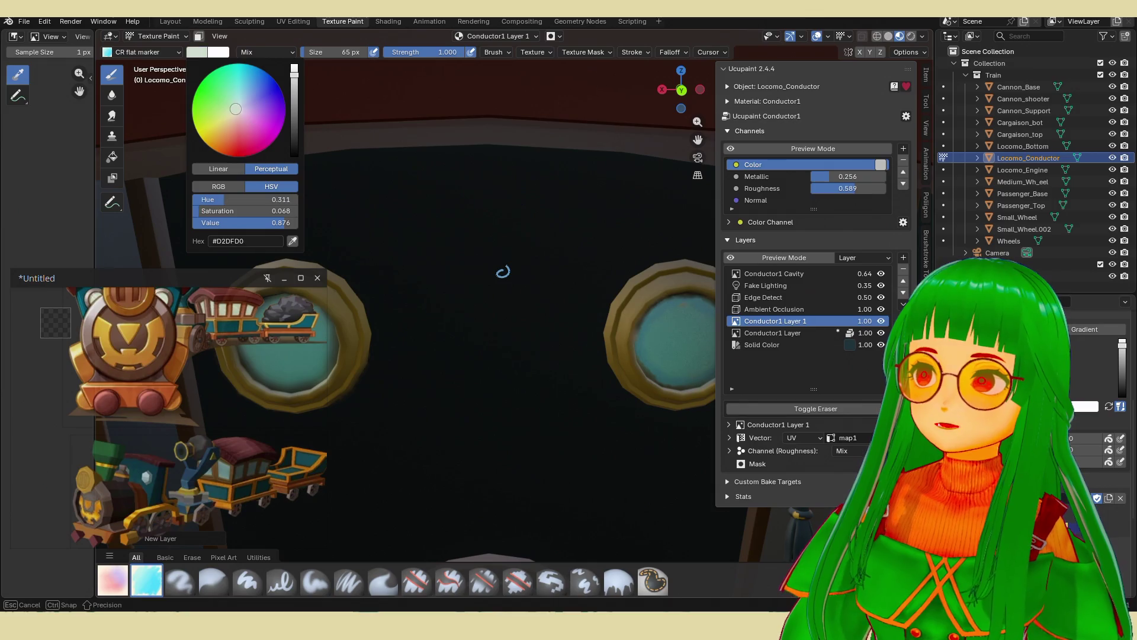
Turn the view to face the cab porthole, then paint a near-white trial stroke and undo it.
mouse_move(556, 238)
middle_mouse_down()
mouse_move(437, 264)
mouse_move(563, 358)
mouse_move(537, 340)
mouse_move(452, 343)
middle_mouse_up()
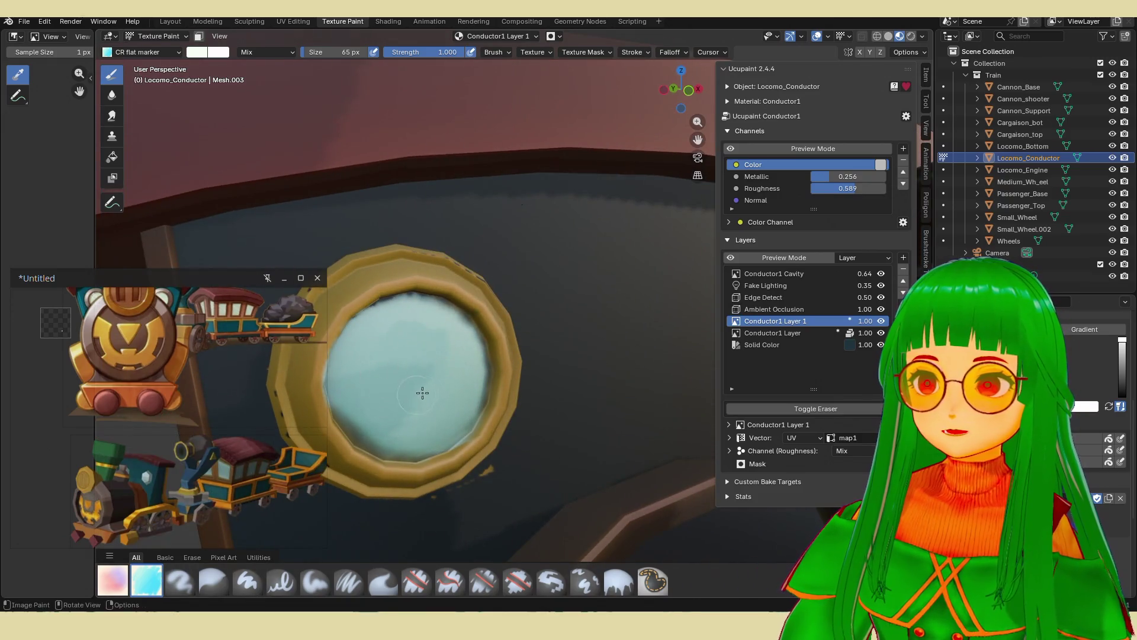
middle_click_drag(418, 394, 466, 370)
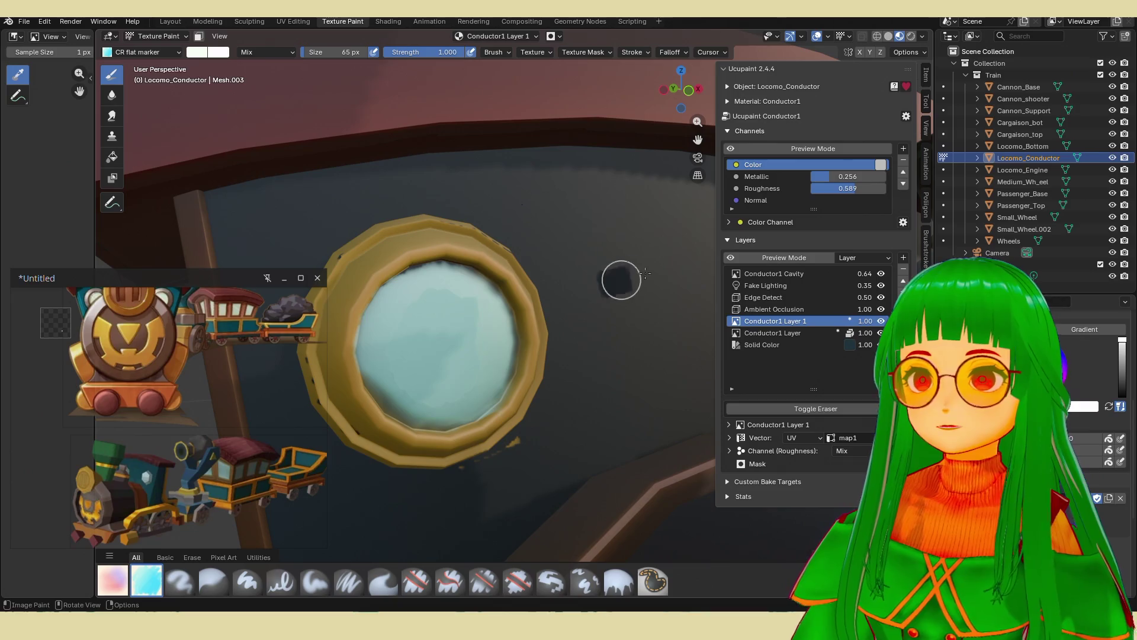
left_click_drag(611, 279, 677, 284)
key("ctrl+z")
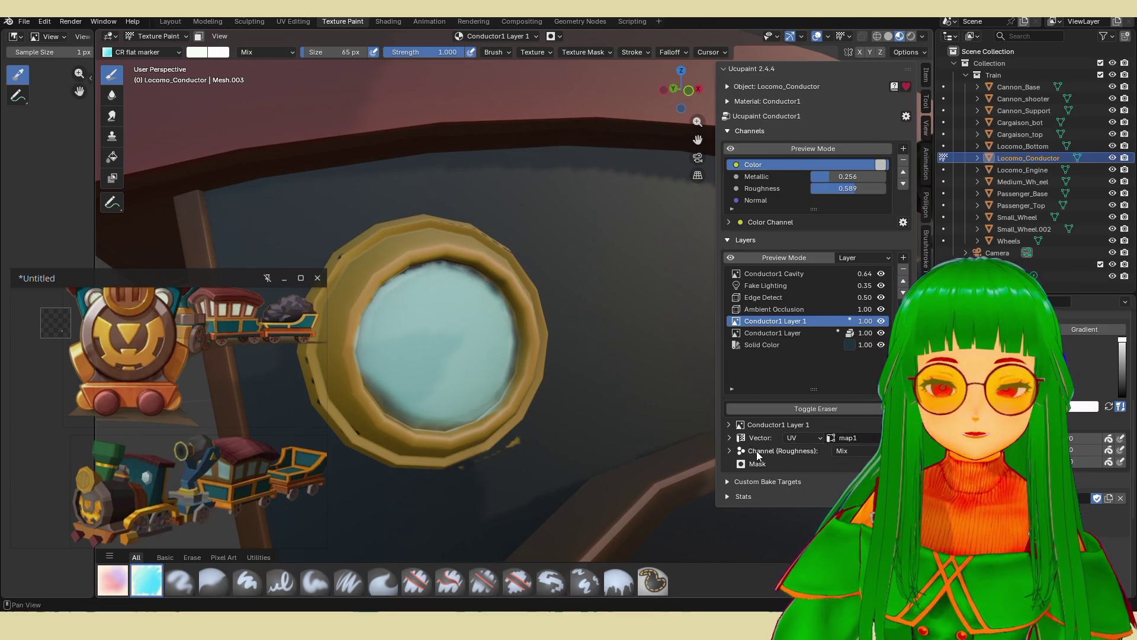
Enable Metallic on Conductor1 Layer 1 and paint the porthole glass, undoing a wall stroke.
left_click(729, 450)
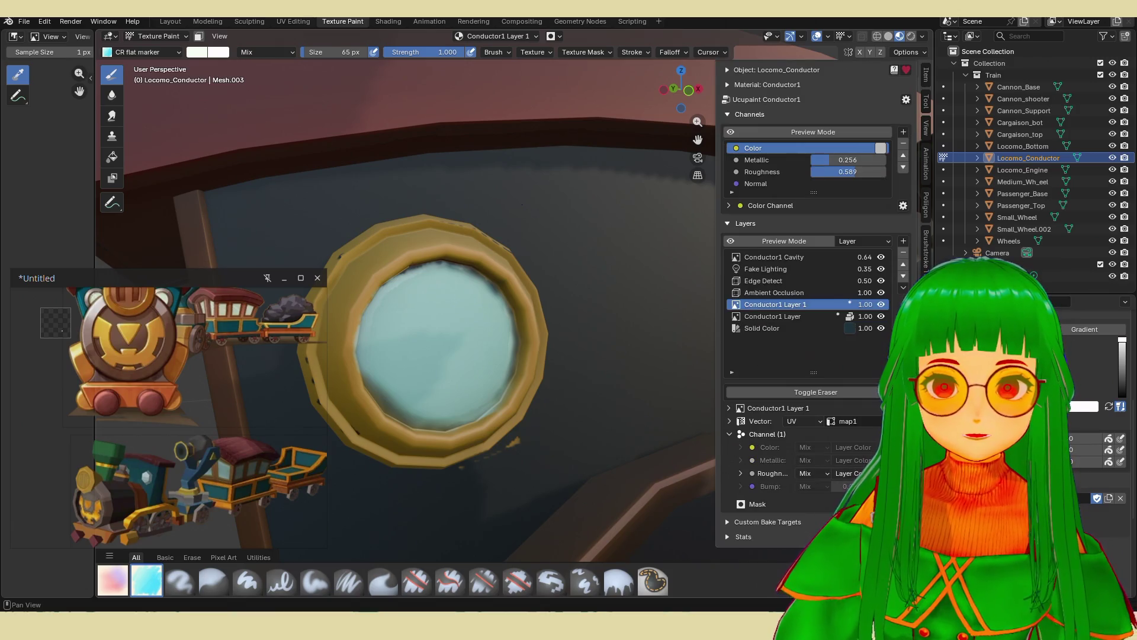
left_click(883, 460)
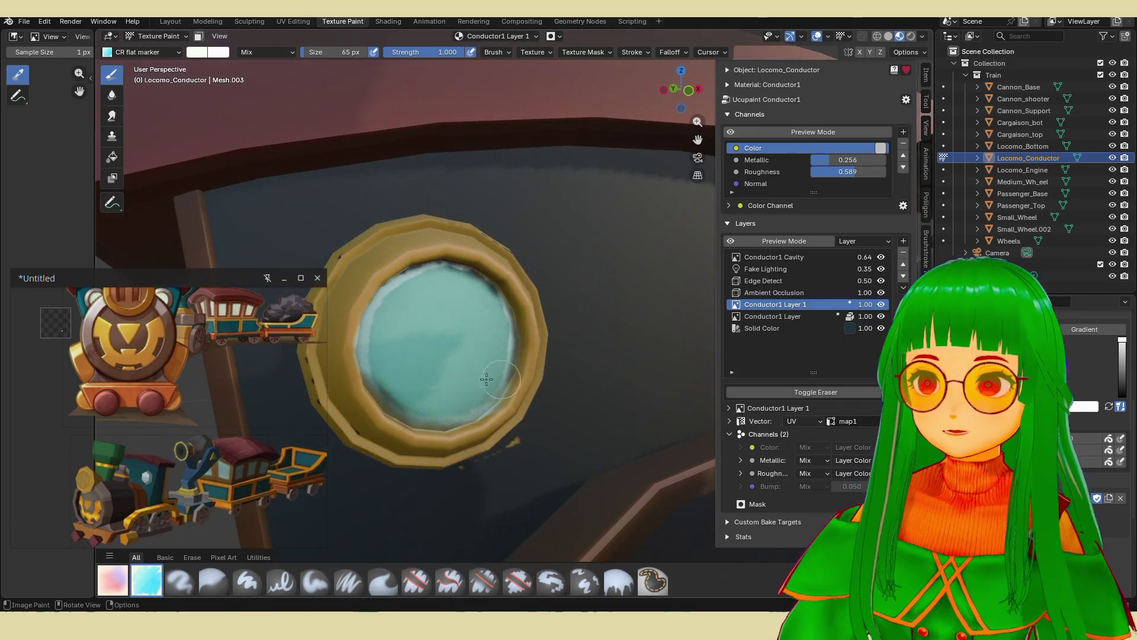
mouse_move(417, 287)
left_mouse_down()
mouse_move(391, 296)
mouse_move(419, 289)
left_mouse_up()
mouse_move(493, 382)
left_mouse_down()
mouse_move(453, 394)
mouse_move(381, 339)
mouse_move(394, 382)
mouse_move(448, 404)
left_mouse_up()
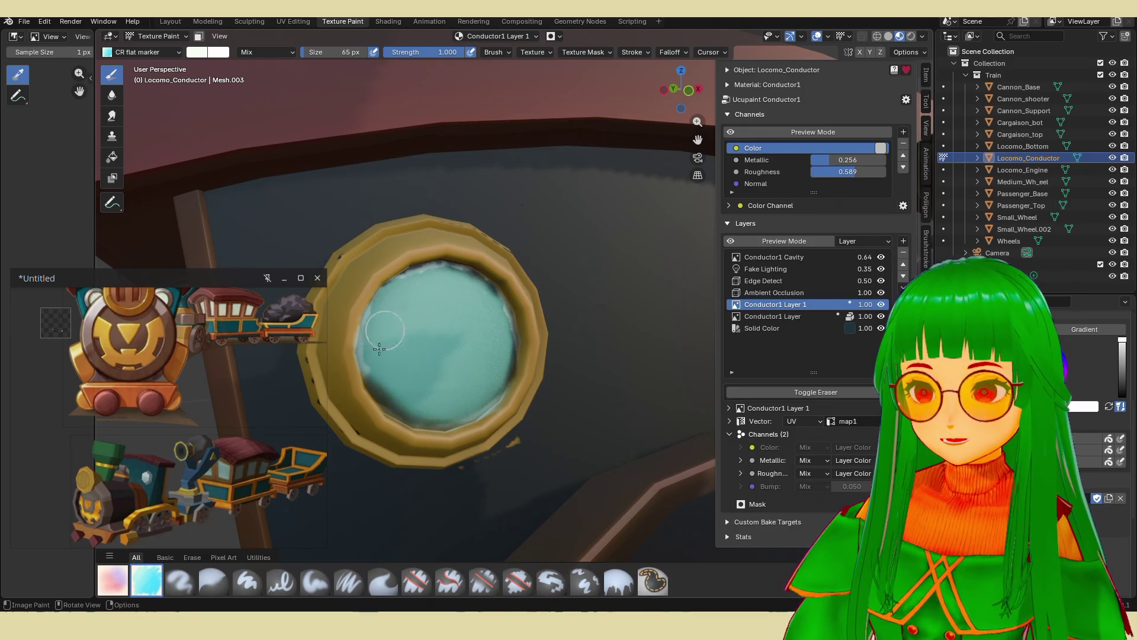
mouse_move(619, 217)
left_mouse_down()
mouse_move(607, 283)
mouse_move(685, 287)
left_mouse_up()
key("ctrl+z")
From a face-on view, paint the whole porthole glass evenly, covering its light upper rim and right edge.
mouse_move(686, 293)
middle_mouse_down()
mouse_move(628, 314)
mouse_move(516, 391)
middle_mouse_up()
mouse_move(469, 283)
middle_mouse_down()
mouse_move(472, 322)
mouse_move(479, 308)
mouse_move(452, 292)
mouse_move(547, 331)
middle_mouse_up()
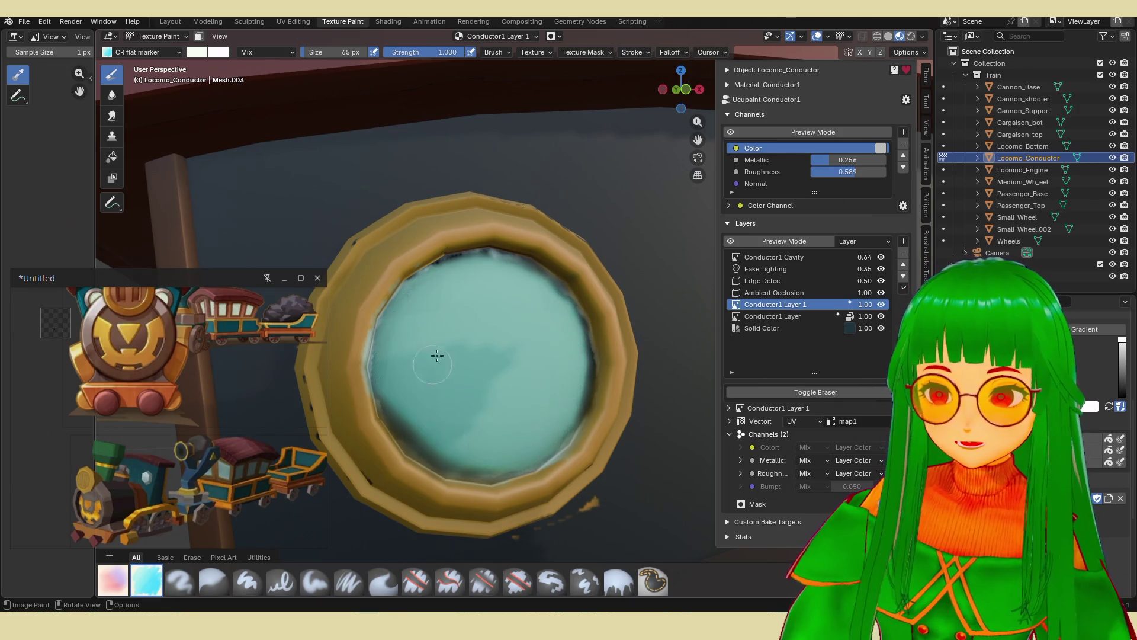
mouse_move(509, 393)
middle_mouse_down()
mouse_move(498, 426)
mouse_move(563, 431)
mouse_move(612, 375)
mouse_move(547, 396)
mouse_move(555, 334)
middle_mouse_up()
mouse_move(593, 324)
left_mouse_down()
mouse_move(591, 338)
mouse_move(521, 332)
mouse_move(506, 372)
mouse_move(489, 325)
mouse_move(519, 371)
left_mouse_up()
left_click_drag(493, 325, 497, 337)
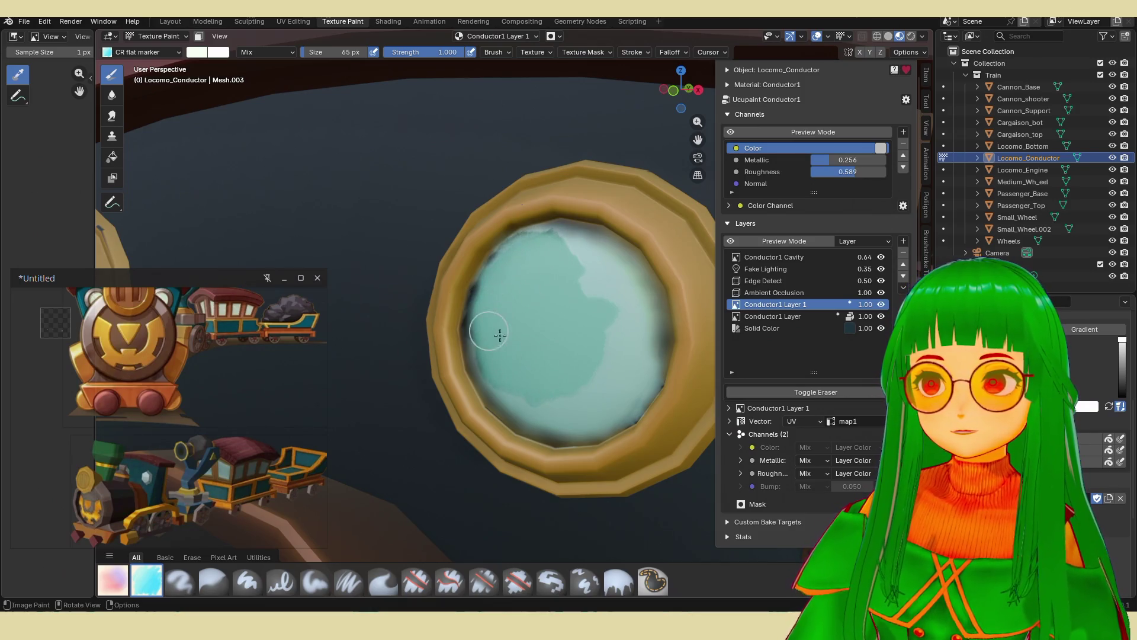
mouse_move(549, 397)
left_mouse_down()
mouse_move(541, 407)
mouse_move(575, 408)
mouse_move(563, 420)
mouse_move(599, 421)
mouse_move(640, 379)
mouse_move(631, 284)
mouse_move(654, 349)
mouse_move(597, 253)
mouse_move(606, 284)
left_mouse_up()
mouse_move(542, 245)
left_mouse_down()
mouse_move(587, 238)
mouse_move(637, 279)
left_mouse_up()
mouse_move(598, 240)
left_mouse_down()
mouse_move(507, 233)
mouse_move(618, 286)
left_mouse_up()
mouse_move(646, 323)
left_mouse_down()
mouse_move(657, 373)
mouse_move(546, 253)
left_mouse_up()
scroll(549, 248, "down", 8)
scroll(526, 312, "up", 10)
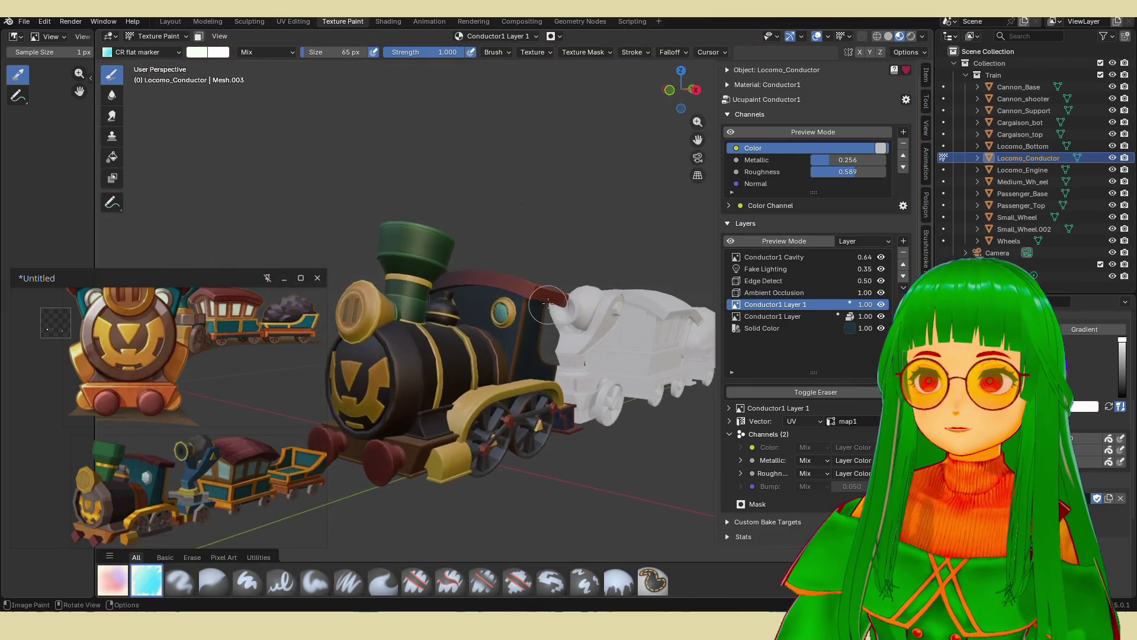
Repaint the cab porthole glass with the CR flat marker as a smoother, lighter teal.
mouse_move(526, 313)
middle_mouse_down()
mouse_move(379, 328)
mouse_move(589, 355)
middle_mouse_up()
scroll(379, 329, "down", 3)
scroll(374, 329, "up", 4)
scroll(592, 358, "up", 3)
mouse_move(503, 339)
left_mouse_down()
mouse_move(523, 363)
mouse_move(498, 317)
mouse_move(462, 333)
mouse_move(469, 353)
left_mouse_up()
mouse_move(515, 304)
left_mouse_down()
mouse_move(550, 347)
mouse_move(534, 384)
mouse_move(514, 392)
mouse_move(525, 387)
left_mouse_up()
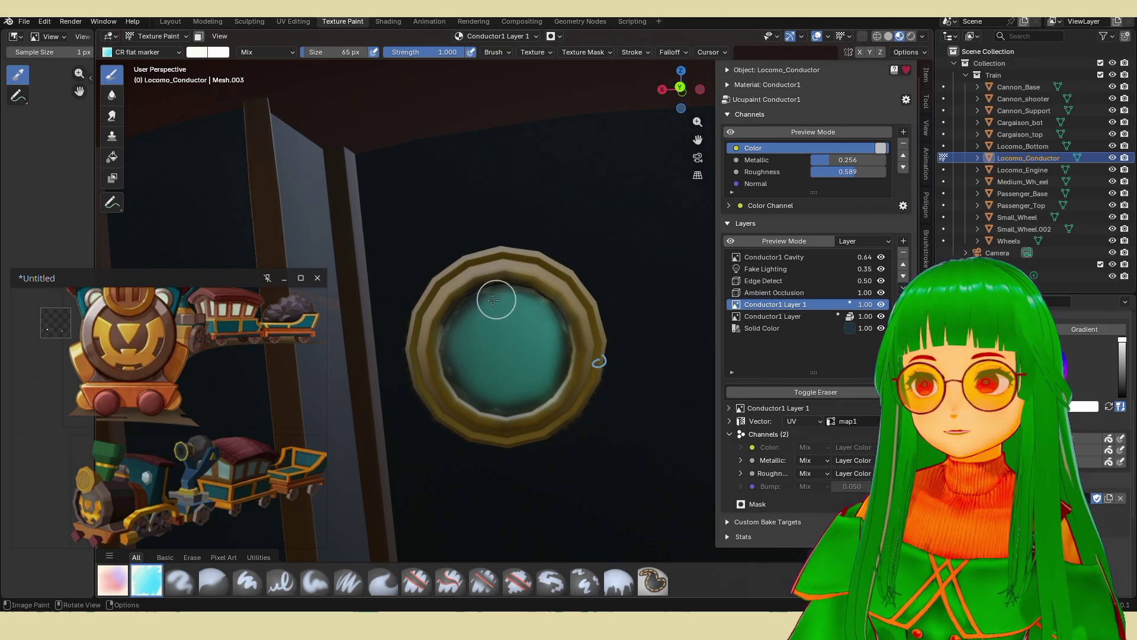
Darken the light centre patch of the glass, then zoom until the porthole fills the view.
mouse_move(496, 328)
middle_mouse_down()
mouse_move(521, 355)
mouse_move(598, 368)
mouse_move(548, 340)
mouse_move(581, 338)
mouse_move(548, 343)
mouse_move(579, 348)
mouse_move(435, 339)
mouse_move(602, 314)
mouse_move(599, 305)
middle_mouse_up()
mouse_move(598, 336)
left_mouse_down()
mouse_move(568, 337)
mouse_move(624, 307)
mouse_move(619, 297)
mouse_move(619, 319)
mouse_move(595, 278)
mouse_move(554, 296)
mouse_move(585, 348)
left_mouse_up()
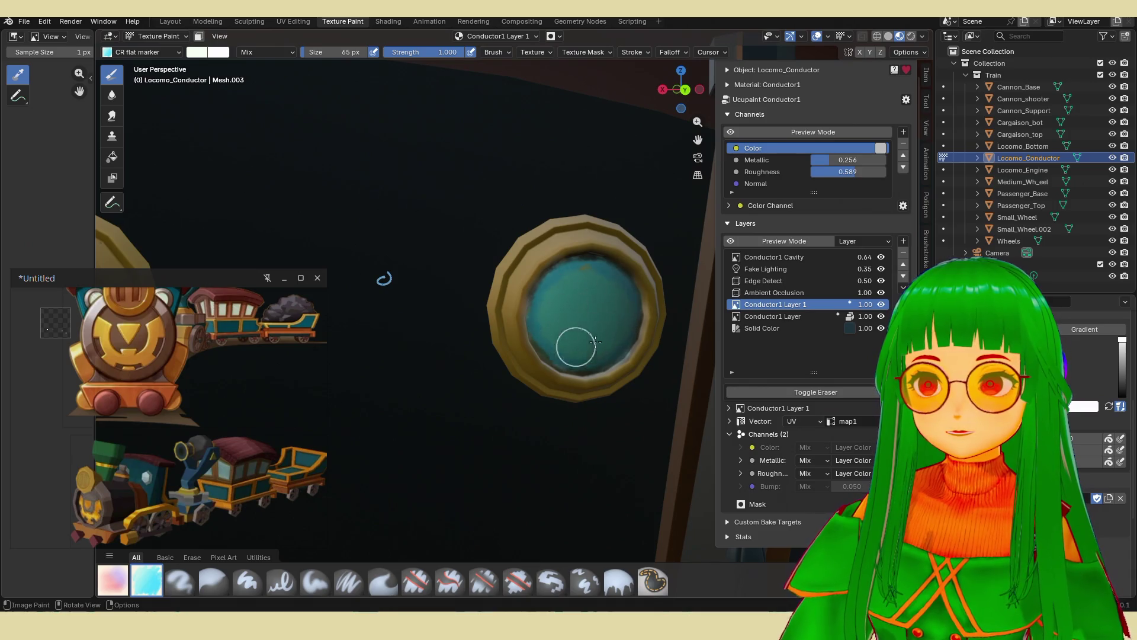
scroll(586, 290, "down", 5)
middle_click_drag(497, 327, 538, 315)
scroll(527, 317, "up", 6)
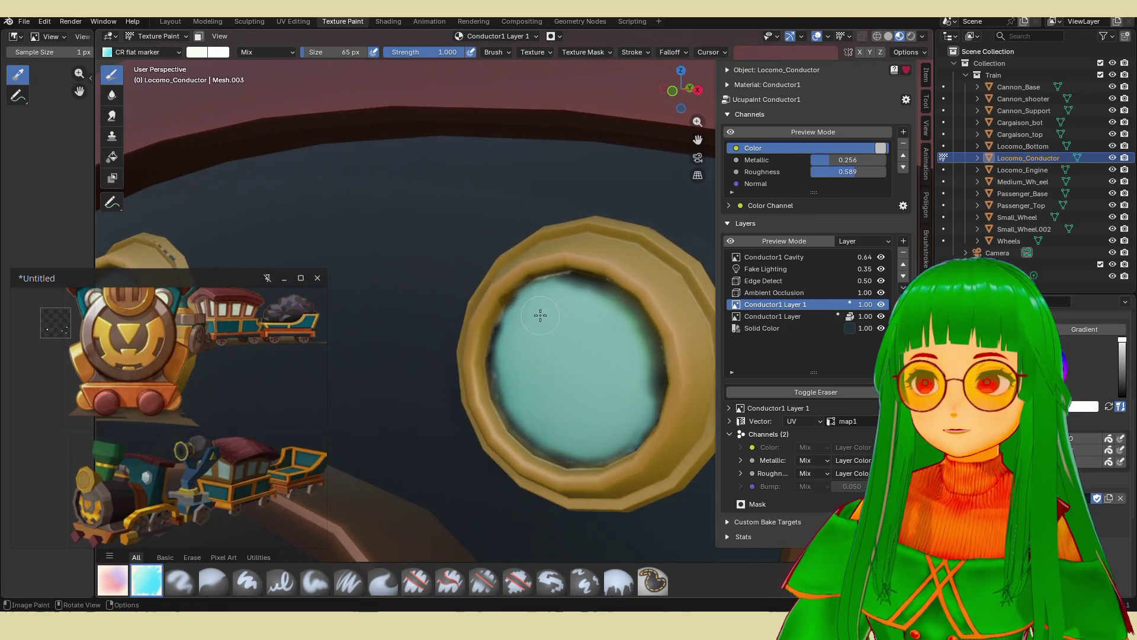
On Conductor1 Layer, sample the rim's tan colour and paint over the dark shadow inside the rim.
left_click(795, 317)
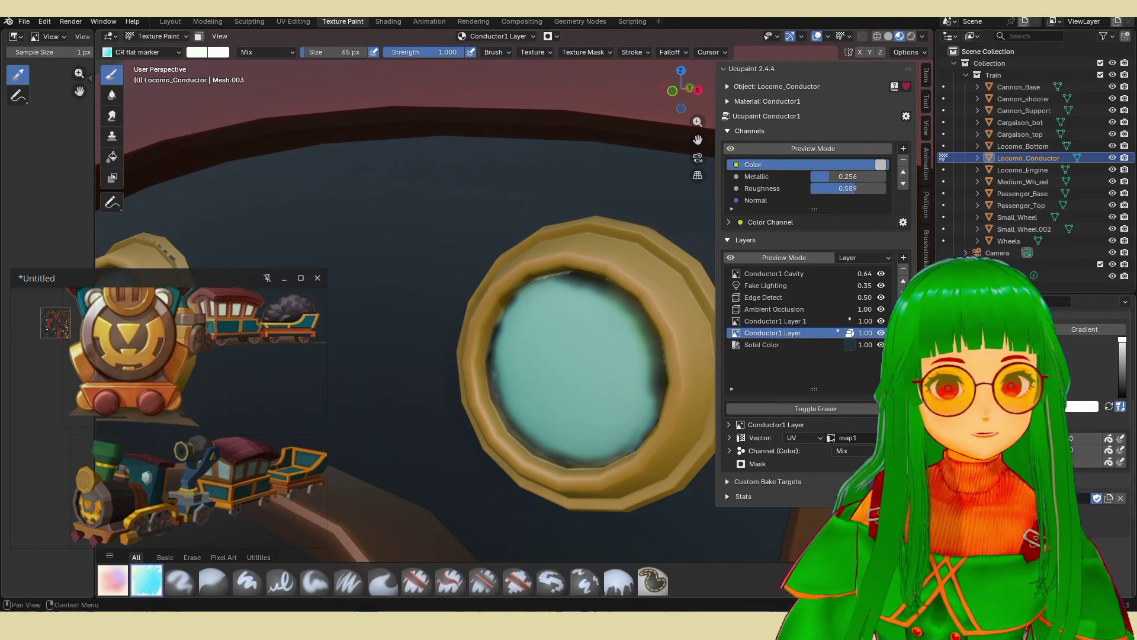
key("s")
mouse_move(493, 341)
left_mouse_down()
mouse_move(486, 314)
mouse_move(500, 292)
mouse_move(492, 385)
mouse_move(483, 365)
mouse_move(503, 415)
mouse_move(553, 456)
mouse_move(641, 432)
mouse_move(663, 391)
mouse_move(661, 356)
mouse_move(598, 287)
mouse_move(507, 300)
left_mouse_up()
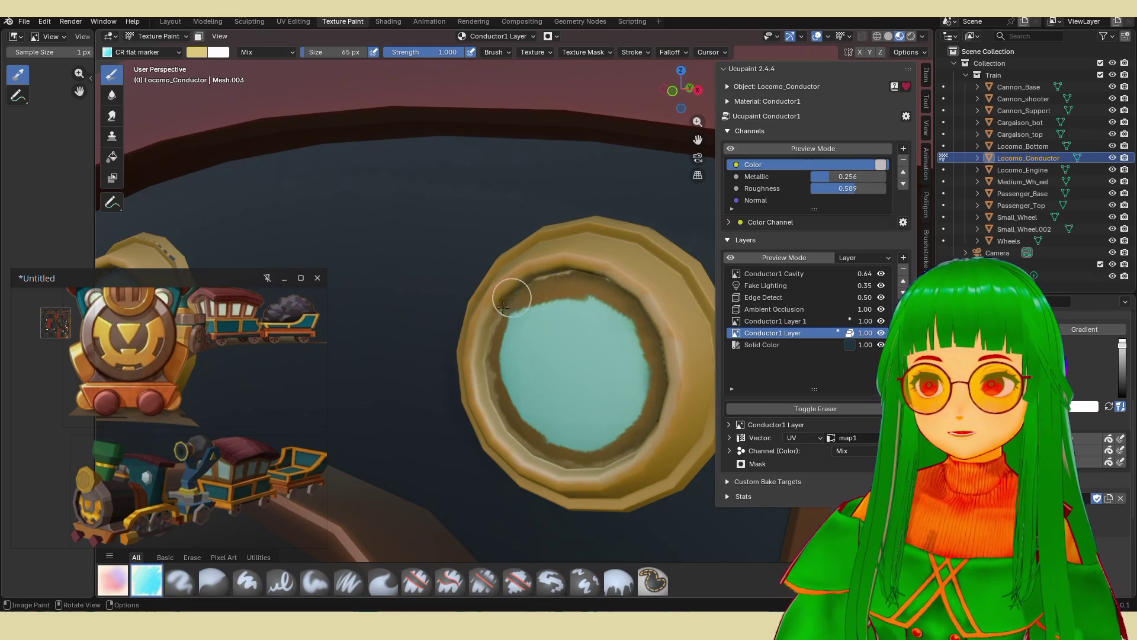
mouse_move(610, 272)
middle_mouse_down()
mouse_move(687, 302)
mouse_move(609, 287)
mouse_move(627, 279)
mouse_move(604, 273)
middle_mouse_up()
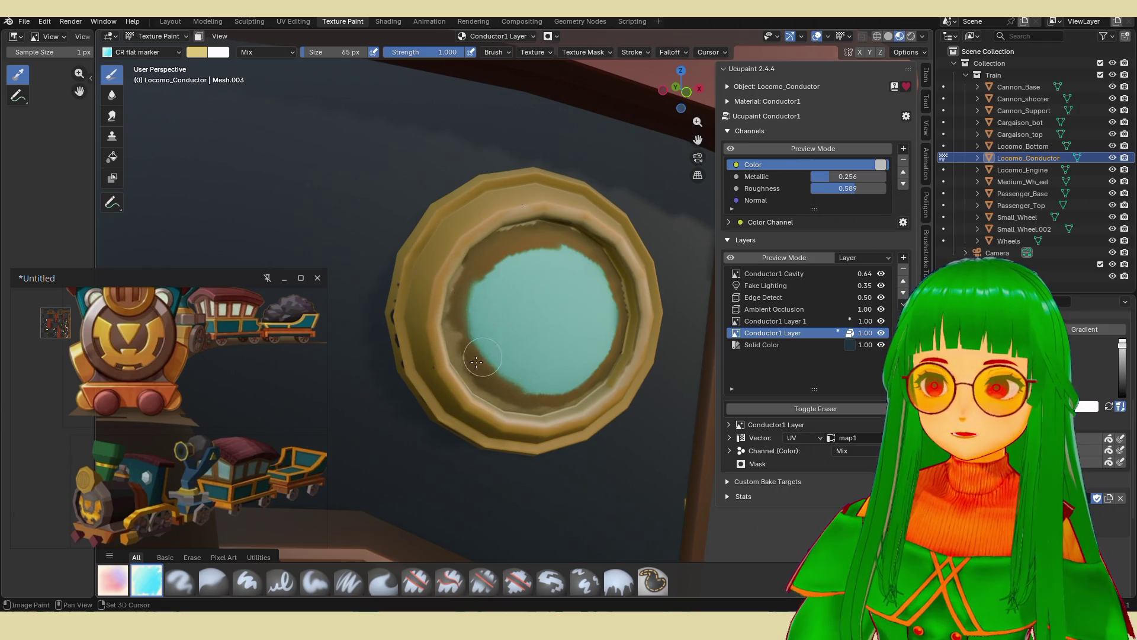
left_click(383, 580)
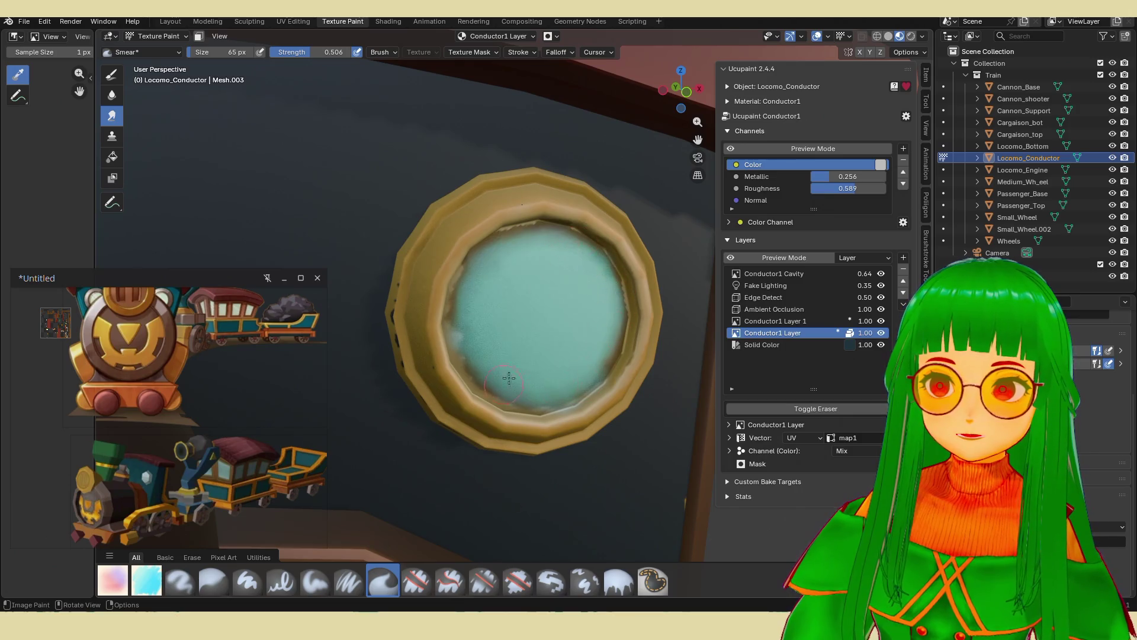
Paint a brown band along the porthole's inner rim with the flat marker and smear it into the glass.
mouse_move(473, 330)
middle_mouse_down()
mouse_move(510, 338)
mouse_move(452, 343)
mouse_move(412, 364)
mouse_move(435, 323)
mouse_move(524, 338)
mouse_move(507, 350)
mouse_move(516, 355)
middle_mouse_up()
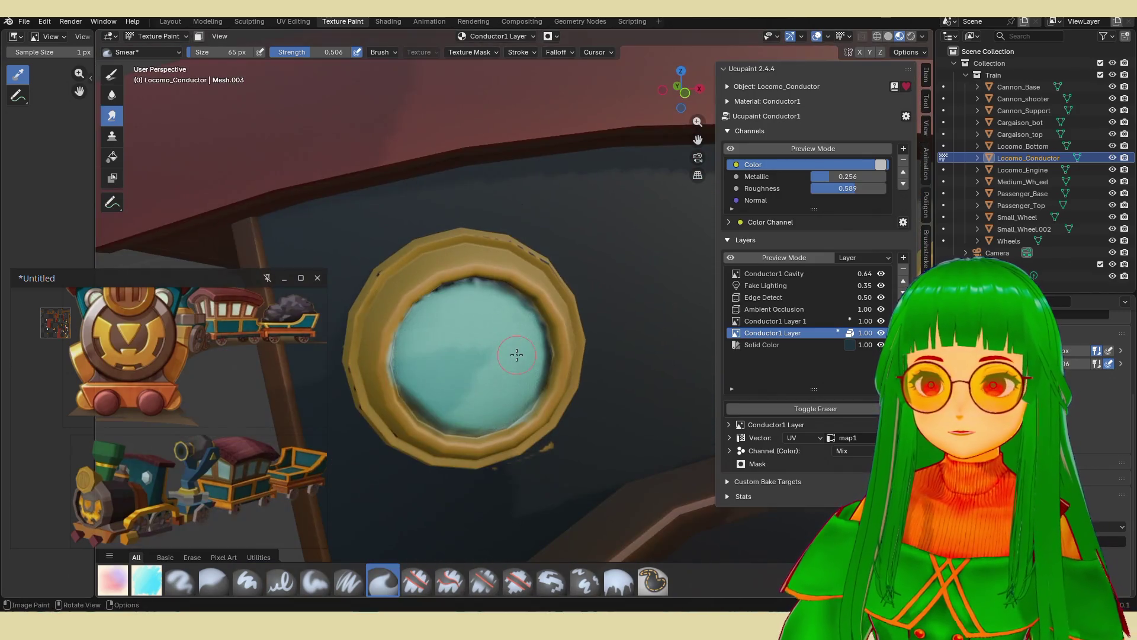
left_click(146, 580)
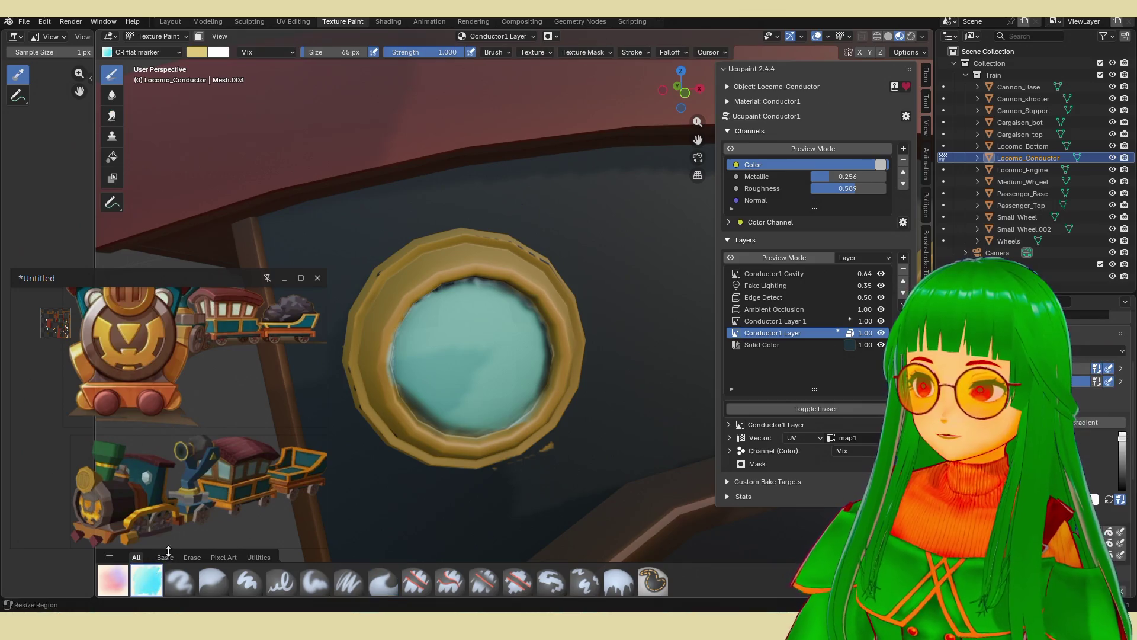
mouse_move(435, 299)
left_mouse_down()
mouse_move(465, 283)
mouse_move(508, 293)
mouse_move(536, 335)
mouse_move(530, 386)
mouse_move(474, 414)
mouse_move(417, 370)
mouse_move(398, 322)
mouse_move(428, 408)
left_mouse_up()
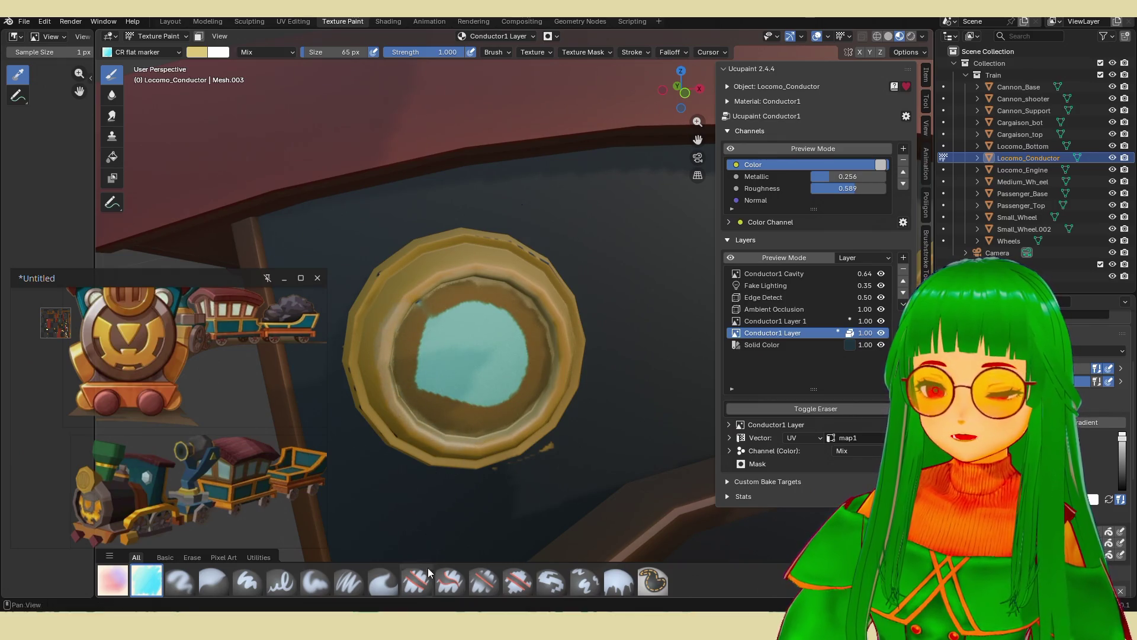
left_click(382, 581)
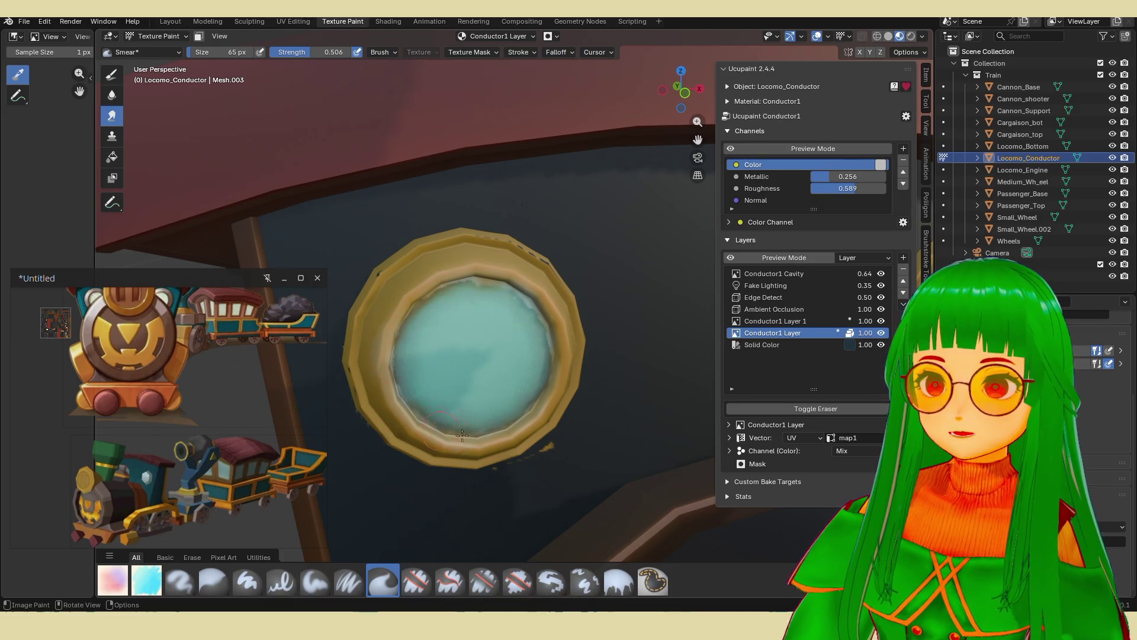
scroll(495, 281, "down", 10)
middle_click_drag(518, 290, 604, 293)
Paint brown inside the porthole's upper-left rim and darken the lower-left of the glass.
scroll(580, 293, "up", 6)
scroll(592, 289, "up", 4)
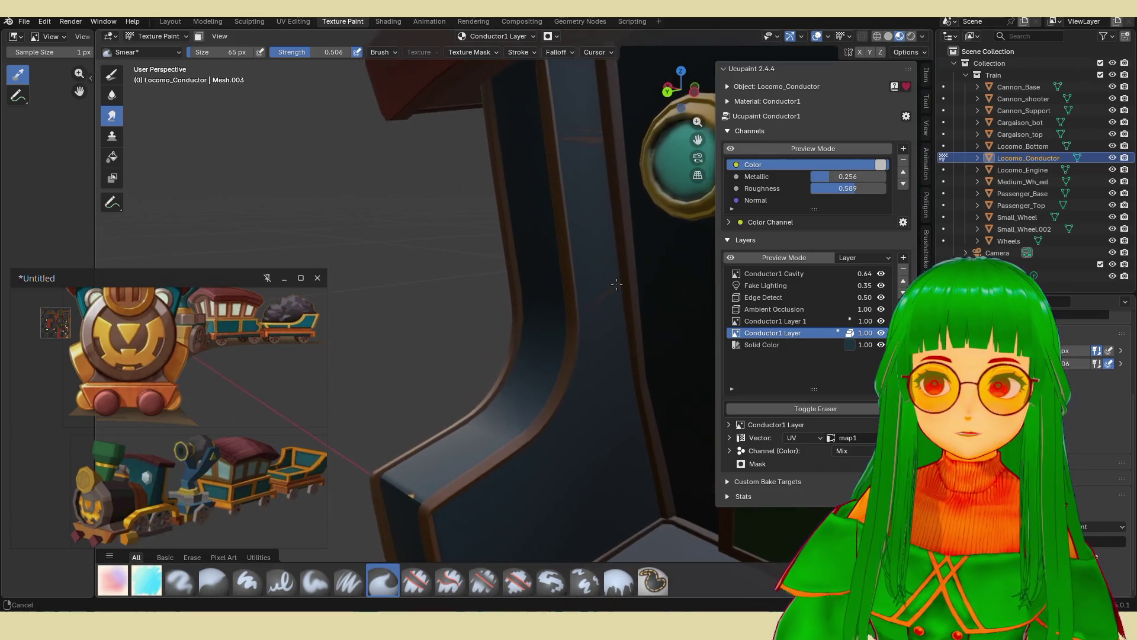
scroll(533, 326, "down", 2)
scroll(447, 224, "down", 3)
scroll(459, 239, "up", 4)
scroll(439, 208, "down", 3)
mouse_move(439, 208)
middle_mouse_down()
mouse_move(471, 302)
mouse_move(628, 303)
mouse_move(407, 317)
mouse_move(610, 254)
mouse_move(492, 328)
mouse_move(576, 358)
middle_mouse_up()
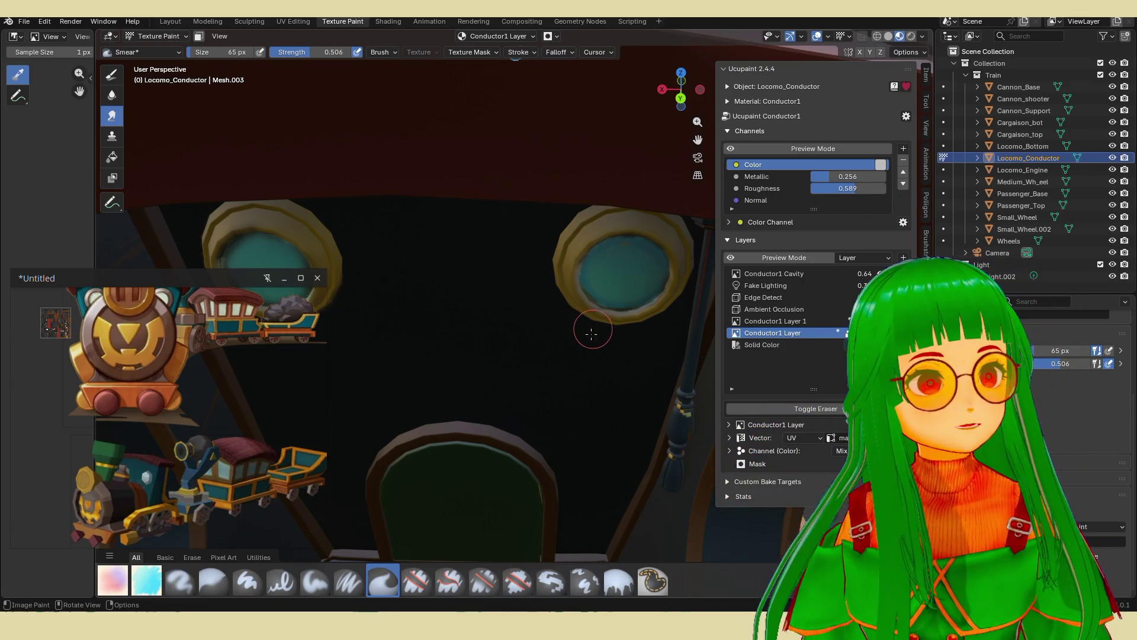
middle_click_drag(450, 278, 440, 254)
middle_click_drag(513, 194, 510, 198)
scroll(510, 198, "up", 3)
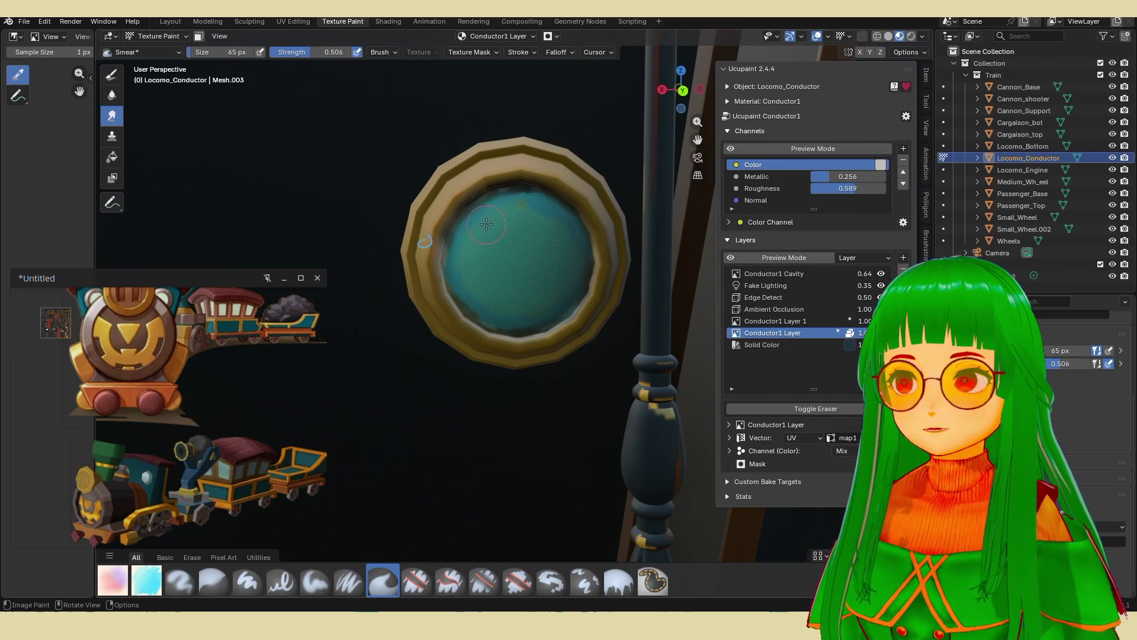
left_click(146, 580)
left_click_drag(500, 190, 450, 257)
mouse_move(472, 297)
left_mouse_down()
mouse_move(513, 308)
mouse_move(589, 261)
mouse_move(563, 221)
mouse_move(500, 195)
left_mouse_up()
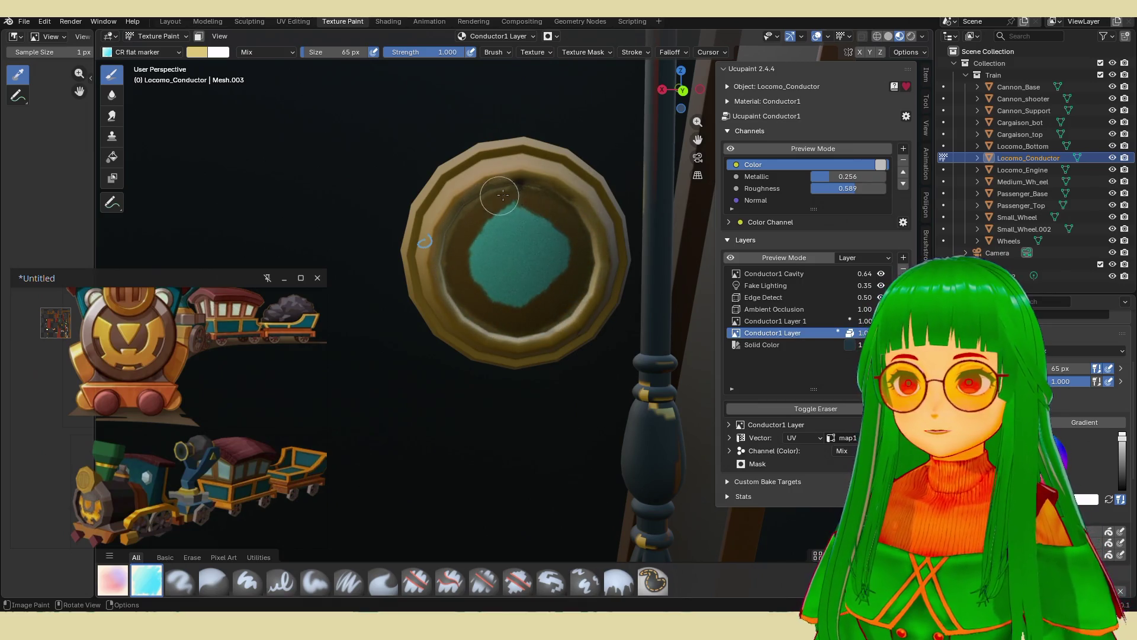
Smear the new dark paint so the porthole's inner ring blends into the teal.
left_click(383, 581)
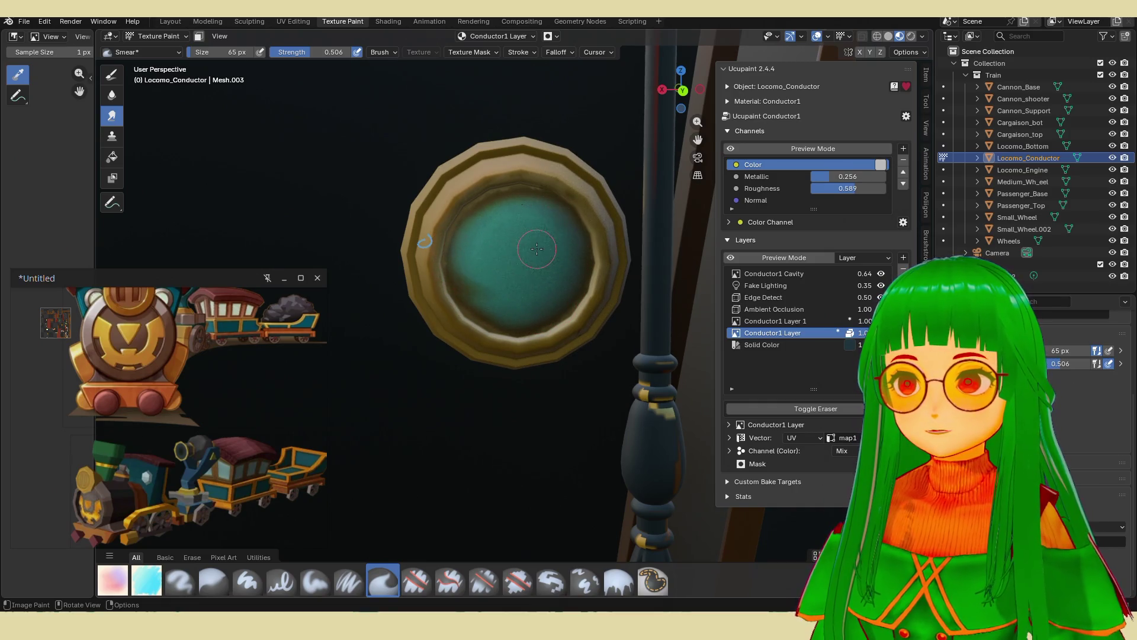
middle_click_drag(463, 231, 480, 262)
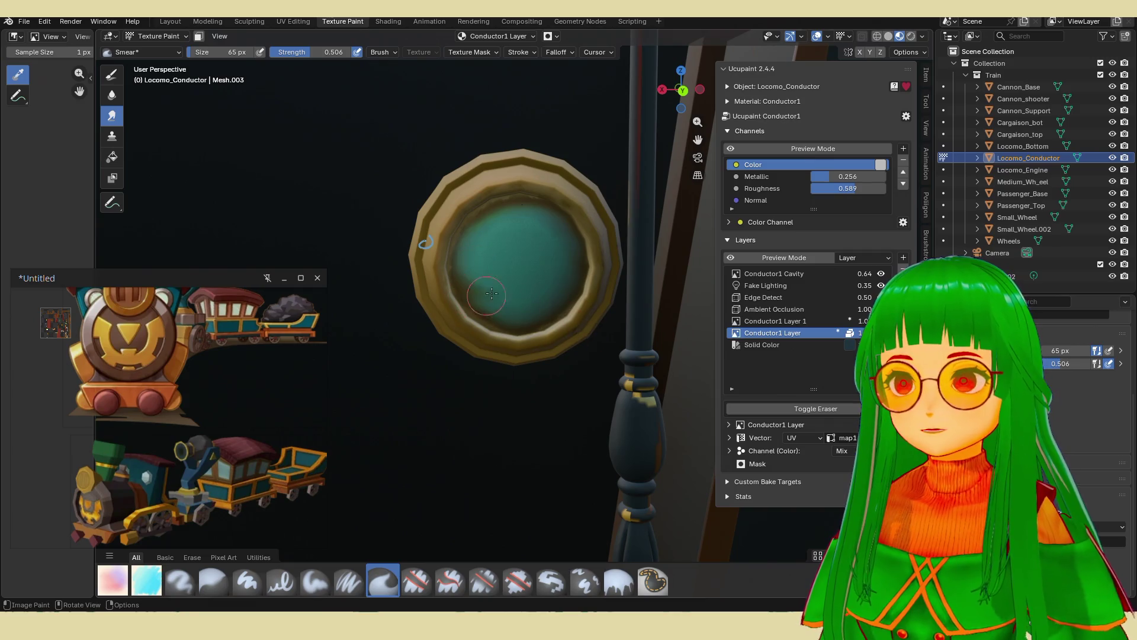
scroll(481, 256, "down", 10)
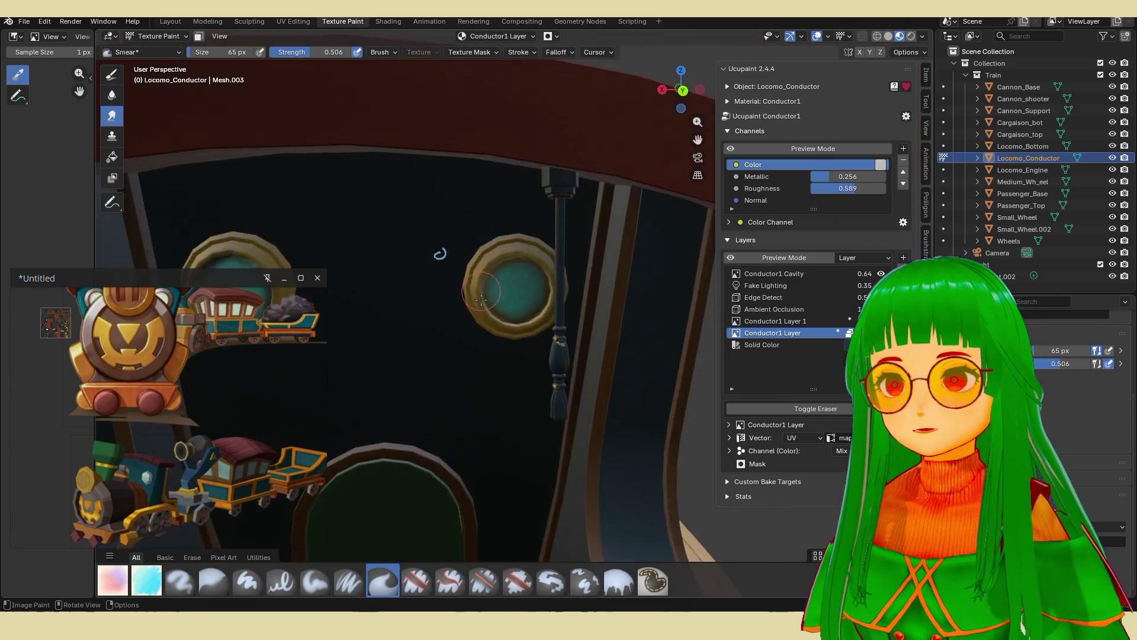
scroll(464, 331, "up", 10)
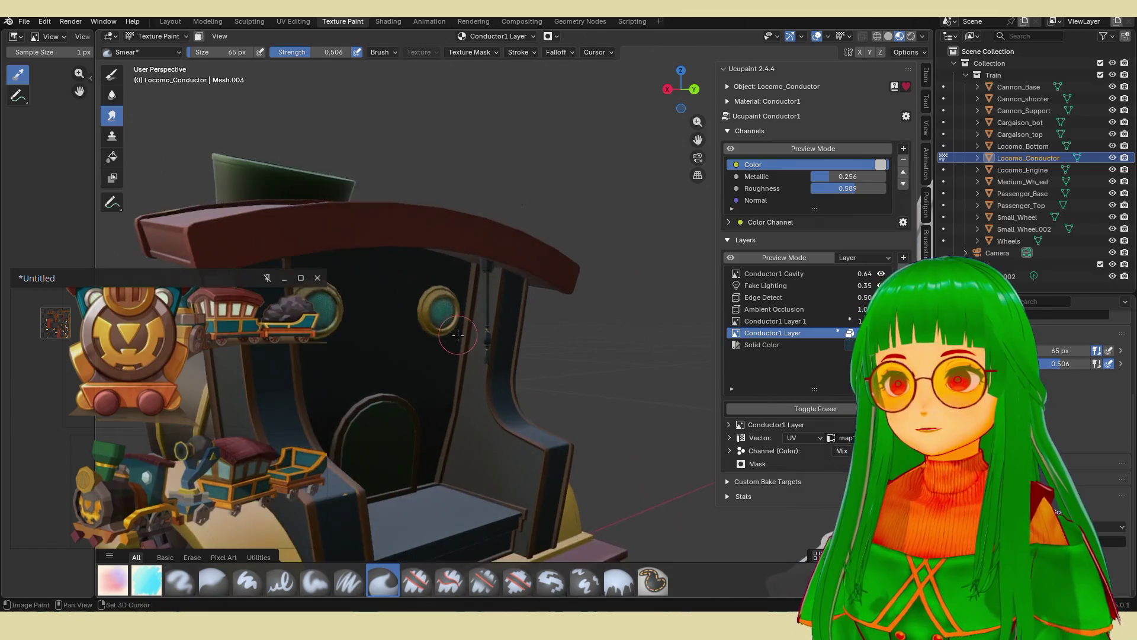
middle_click_drag(449, 322, 498, 296)
Paint a dark brown stroke along the porthole's inner rim with the flat marker, eraser off.
left_click(146, 580)
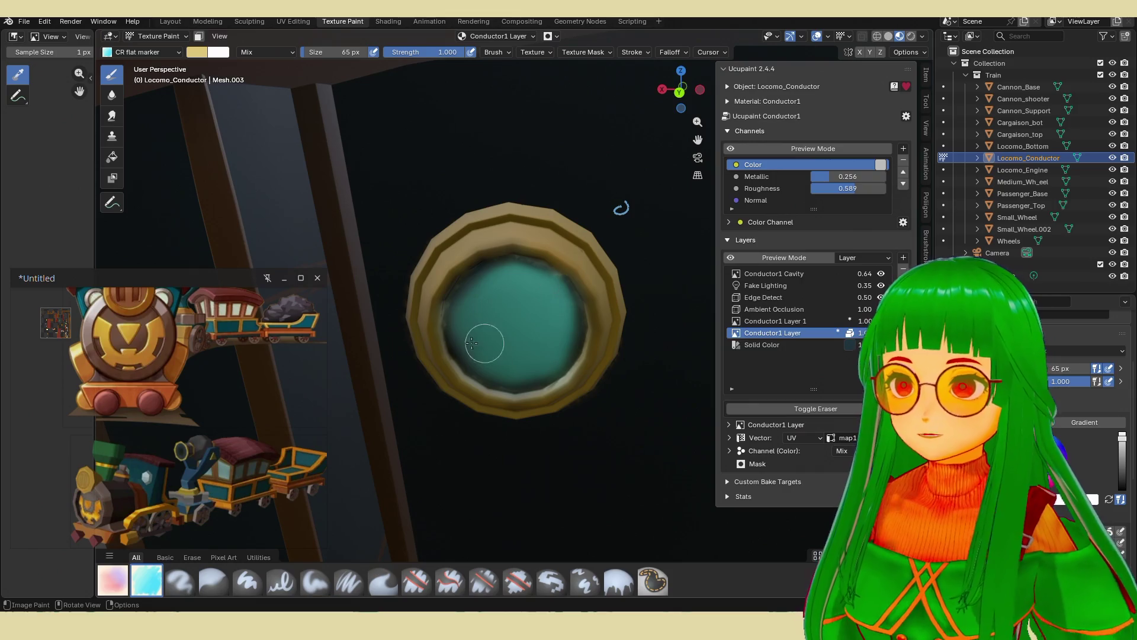
mouse_move(457, 284)
left_mouse_down()
mouse_move(447, 300)
mouse_move(456, 349)
mouse_move(479, 381)
mouse_move(560, 360)
mouse_move(551, 279)
mouse_move(477, 294)
left_mouse_up()
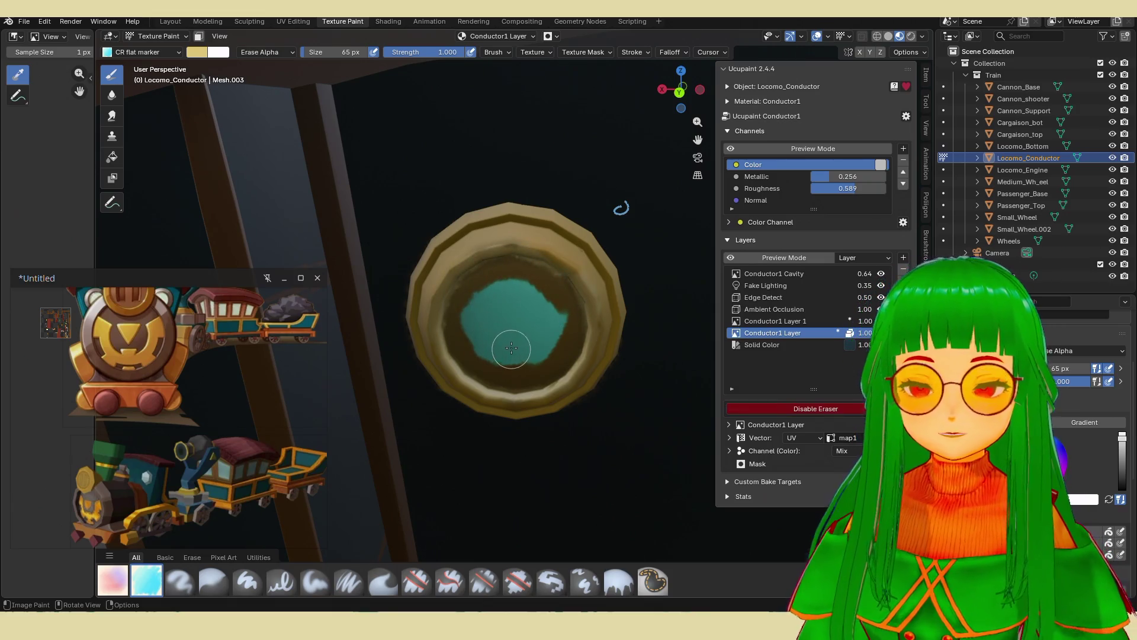
key("e")
Smear at 0.506 strength to blend the rim into even pale cyan glass, then view the whole cab.
left_click(393, 583)
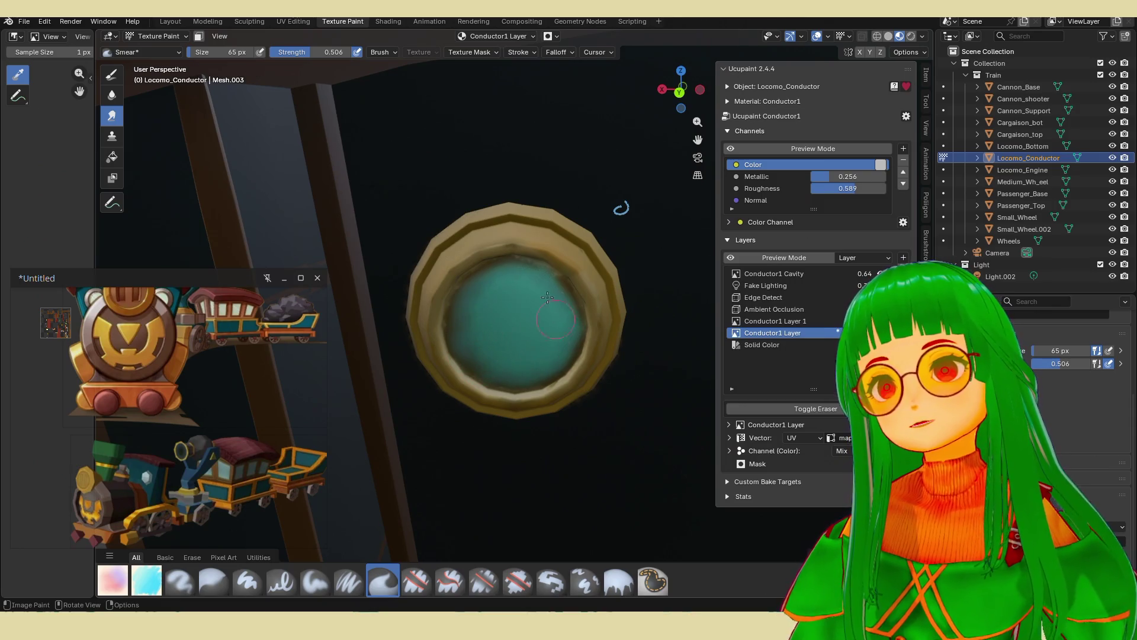
scroll(569, 287, "down", 8)
mouse_move(578, 293)
middle_mouse_down()
mouse_move(609, 325)
mouse_move(544, 261)
middle_mouse_up()
scroll(545, 261, "up", 8)
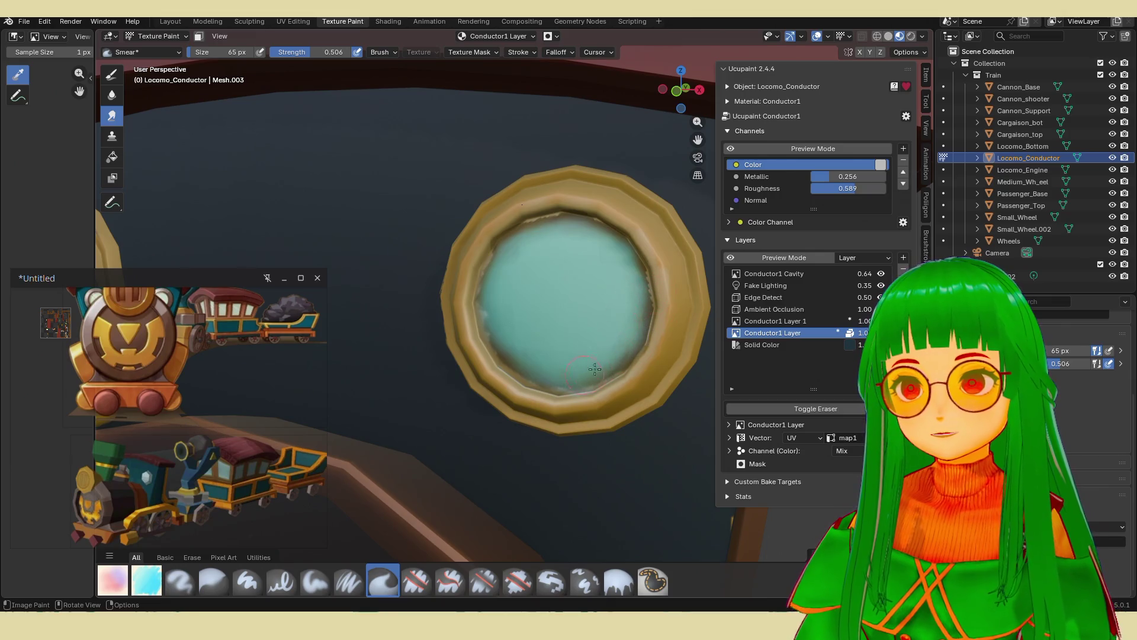
scroll(593, 238, "down", 10)
mouse_move(593, 239)
middle_mouse_down()
mouse_move(468, 299)
mouse_move(606, 289)
mouse_move(595, 299)
middle_mouse_up()
scroll(468, 300, "down", 3)
scroll(594, 299, "up", 5)
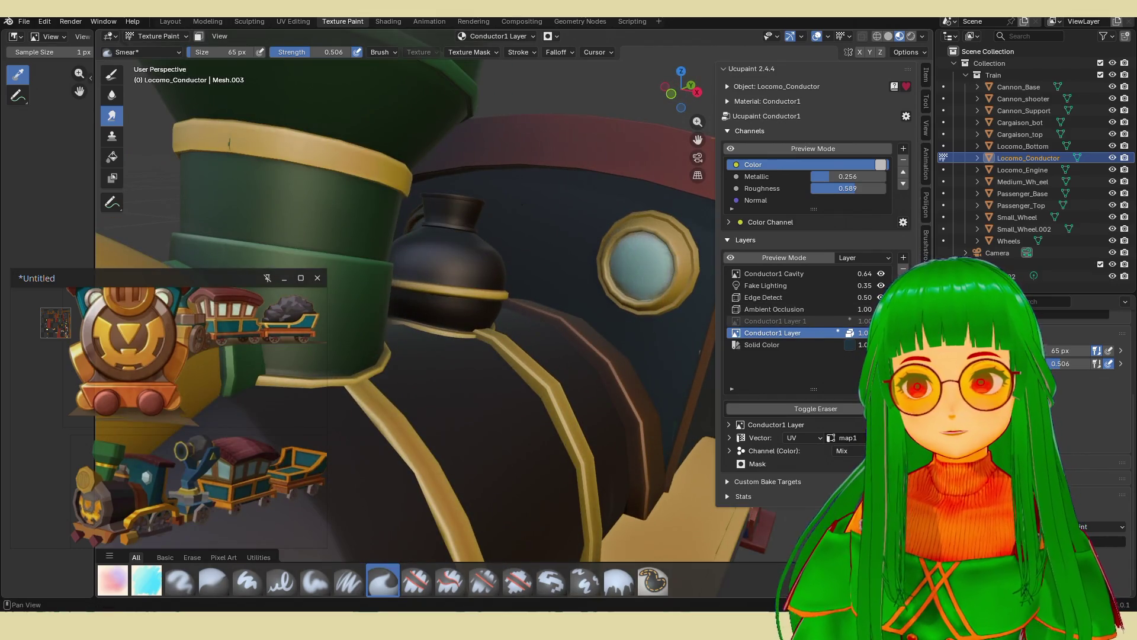
Set Conductor1 Layer 1's metallic to 0.287, then make Conductor1 Layer active again.
left_click(808, 321)
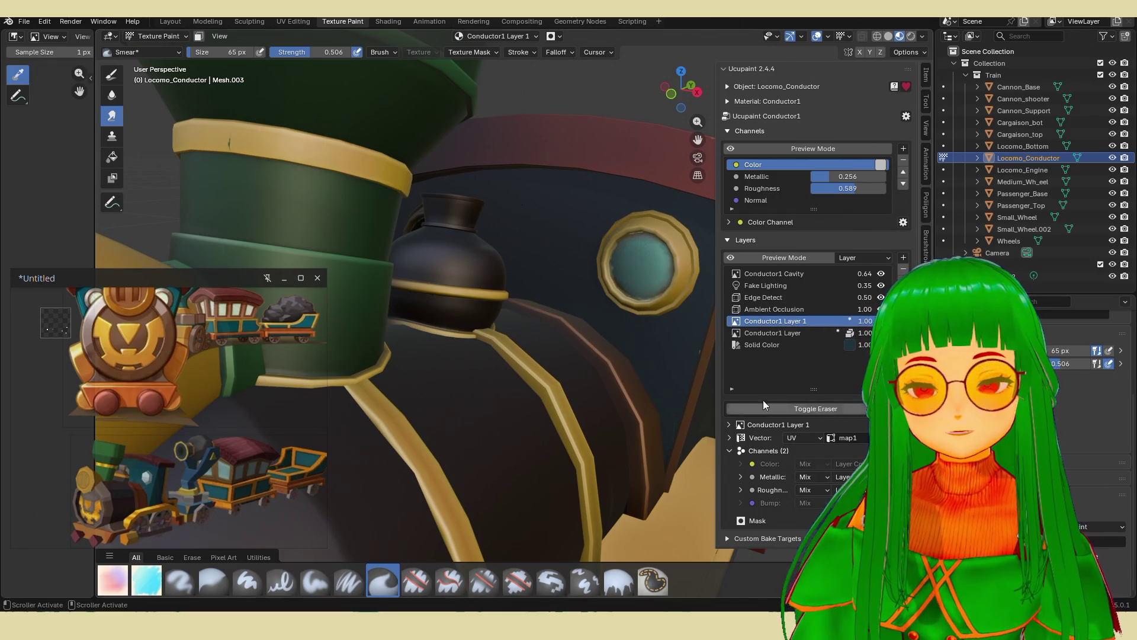
mouse_move(831, 180)
left_mouse_down()
mouse_move(888, 180)
mouse_move(832, 180)
left_mouse_up()
mouse_move(450, 285)
middle_mouse_down()
mouse_move(494, 286)
mouse_move(515, 312)
mouse_move(375, 262)
mouse_move(498, 263)
mouse_move(513, 320)
mouse_move(567, 242)
middle_mouse_up()
scroll(514, 312, "up", 6)
scroll(515, 312, "up", 3)
scroll(511, 313, "down", 3)
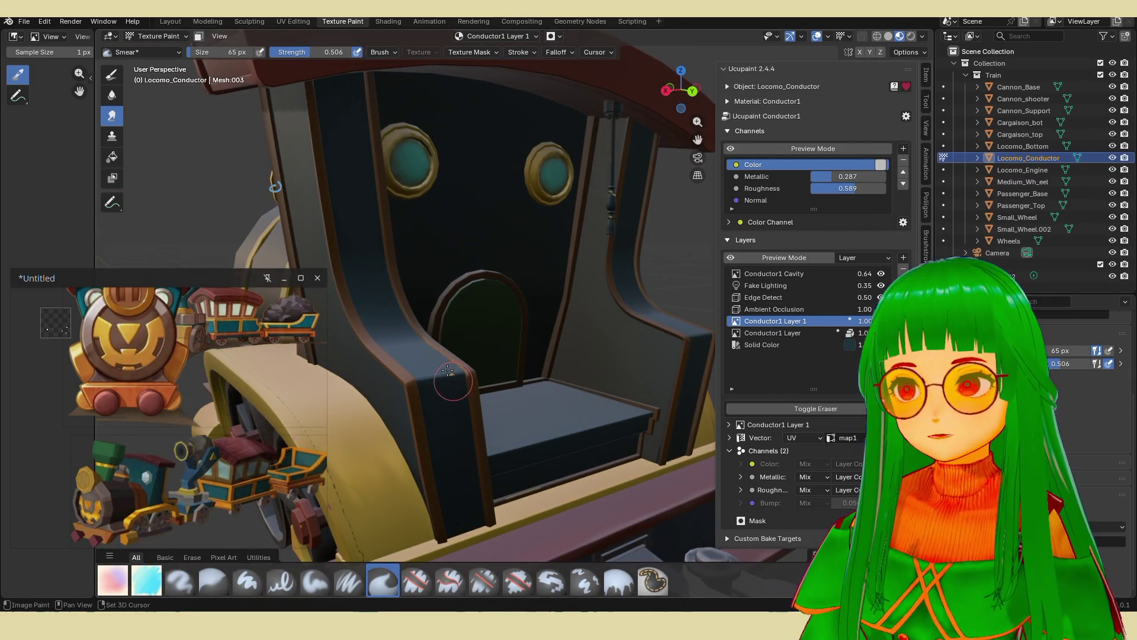
left_click(783, 332)
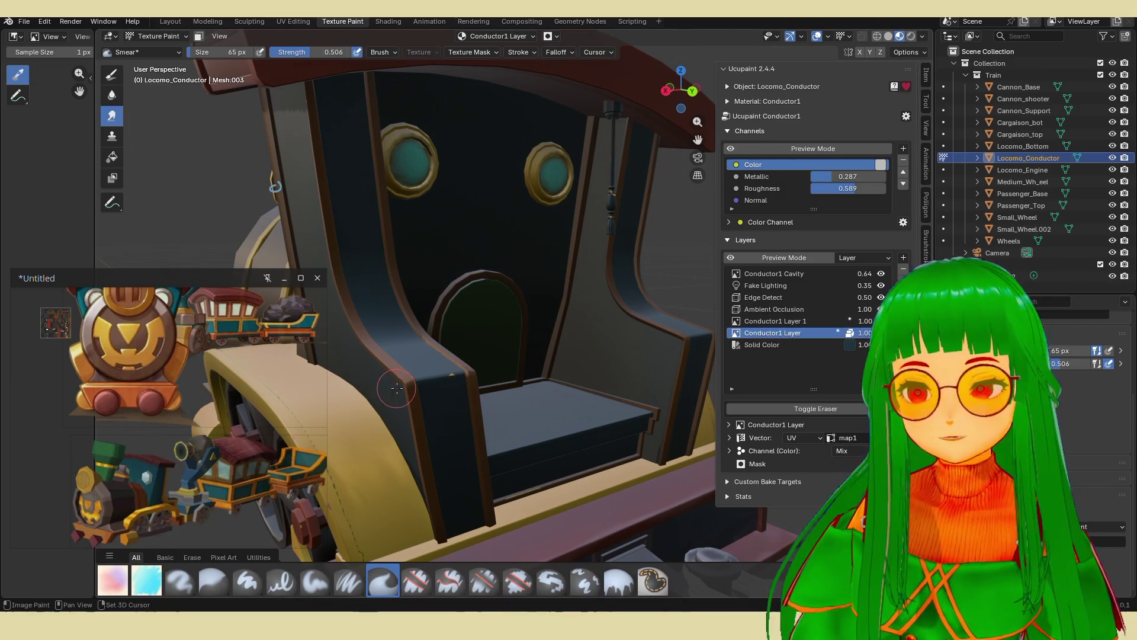
mouse_move(453, 387)
middle_mouse_down()
mouse_move(467, 417)
mouse_move(583, 317)
mouse_move(578, 300)
mouse_move(508, 406)
mouse_move(500, 348)
mouse_move(579, 239)
mouse_move(521, 265)
middle_mouse_up()
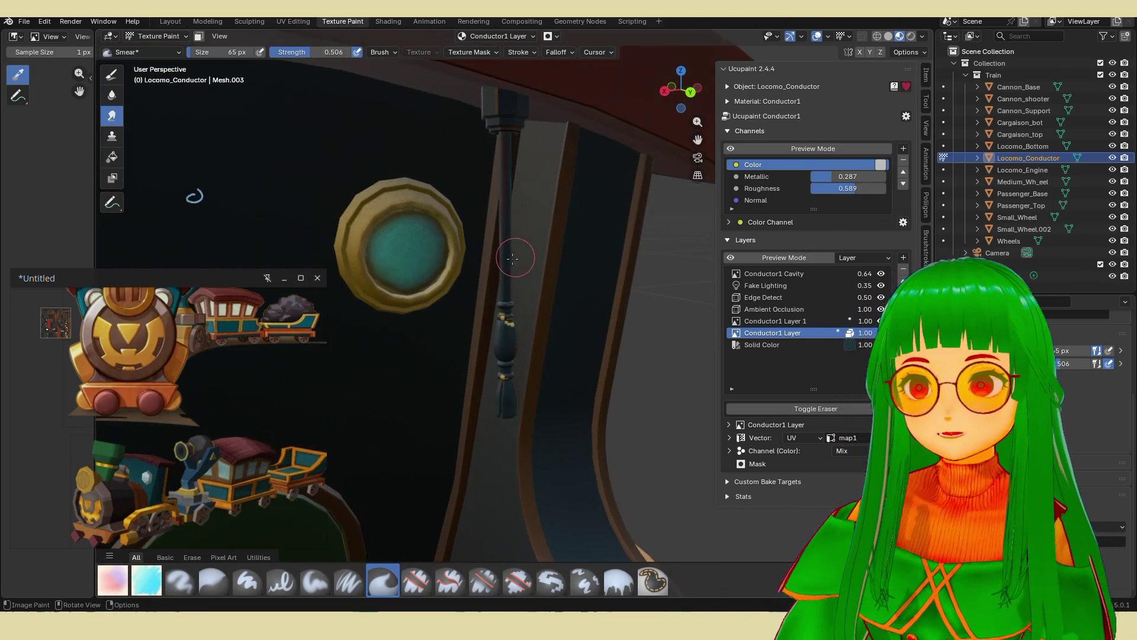
Enter Edit Mode on the cab mesh and select an edge running down the pole.
left_click(837, 320)
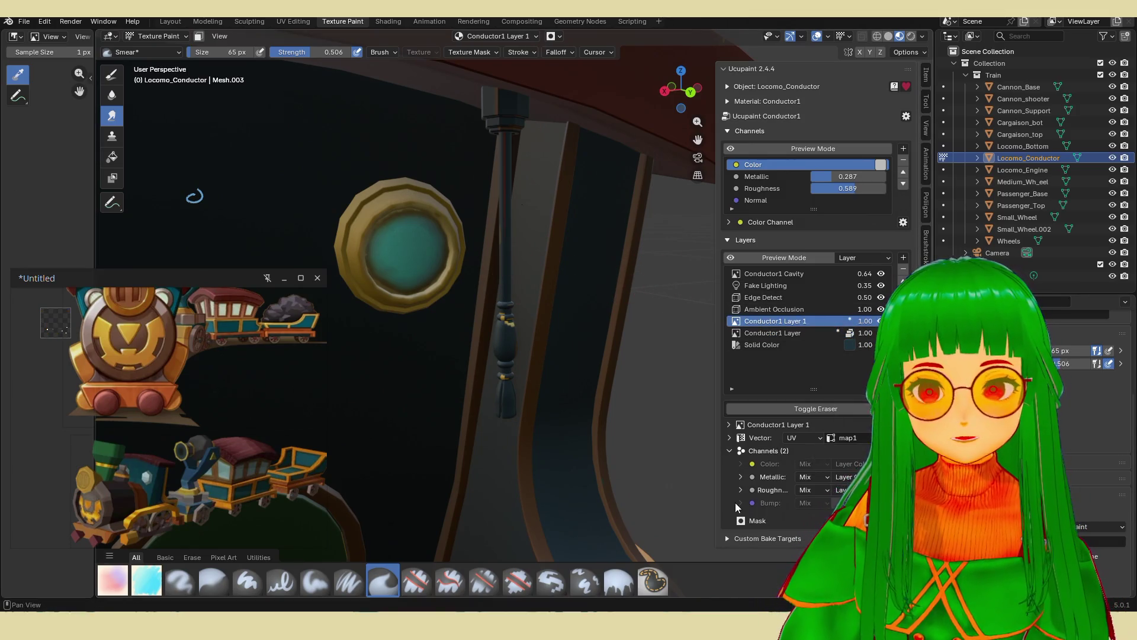
left_click(819, 334)
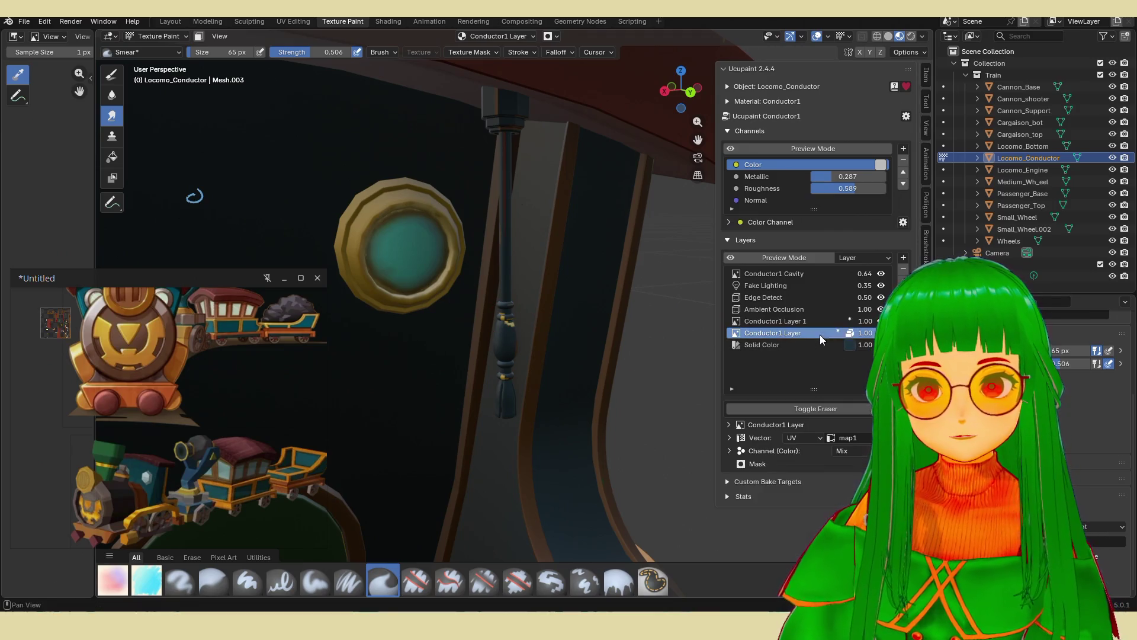
key("Tab")
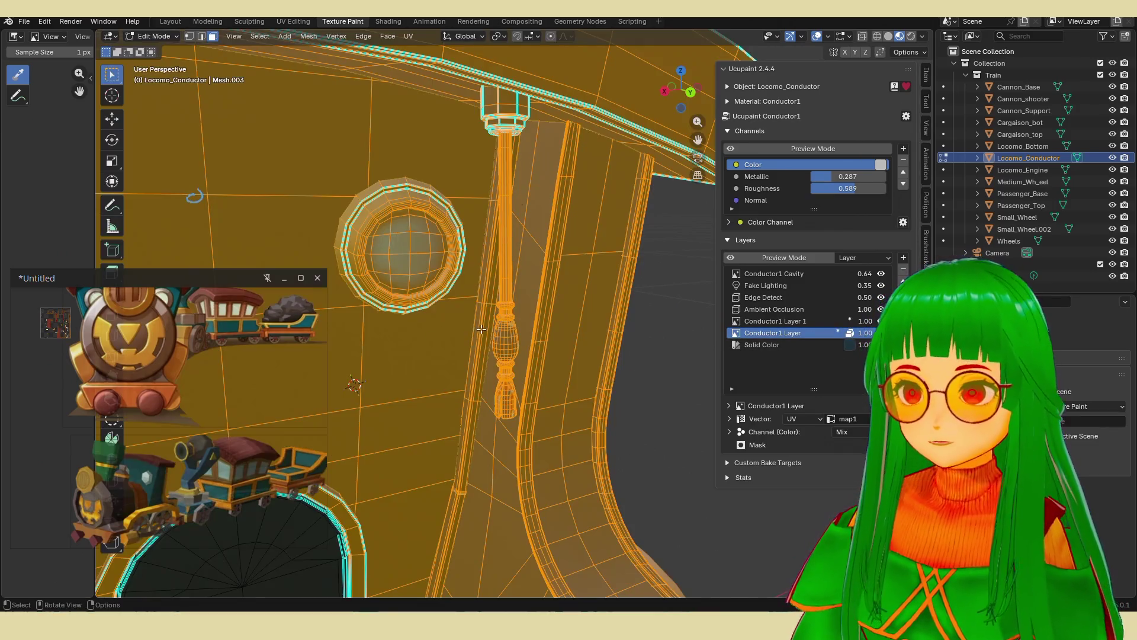
left_click(501, 328)
left_click(507, 255)
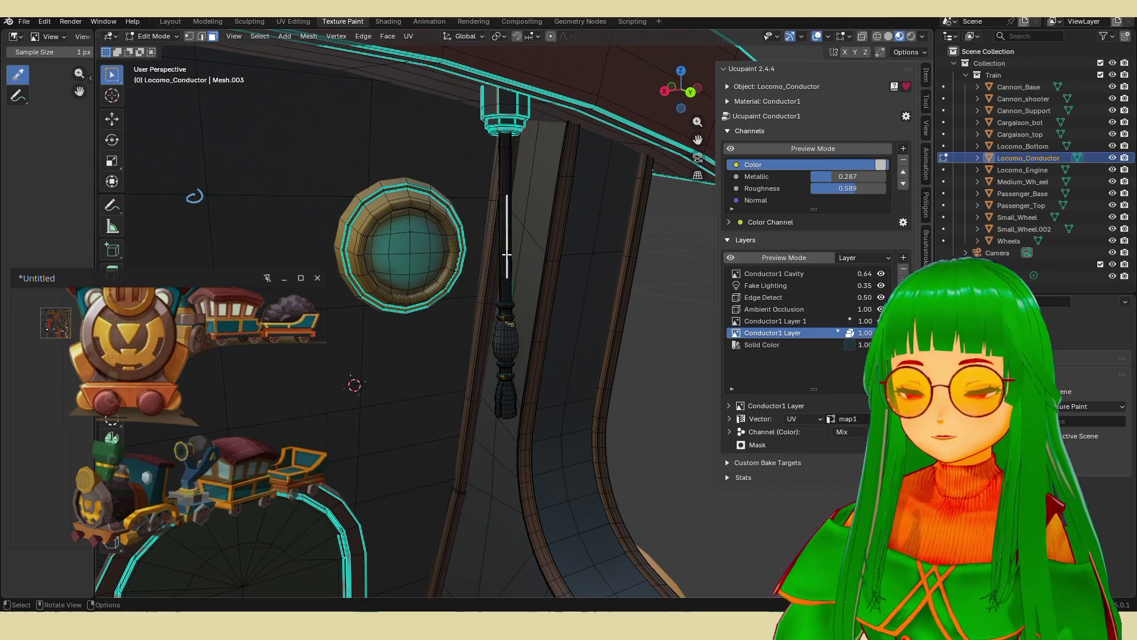
Grow the selection over the whole pole, invert it and hide the rest, then return to Texture Paint.
key("ctrl+KP_Add")
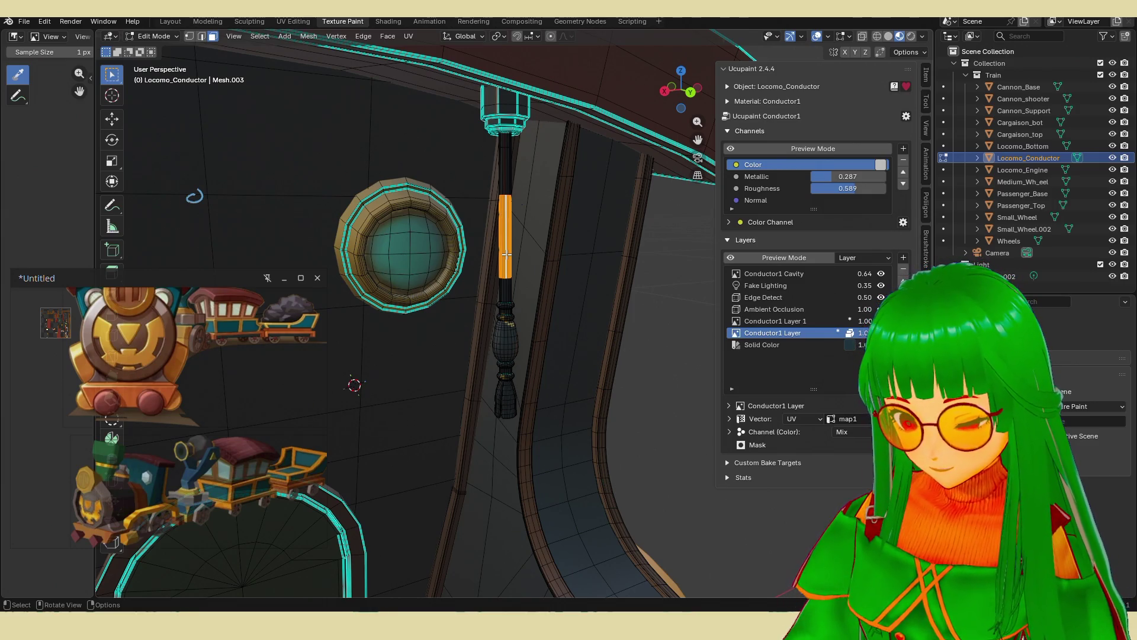
key("ctrl+KP_Add")
key("ctrl+KP_Add")
key("ctrl+KP_Add")
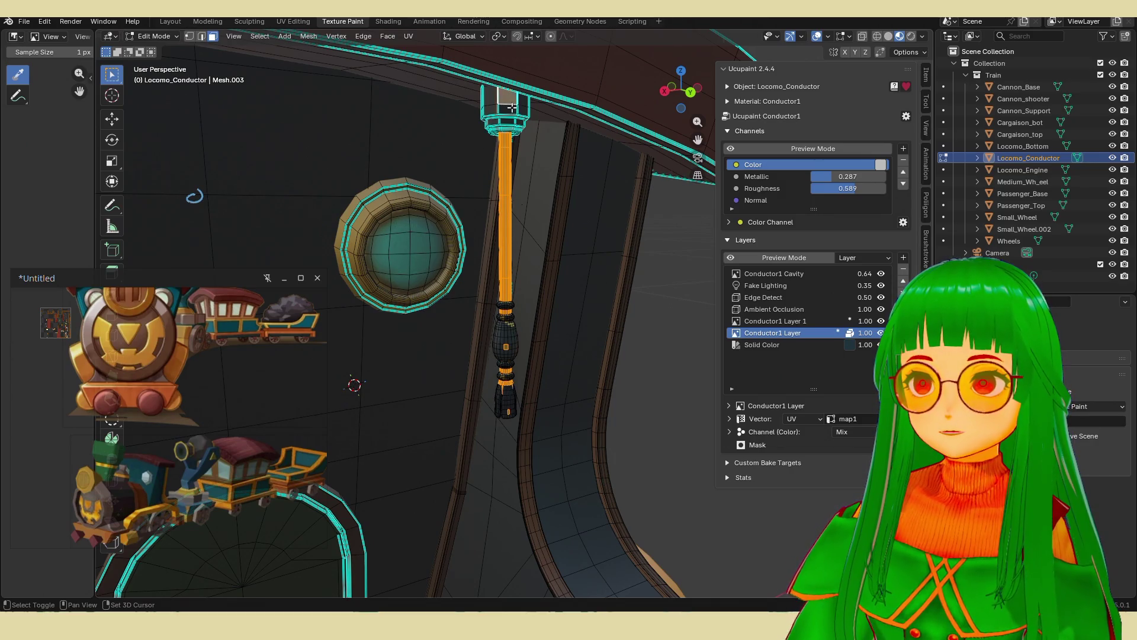
key("ctrl+KP_Add")
key("ctrl+KP_Add")
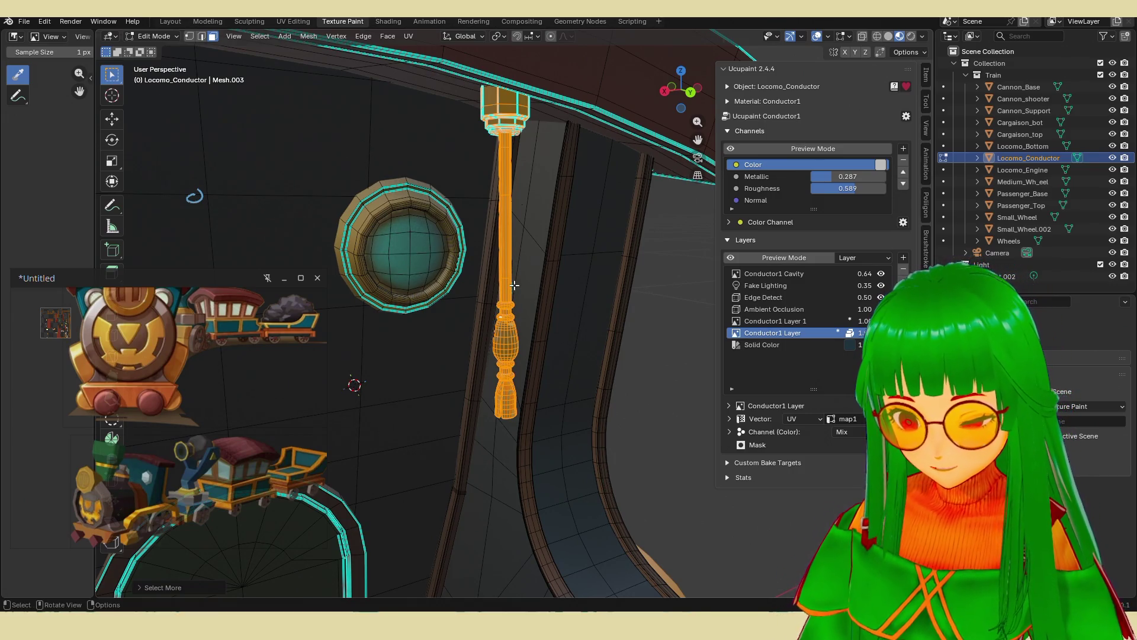
key("ctrl+i")
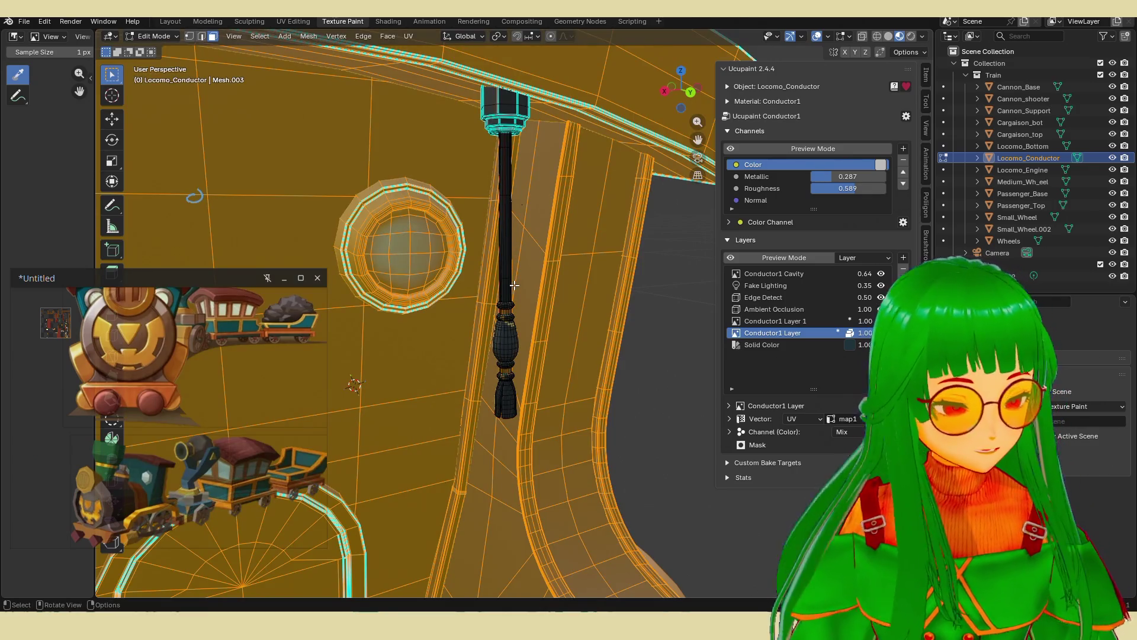
key("h")
middle_click_drag(514, 285, 546, 267)
key("Tab")
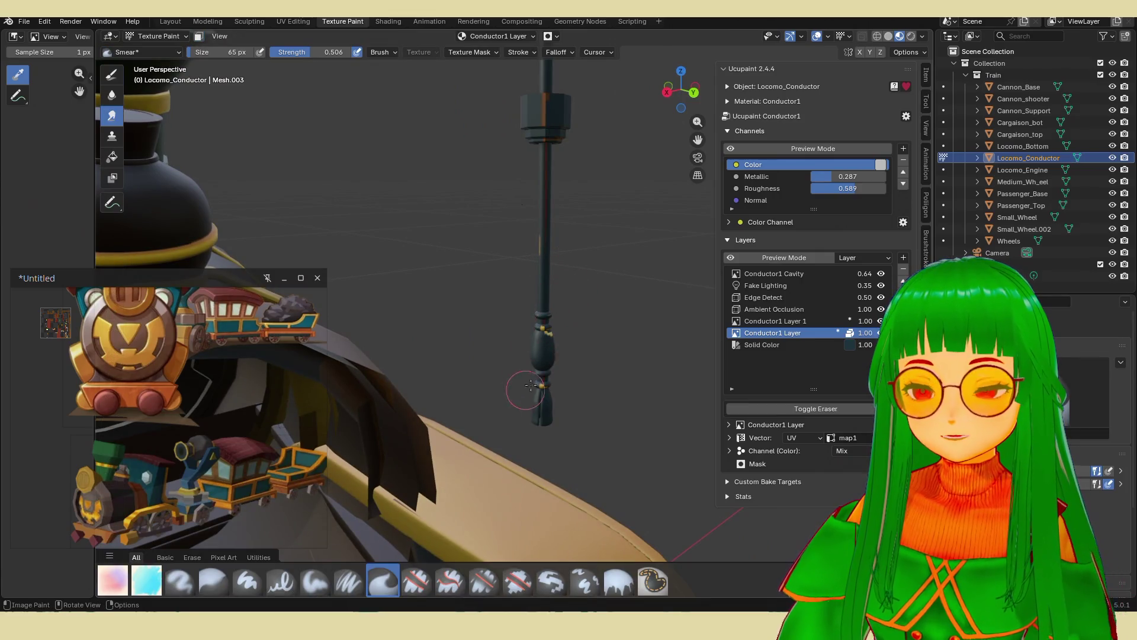
Switch to the CR Air Brush with erasing off and airbrush green onto the pole's rings.
left_click(124, 584)
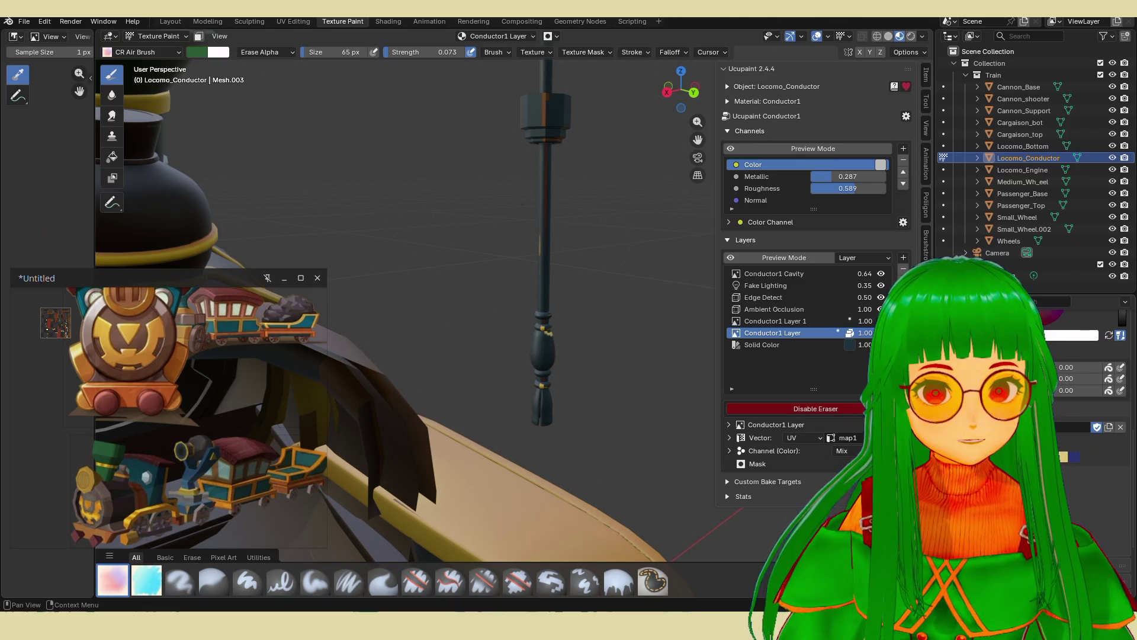
middle_click_drag(536, 296, 533, 355, "shift")
scroll(584, 335, "up", 2)
scroll(639, 323, "down", 2)
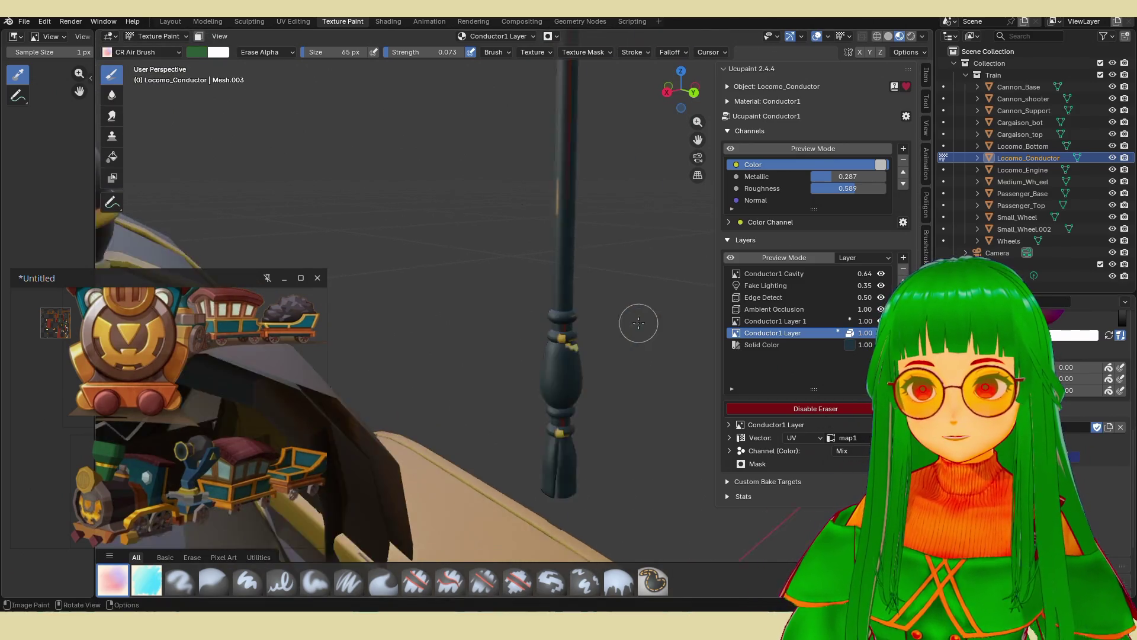
scroll(638, 323, "up", 1)
key("e")
mouse_move(599, 321)
left_mouse_down()
mouse_move(557, 332)
mouse_move(569, 338)
mouse_move(592, 440)
left_mouse_up()
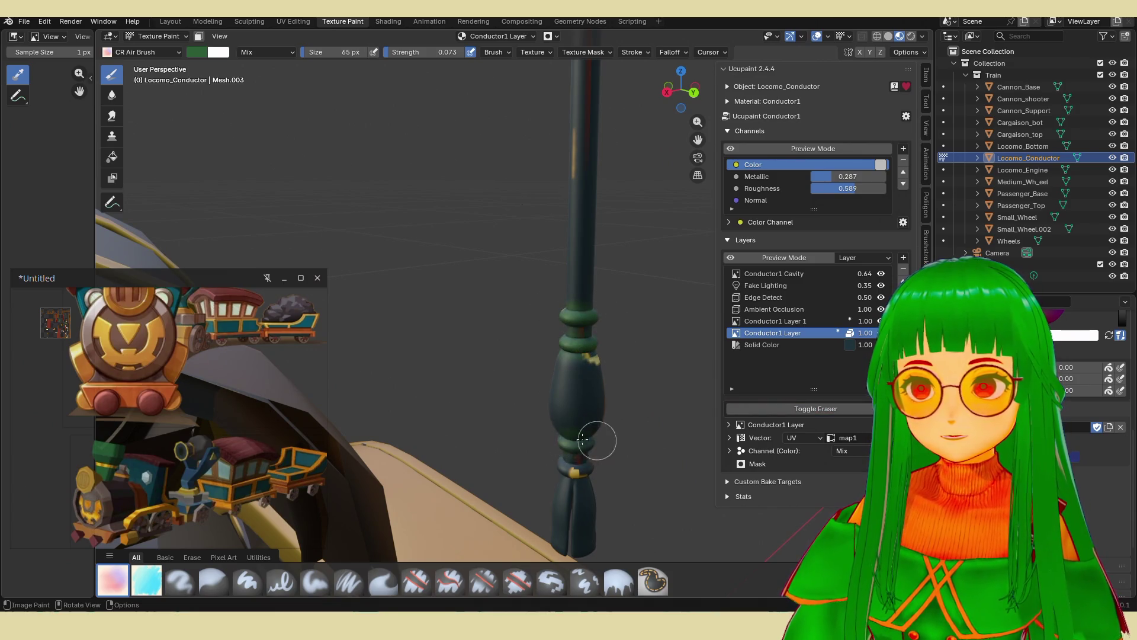
mouse_move(562, 465)
middle_mouse_down()
mouse_move(321, 392)
mouse_move(495, 414)
middle_mouse_up()
scroll(495, 414, "up", 1)
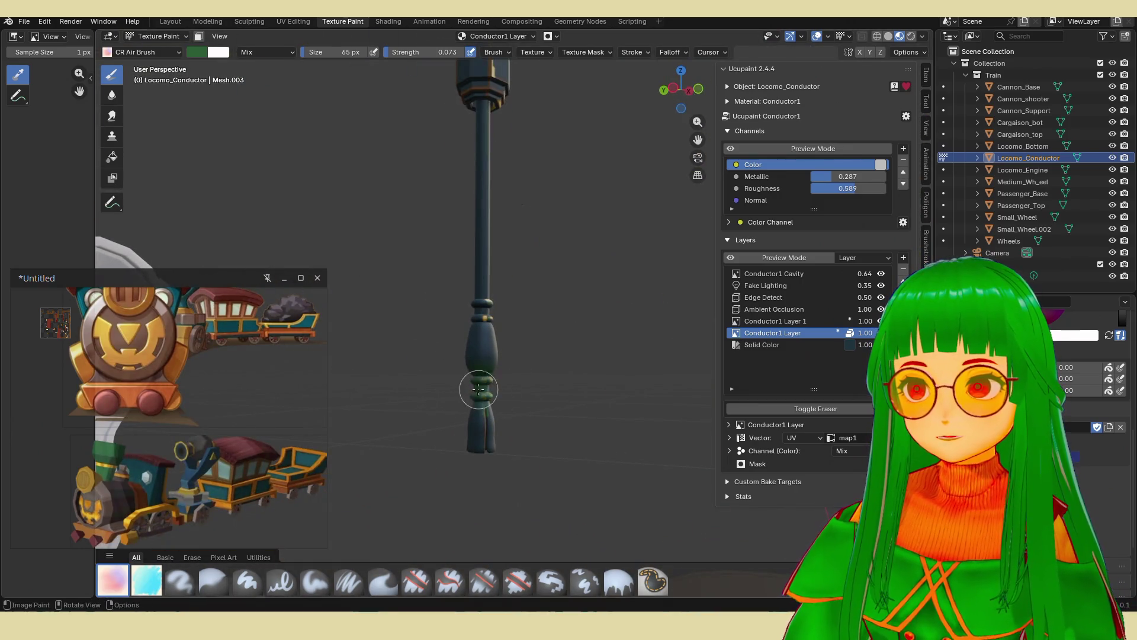
middle_click_drag(520, 300, 535, 504, "shift")
mouse_move(495, 219)
middle_mouse_down("shift")
mouse_move(495, 190)
mouse_move(478, 172)
mouse_move(521, 71)
mouse_move(521, 125)
middle_mouse_up("shift")
Choose red and airbrush it over the pole's bulb from two sides.
left_click(1074, 453)
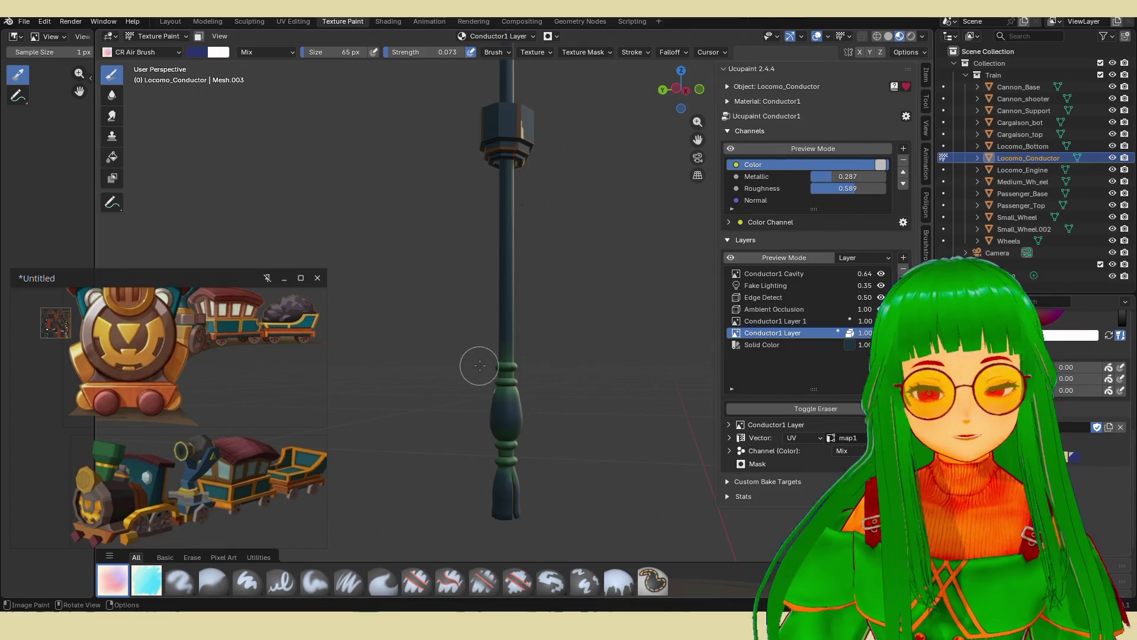
scroll(474, 368, "up", 2)
mouse_move(520, 432)
left_mouse_down()
mouse_move(487, 414)
mouse_move(527, 436)
left_mouse_up()
mouse_move(527, 436)
middle_mouse_down()
mouse_move(509, 414)
mouse_move(533, 426)
mouse_move(602, 385)
middle_mouse_up()
mouse_move(602, 385)
left_mouse_down()
mouse_move(515, 414)
mouse_move(549, 389)
left_mouse_up()
middle_click_drag(521, 379, 572, 377)
scroll(572, 377, "down", 4)
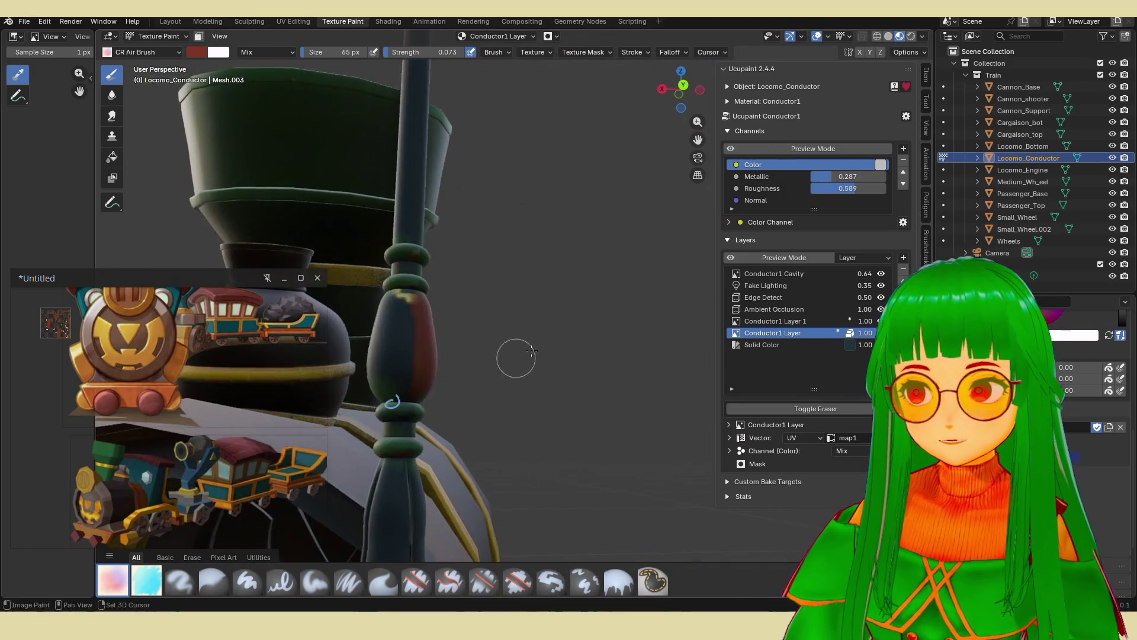
Finish airbrushing the bulb red, then spray warm brown onto the tassel beneath it.
middle_click_drag(491, 345, 533, 343)
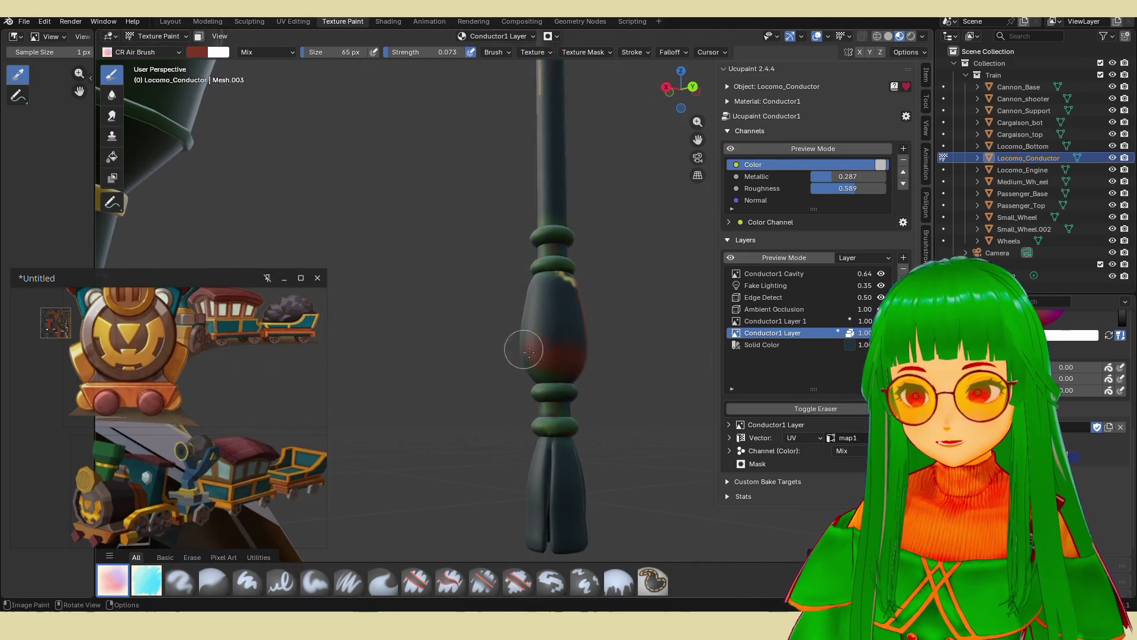
mouse_move(551, 342)
left_mouse_down()
mouse_move(559, 330)
mouse_move(601, 336)
mouse_move(571, 298)
left_mouse_up()
middle_click_drag(553, 288, 480, 328)
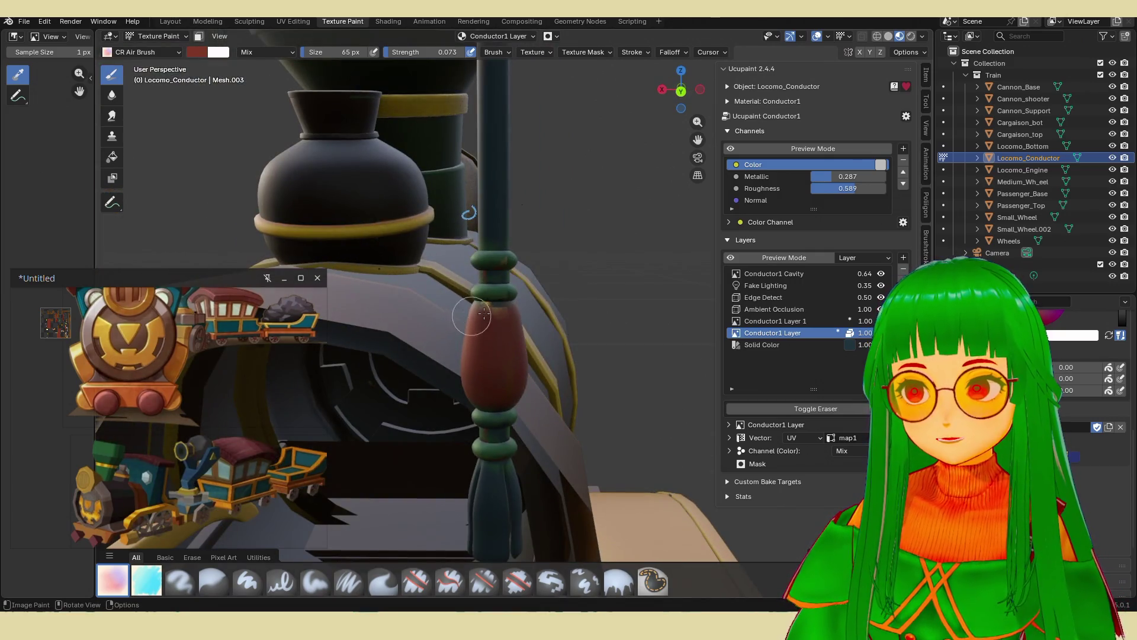
middle_click_drag(471, 306, 614, 305)
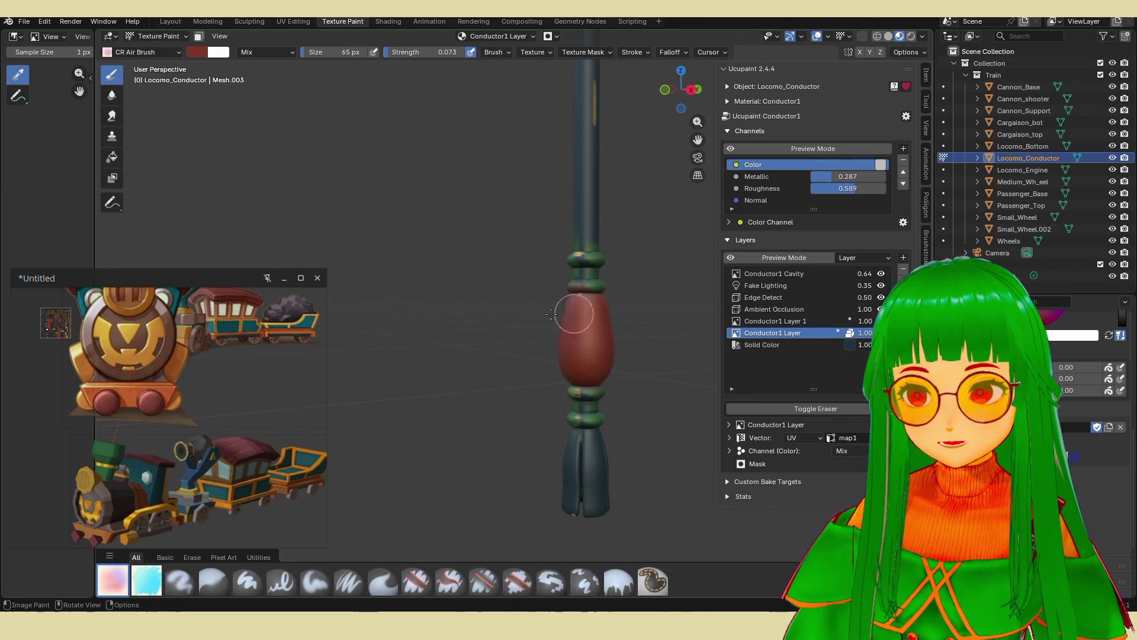
middle_click_drag(559, 313, 490, 306)
middle_click_drag(528, 354, 504, 331)
mouse_move(509, 287)
middle_mouse_down()
mouse_move(437, 364)
mouse_move(498, 370)
middle_mouse_up()
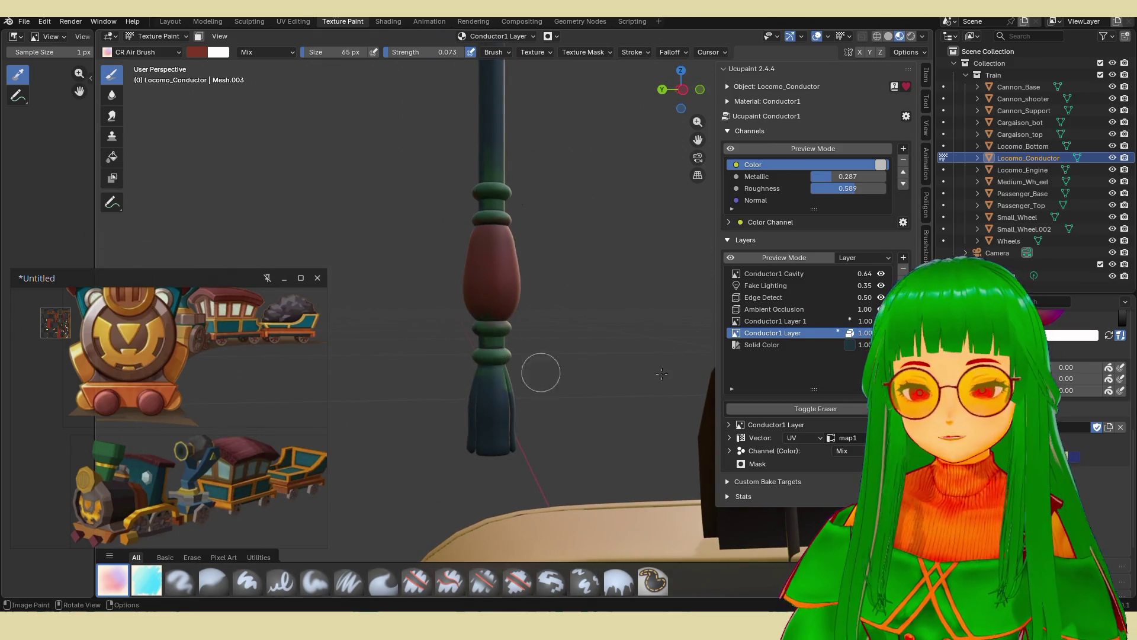
mouse_move(488, 405)
left_mouse_down()
mouse_move(470, 401)
mouse_move(508, 407)
mouse_move(454, 434)
left_mouse_up()
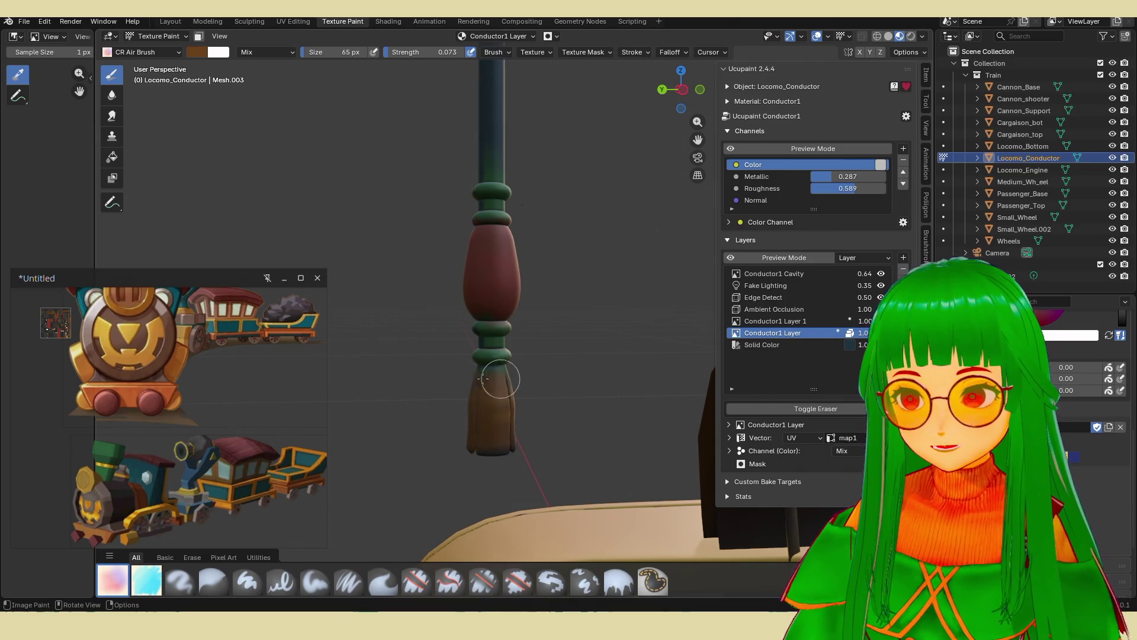
Airbrush the lower pole shaft and tassel brown, leaving the bulb red and the rings green.
middle_click_drag(472, 424, 549, 380)
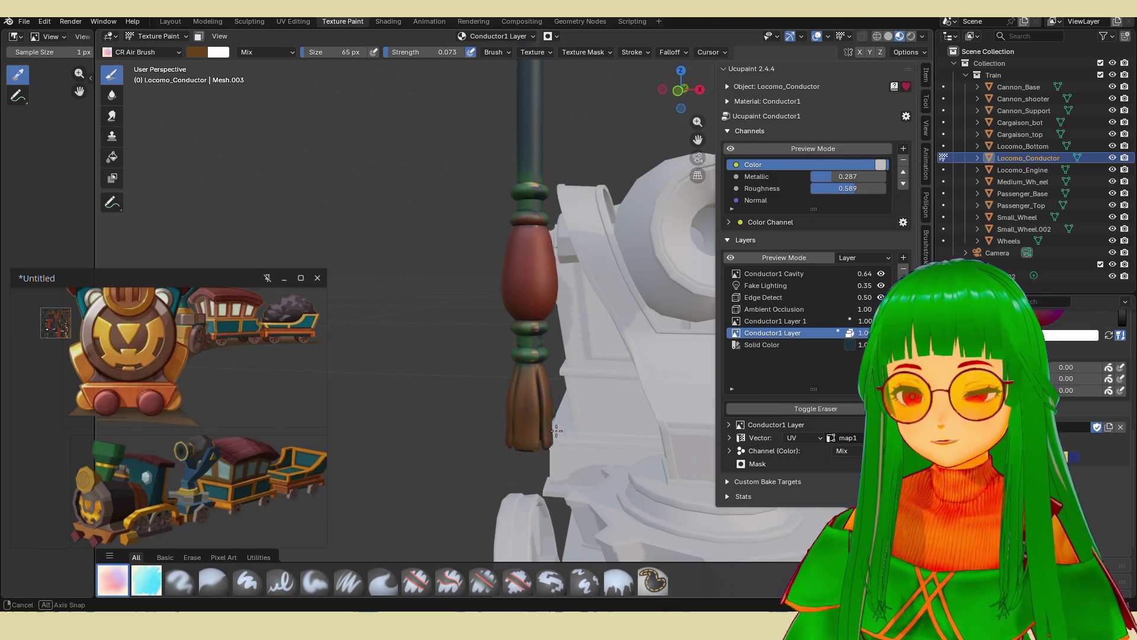
middle_click_drag(564, 433, 530, 393)
mouse_move(537, 445)
middle_mouse_down()
mouse_move(555, 443)
mouse_move(526, 409)
mouse_move(518, 418)
middle_mouse_up()
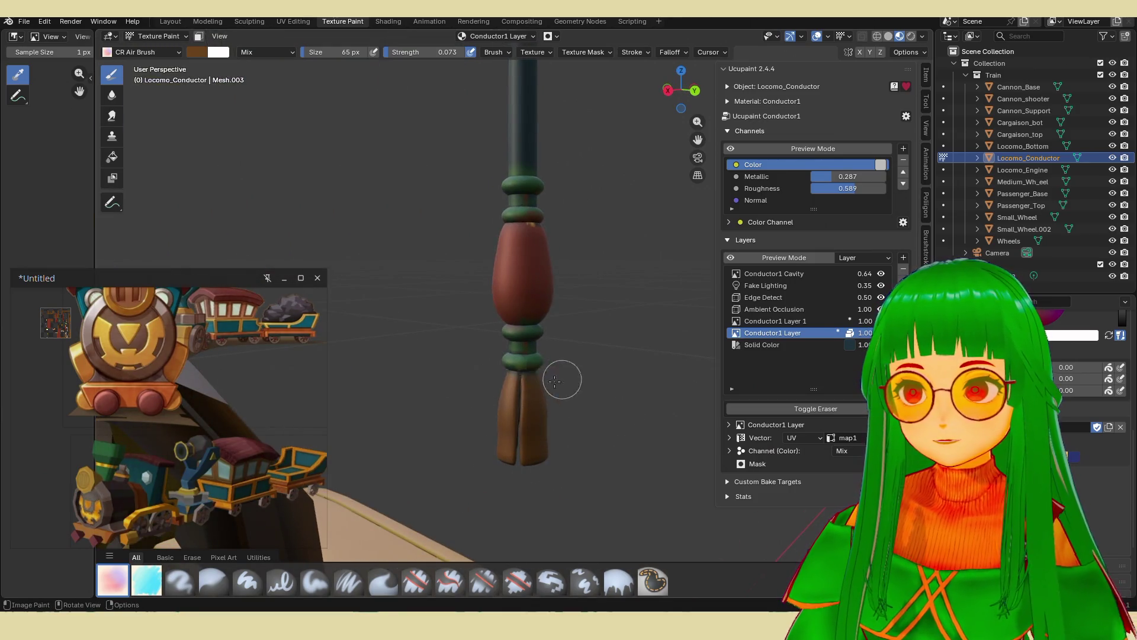
mouse_move(538, 410)
middle_mouse_down()
mouse_move(495, 442)
mouse_move(553, 330)
mouse_move(547, 409)
mouse_move(536, 376)
mouse_move(541, 427)
mouse_move(555, 314)
mouse_move(533, 437)
mouse_move(543, 385)
mouse_move(496, 365)
mouse_move(567, 454)
middle_mouse_up()
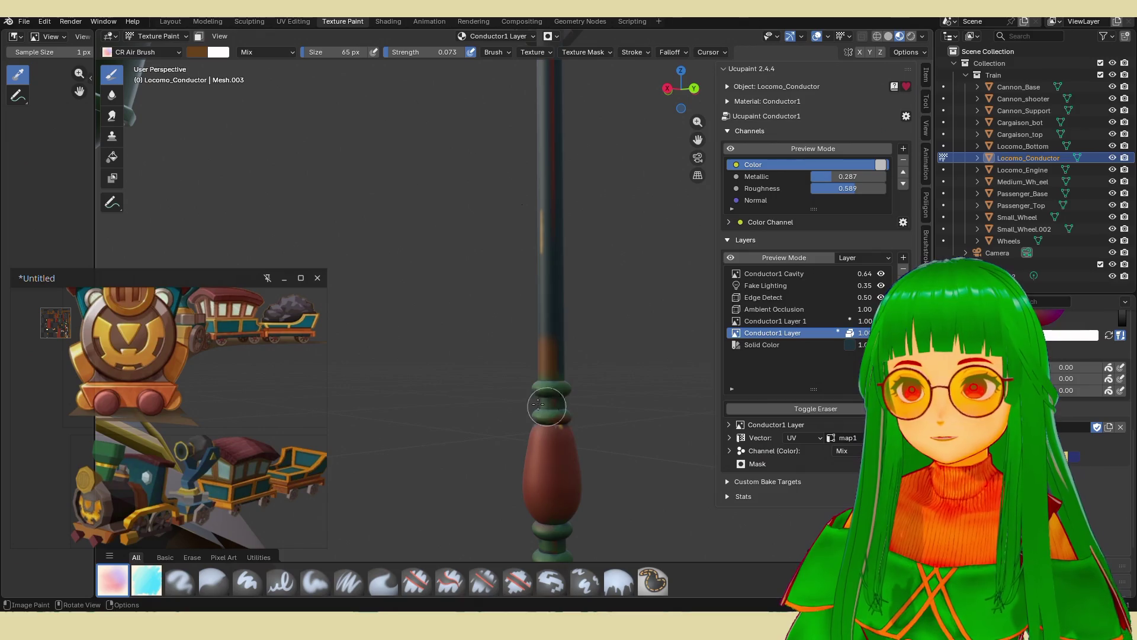
mouse_move(545, 398)
middle_mouse_down()
mouse_move(411, 395)
mouse_move(435, 396)
middle_mouse_up()
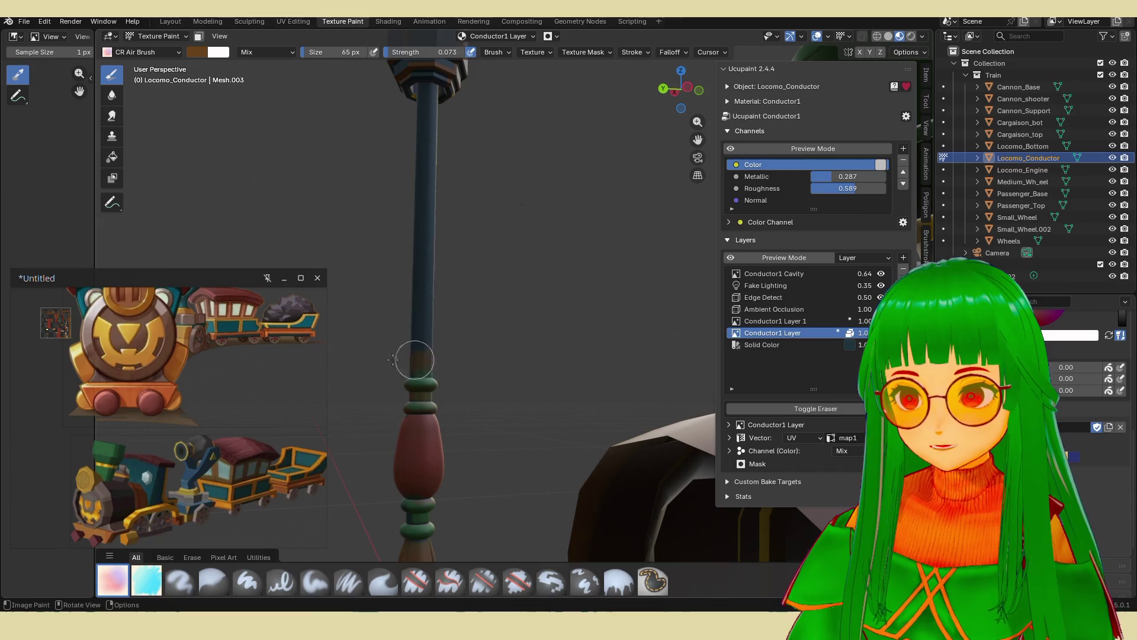
mouse_move(430, 365)
middle_mouse_down()
mouse_move(563, 339)
mouse_move(406, 351)
middle_mouse_up()
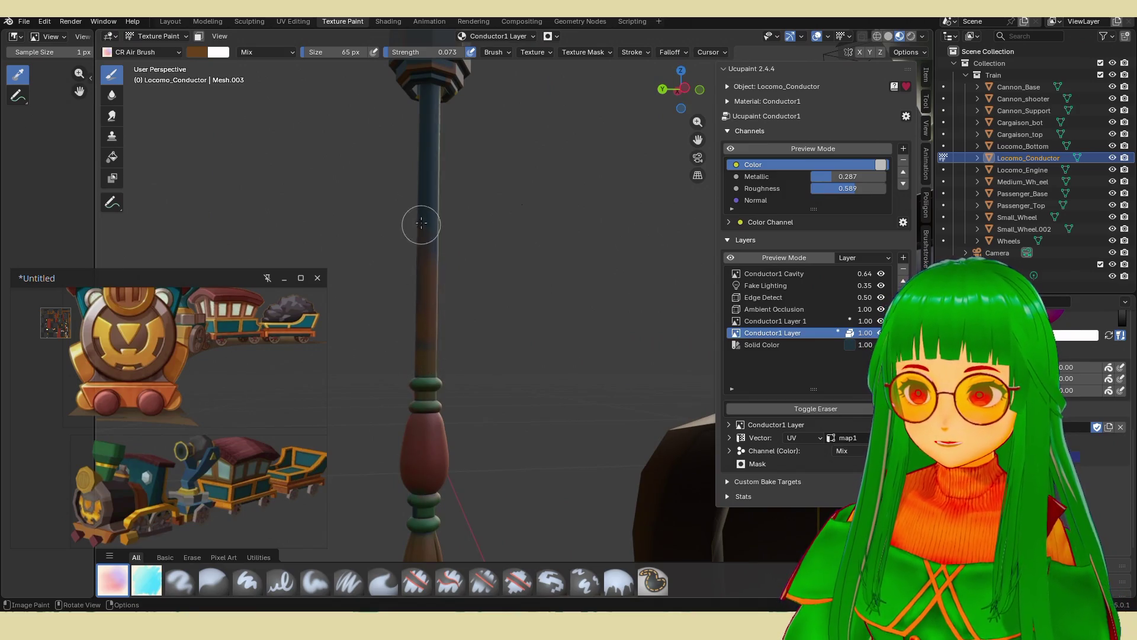
middle_click_drag(431, 121, 543, 346)
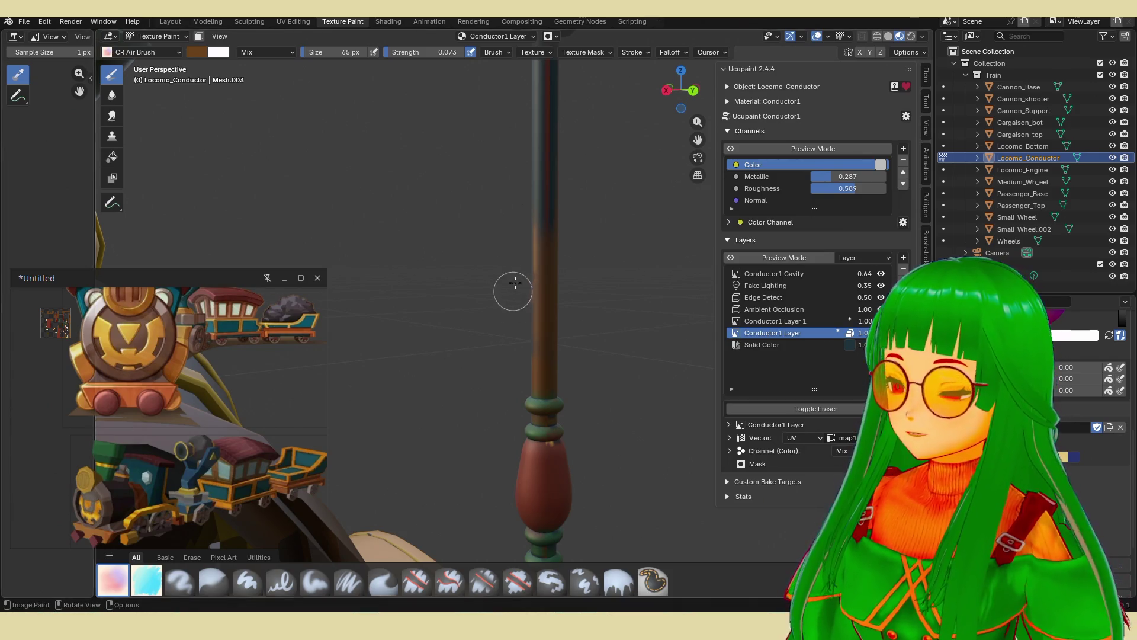
mouse_move(547, 389)
middle_mouse_down()
mouse_move(486, 376)
mouse_move(585, 372)
middle_mouse_up()
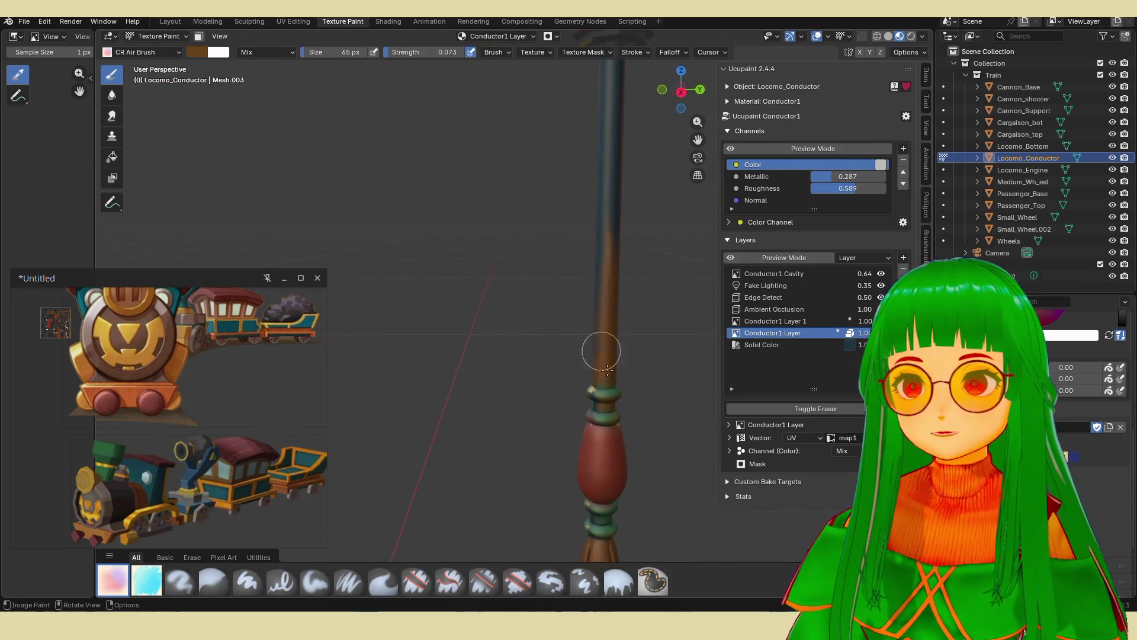
mouse_move(557, 278)
middle_mouse_down()
mouse_move(580, 341)
mouse_move(522, 494)
middle_mouse_up()
mouse_move(531, 243)
middle_mouse_down()
mouse_move(465, 334)
mouse_move(518, 257)
middle_mouse_up()
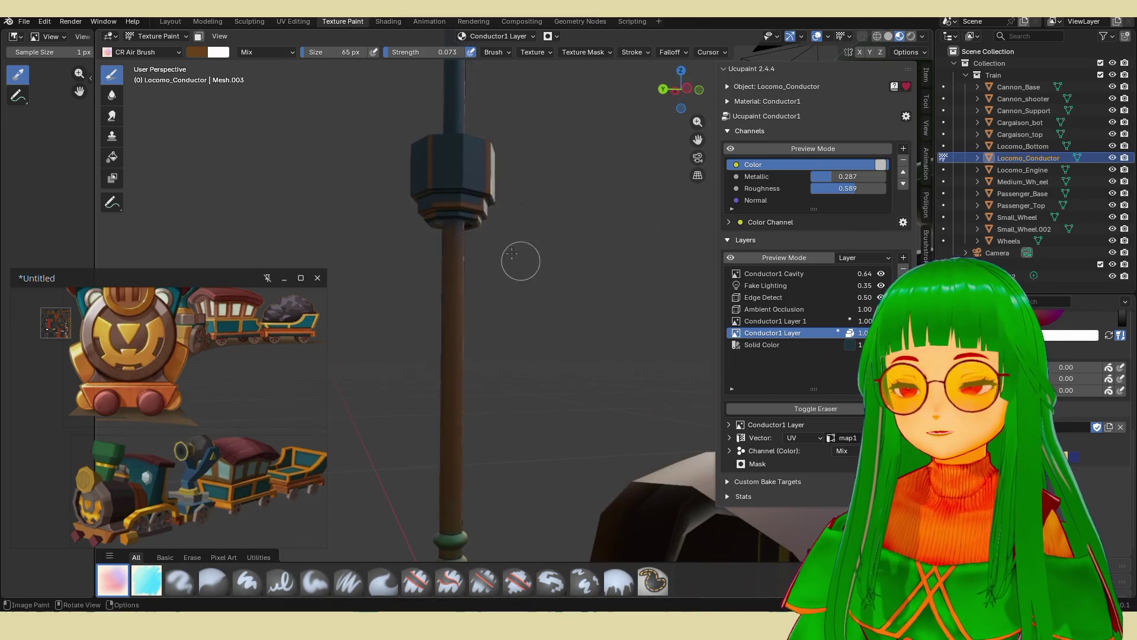
mouse_move(487, 222)
middle_mouse_down()
mouse_move(495, 284)
mouse_move(465, 386)
mouse_move(534, 414)
mouse_move(509, 414)
mouse_move(586, 368)
middle_mouse_up()
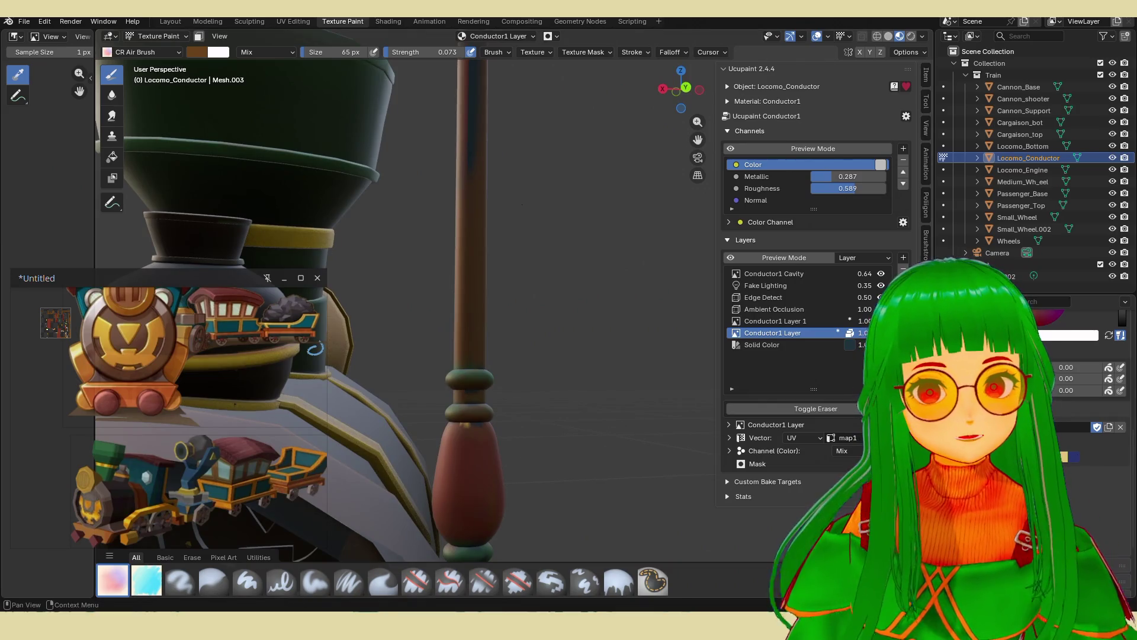
mouse_move(674, 418)
middle_mouse_down()
mouse_move(477, 420)
mouse_move(487, 417)
middle_mouse_up()
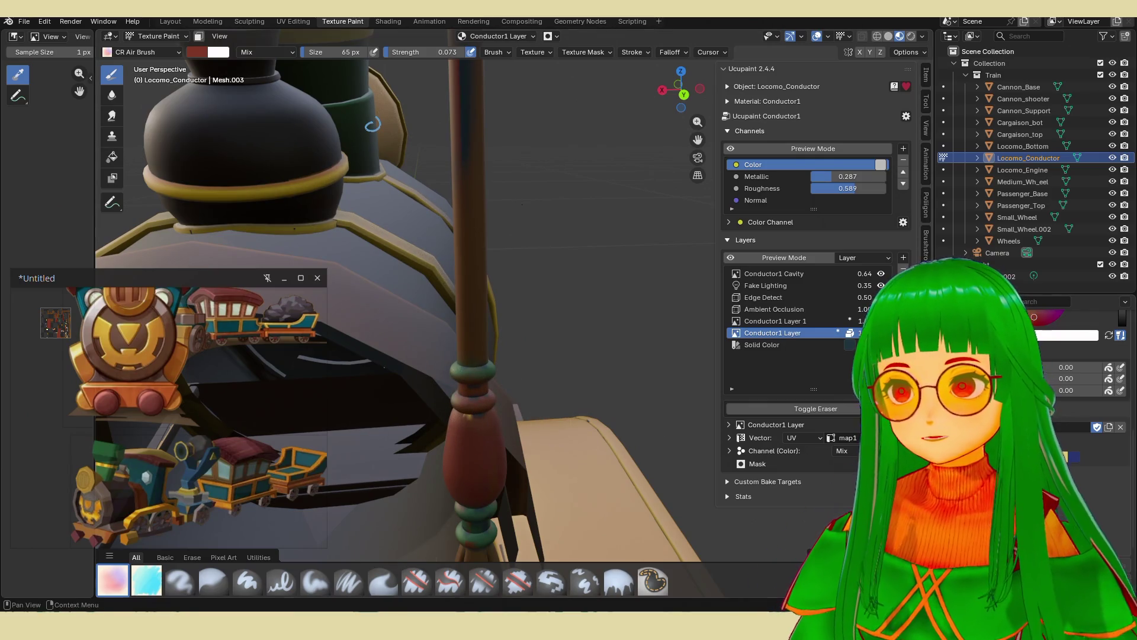
mouse_move(372, 124)
middle_mouse_down()
mouse_move(452, 416)
mouse_move(503, 431)
middle_mouse_up()
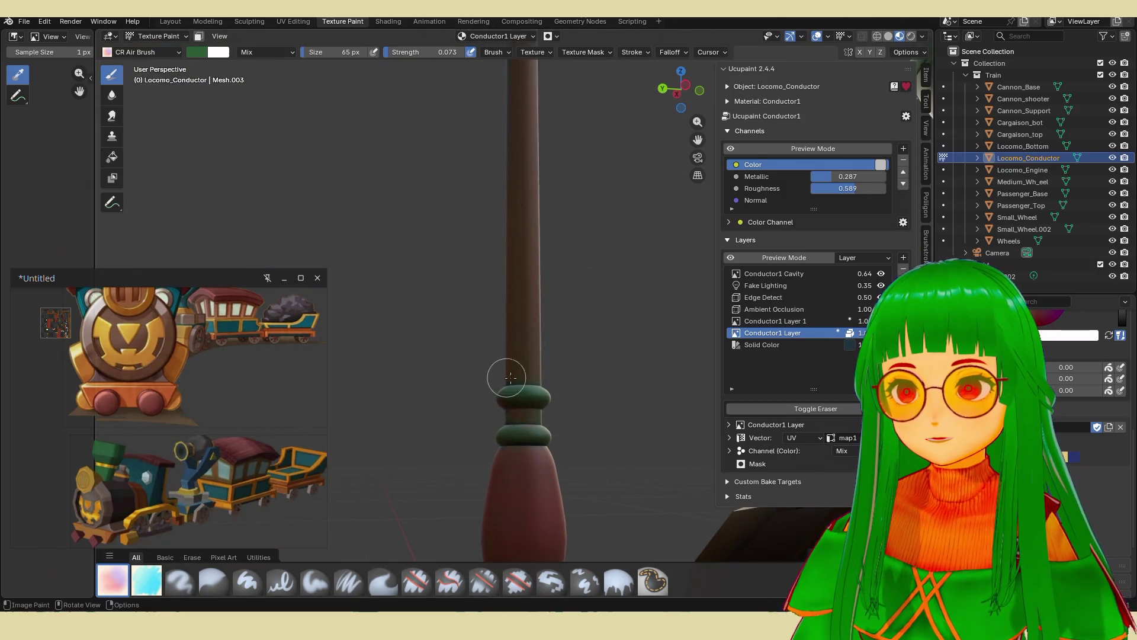
Carry the brown up the shaft to the grey hexagonal collar below the teal tip.
scroll(506, 377, "down", 3)
mouse_move(533, 373)
middle_mouse_down()
mouse_move(574, 325)
mouse_move(587, 370)
mouse_move(474, 350)
middle_mouse_up()
middle_click_drag(474, 349, 392, 321, "shift")
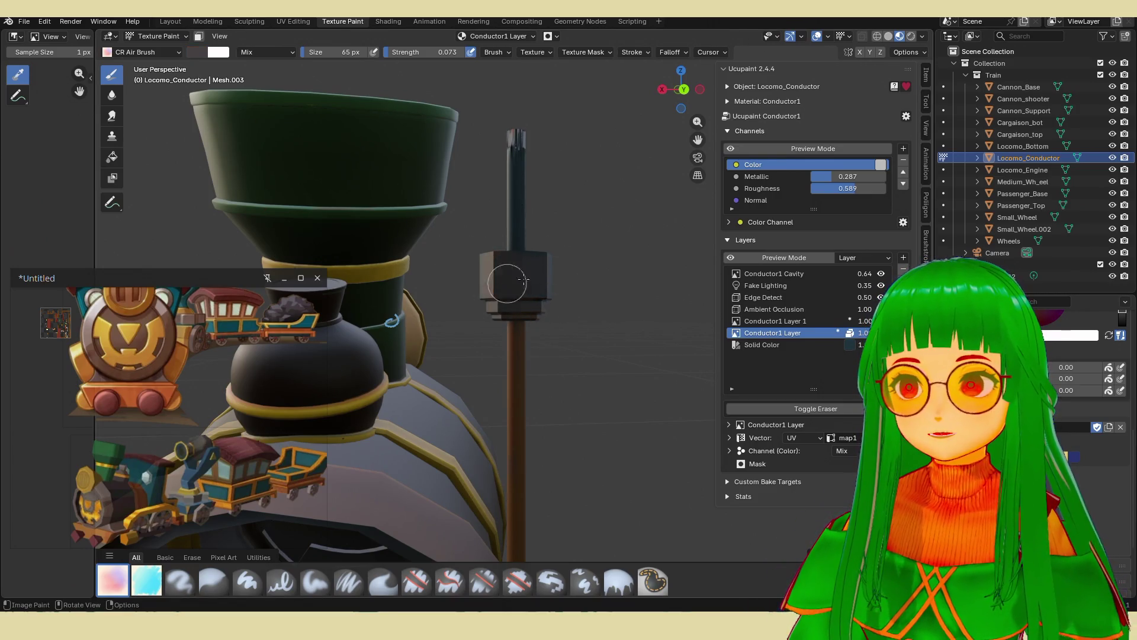
middle_click_drag(471, 251, 597, 272)
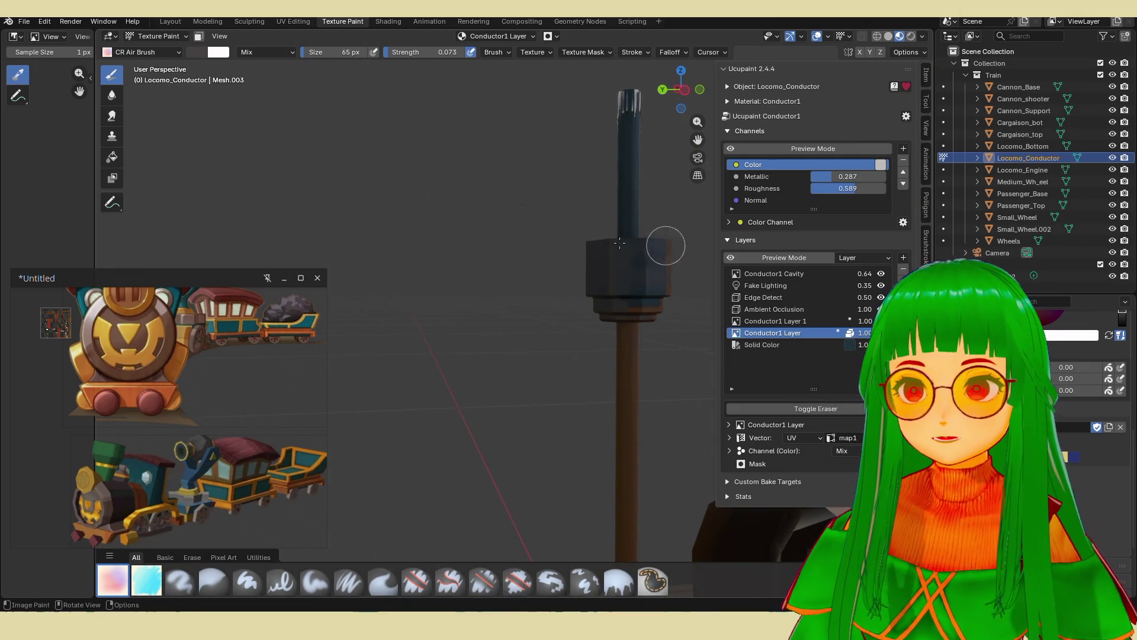
mouse_move(657, 265)
middle_mouse_down()
mouse_move(477, 276)
mouse_move(504, 269)
middle_mouse_up()
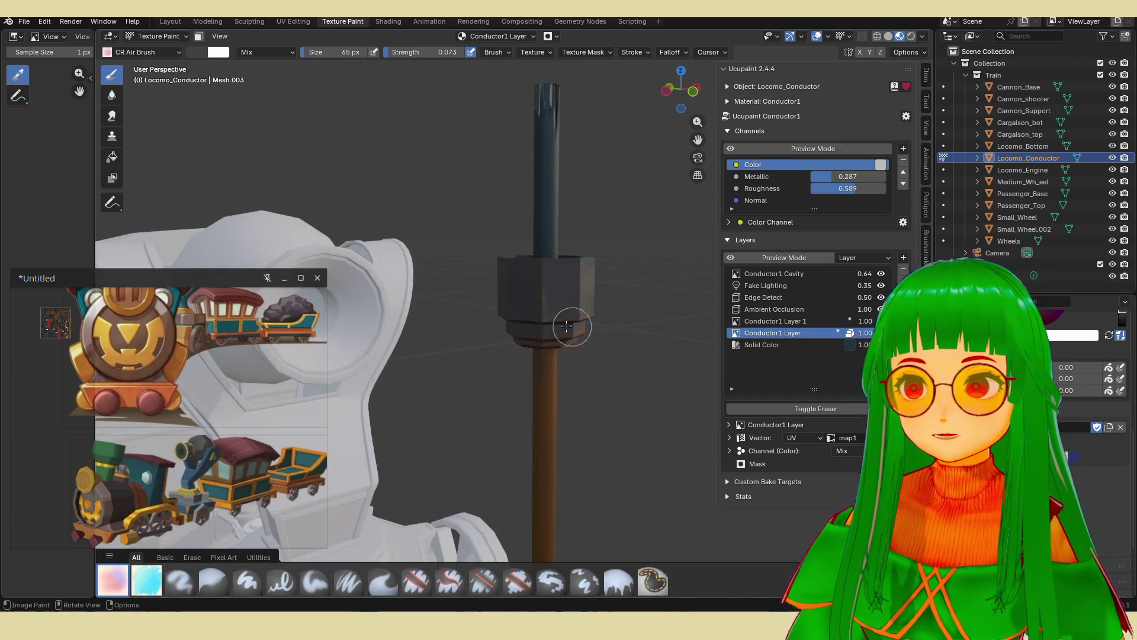
middle_click_drag(527, 325, 519, 306)
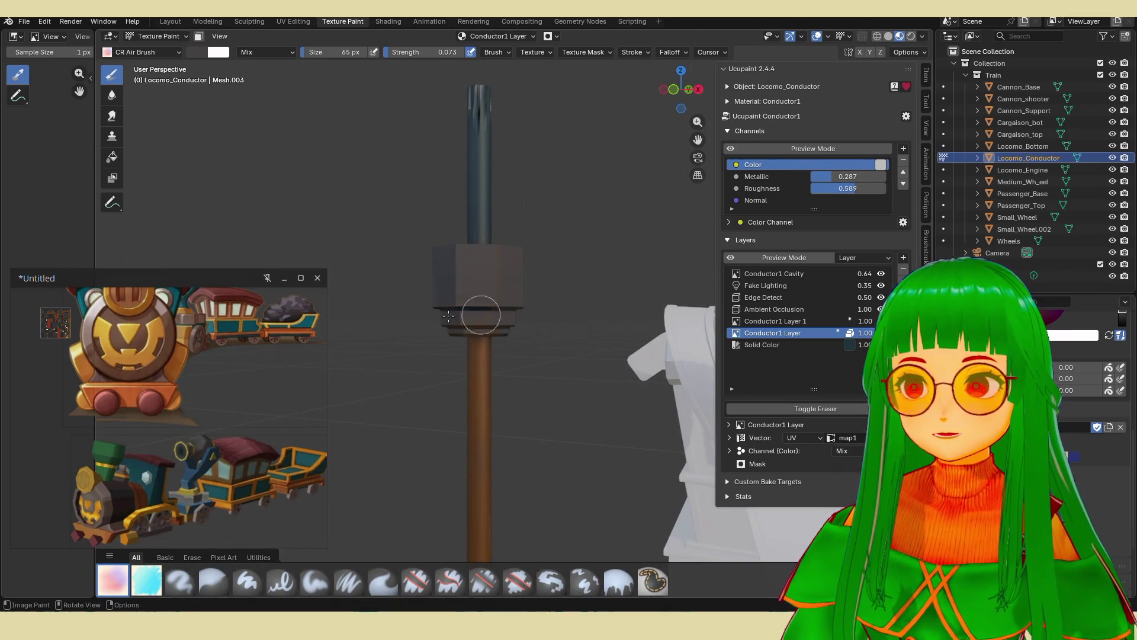
middle_click_drag(541, 325, 419, 302)
mouse_move(508, 330)
middle_mouse_down()
mouse_move(545, 322)
mouse_move(621, 368)
mouse_move(578, 322)
mouse_move(468, 270)
middle_mouse_up()
scroll(467, 271, "up", 1)
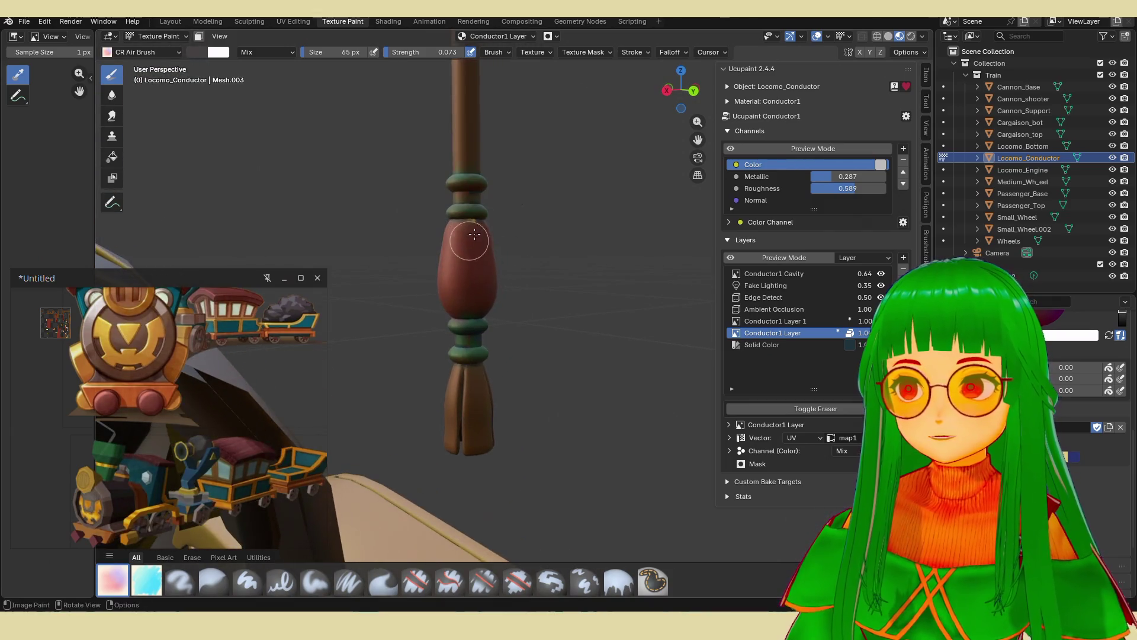
left_click(808, 323)
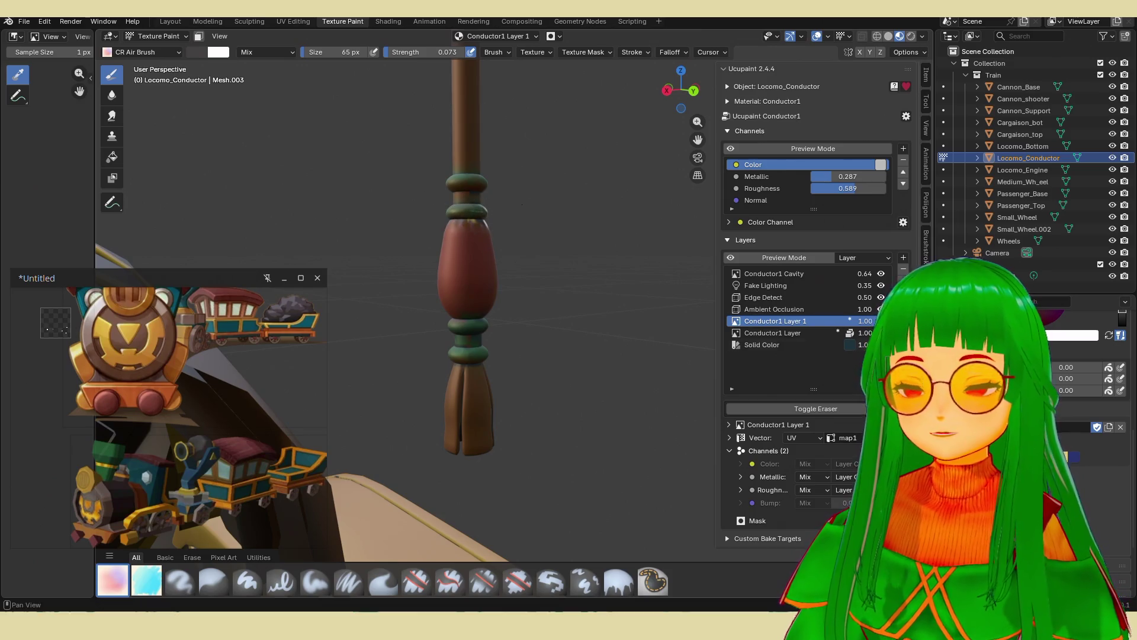
Sample the bulb's dark red and reselect Conductor1 Layer after browsing the Cavity, Fake Lighting and Edge Detect layers.
left_click(493, 230)
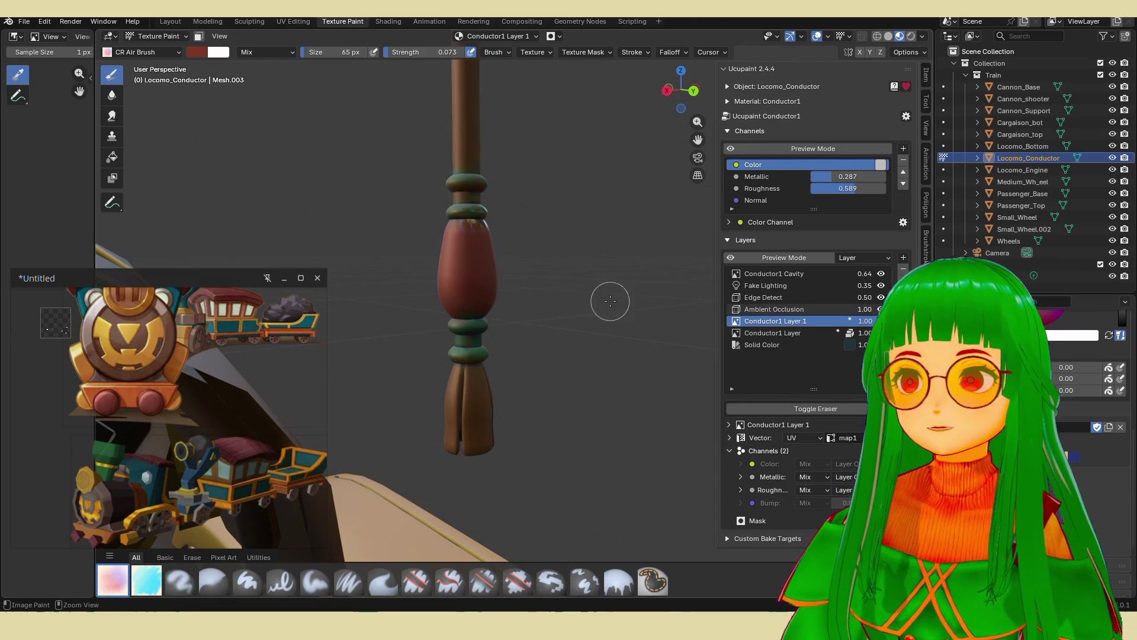
left_click(791, 275)
left_click(790, 342)
left_click(794, 322)
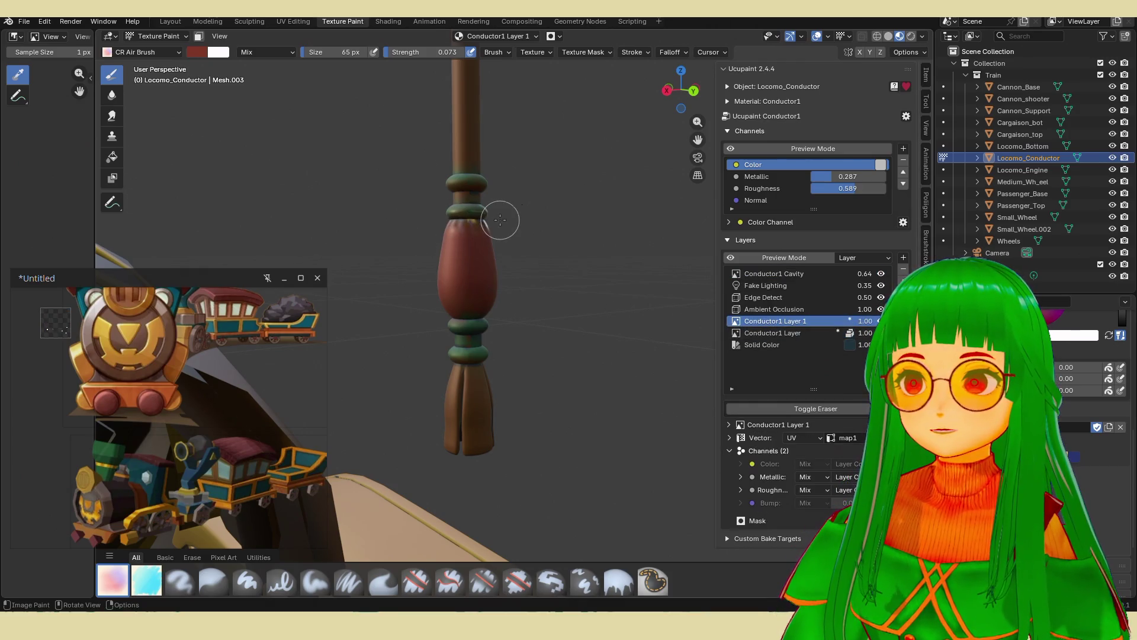
left_click(782, 333)
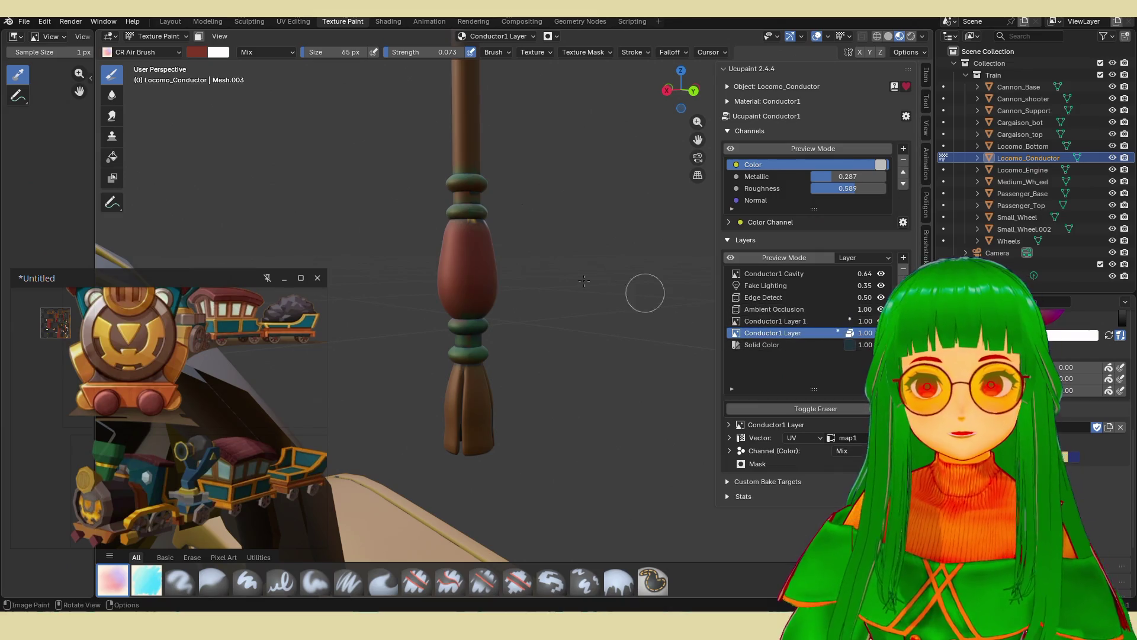
left_click(791, 285)
left_click(794, 295)
mouse_move(498, 249)
middle_mouse_down()
mouse_move(462, 338)
mouse_move(540, 363)
mouse_move(584, 324)
mouse_move(547, 300)
middle_mouse_up()
left_click(787, 333)
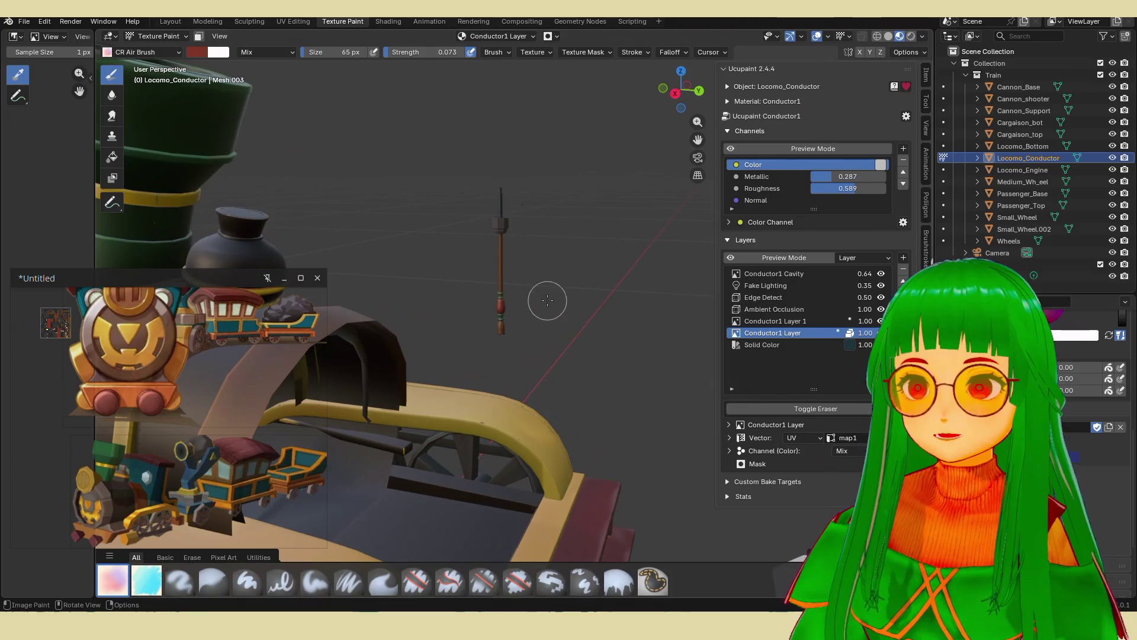
key("Tab")
right_click(547, 300)
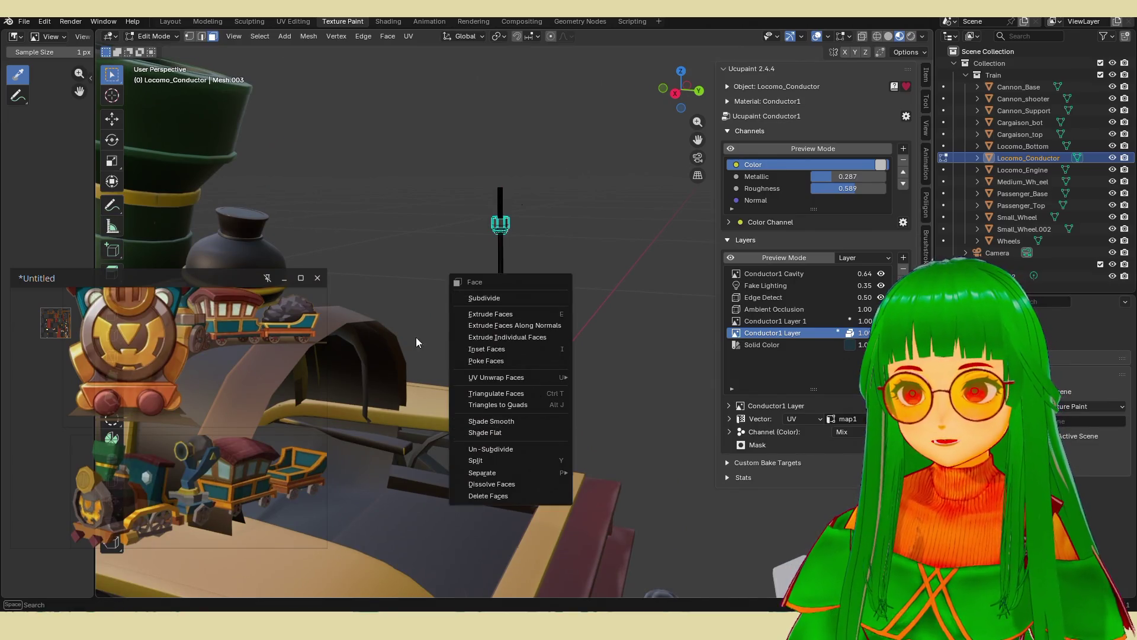
key("Escape")
key("a")
key("KP_Decimal")
key("Tab")
mouse_move(601, 370)
middle_mouse_down()
mouse_move(551, 382)
mouse_move(495, 373)
mouse_move(484, 404)
mouse_move(507, 332)
middle_mouse_up()
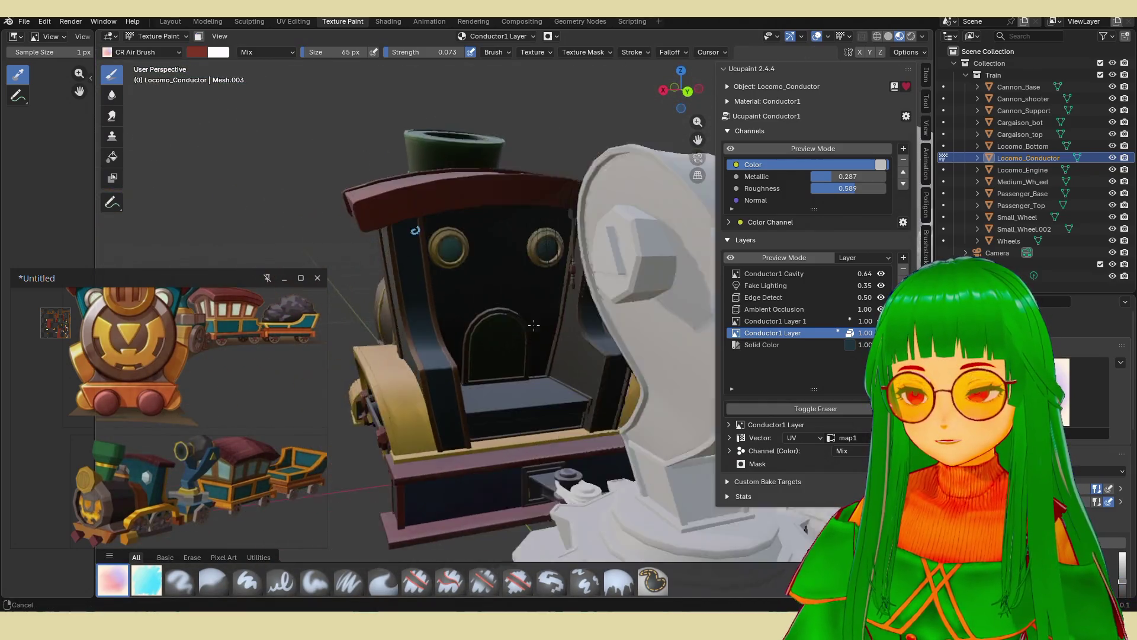
scroll(507, 323, "up", 3)
scroll(208, 372, "down", 3)
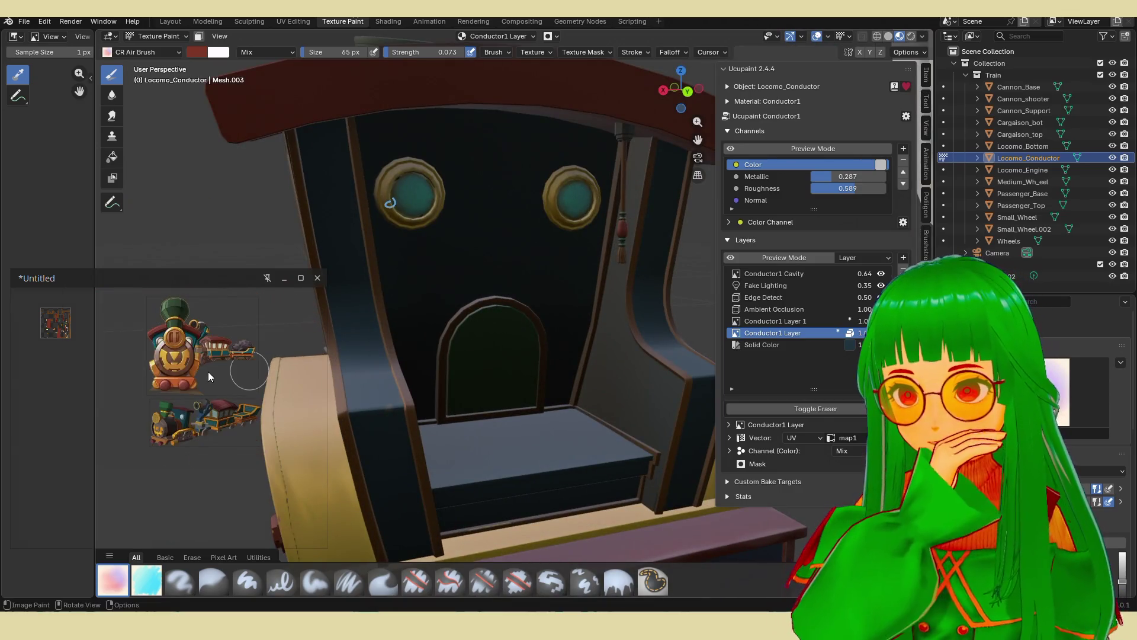
scroll(515, 368, "down", 5)
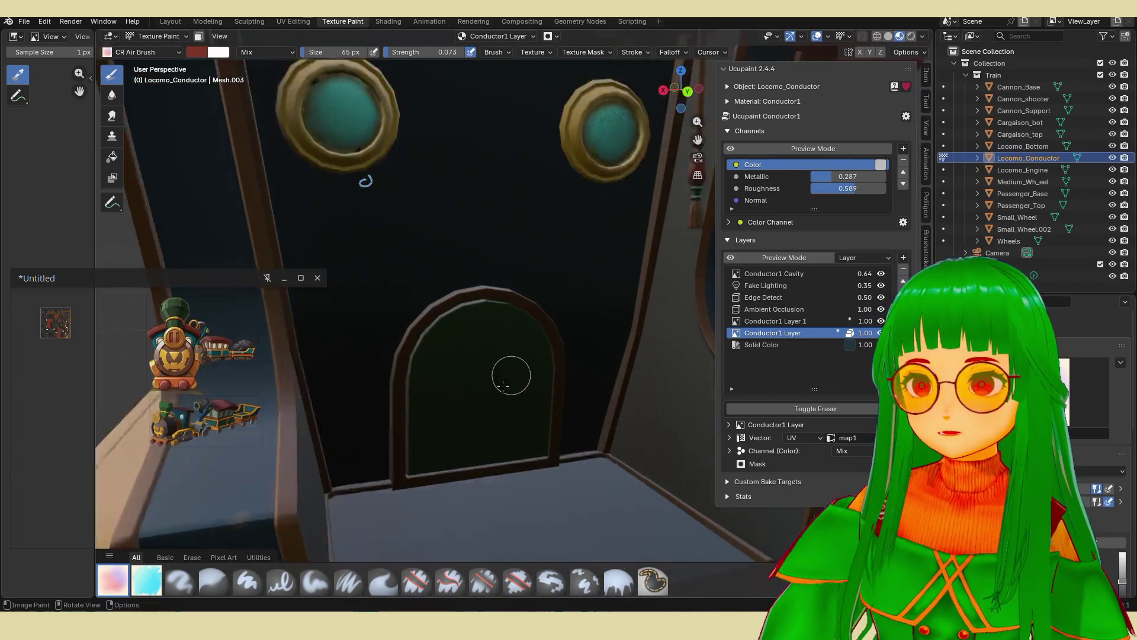
mouse_move(482, 398)
middle_mouse_down()
mouse_move(537, 410)
mouse_move(553, 398)
mouse_move(536, 378)
mouse_move(560, 372)
mouse_move(512, 356)
mouse_move(536, 379)
middle_mouse_up()
scroll(558, 403, "up", 3)
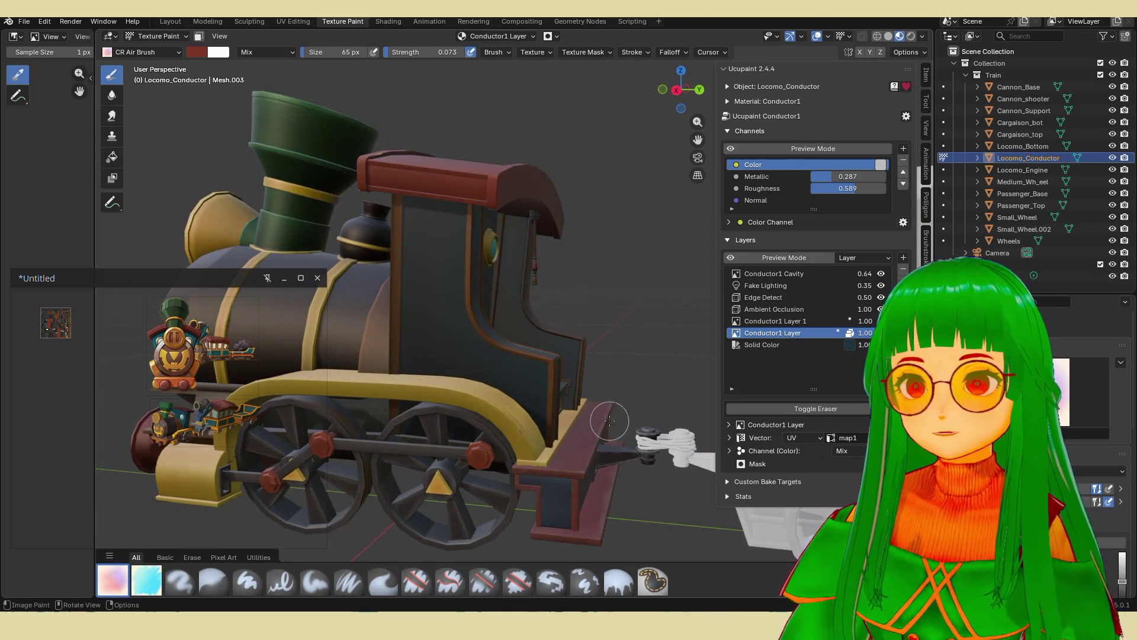
scroll(609, 421, "down", 2)
mouse_move(609, 420)
middle_mouse_down()
mouse_move(544, 372)
mouse_move(566, 403)
mouse_move(639, 308)
mouse_move(534, 297)
mouse_move(530, 349)
mouse_move(548, 388)
mouse_move(607, 372)
mouse_move(531, 373)
mouse_move(533, 398)
middle_mouse_up()
scroll(544, 372, "down", 2)
scroll(649, 294, "up", 3)
scroll(521, 330, "down", 3)
scroll(607, 372, "up", 3)
scroll(537, 370, "down", 3)
scroll(536, 381, "up", 2)
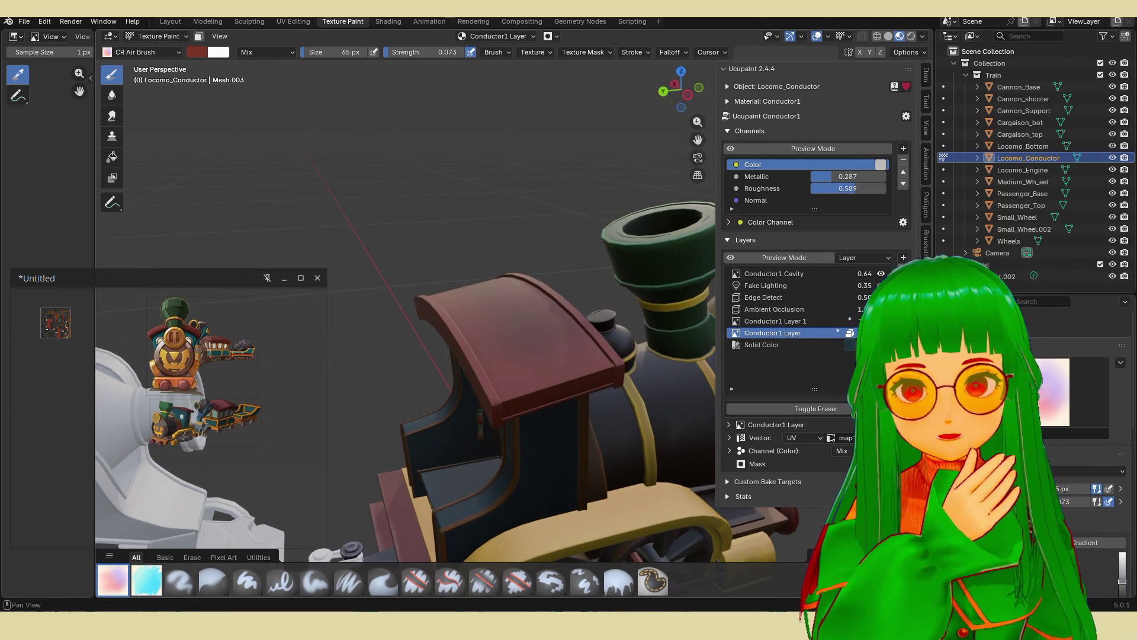
Add a new Roughness image layer named Conductor1 Layer 2.
left_click(903, 257)
left_click(611, 271)
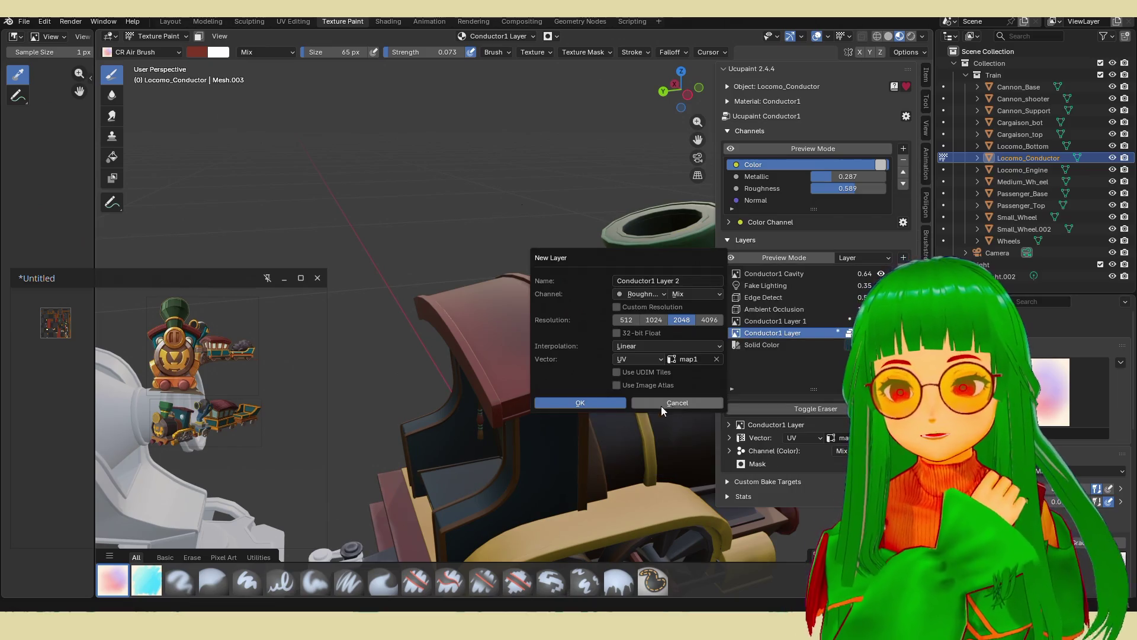
left_click(552, 403)
left_click(146, 580)
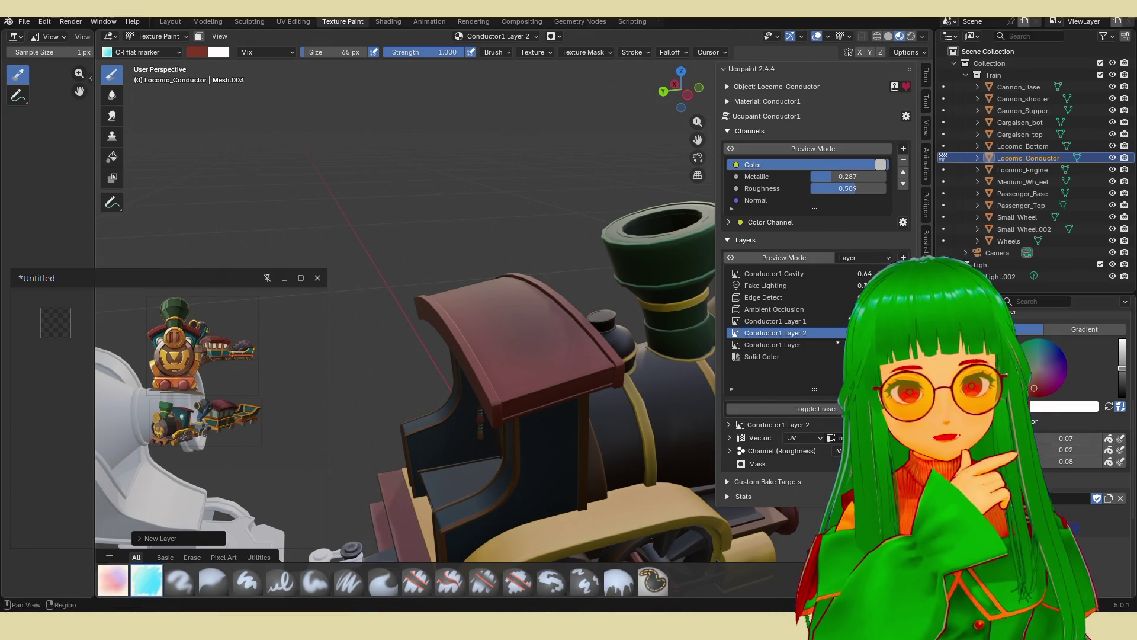
Test-paint strokes on the cab roof, undo them, and make Conductor1 Layer active again.
middle_click_drag(533, 337, 578, 375)
left_click_drag(556, 350, 628, 377)
left_click_drag(539, 350, 616, 379)
key("ctrl+z")
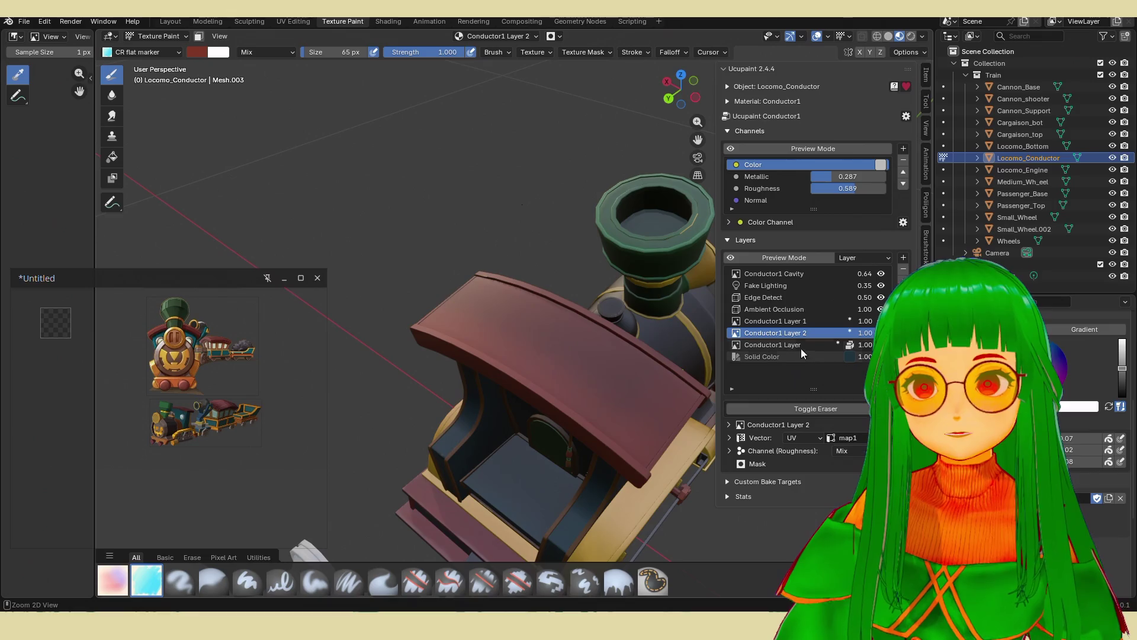
left_click(801, 346)
mouse_move(563, 373)
middle_mouse_down()
mouse_move(506, 348)
mouse_move(503, 326)
mouse_move(553, 285)
mouse_move(510, 277)
mouse_move(596, 305)
mouse_move(459, 279)
mouse_move(467, 314)
mouse_move(509, 346)
mouse_move(573, 355)
mouse_move(627, 399)
middle_mouse_up()
scroll(650, 401, "down", 5)
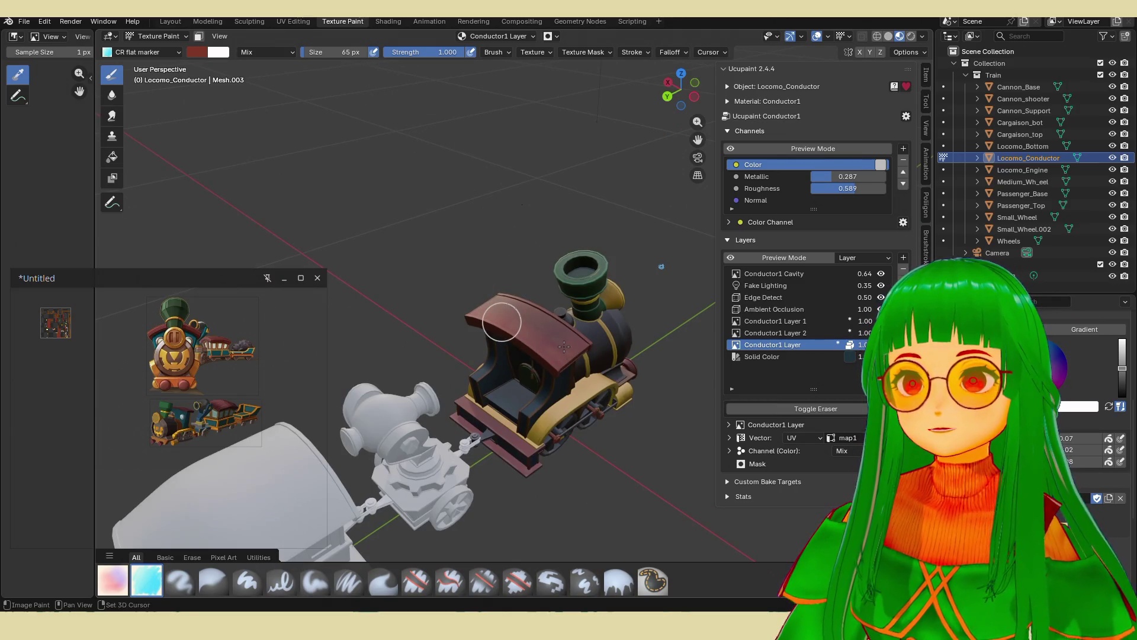
Frame the whole train in view and switch the viewport to Rendered shading.
mouse_move(554, 343)
middle_mouse_down()
mouse_move(551, 377)
mouse_move(540, 291)
mouse_move(515, 308)
mouse_move(415, 325)
mouse_move(396, 313)
mouse_move(427, 320)
middle_mouse_up()
scroll(540, 291, "up", 2)
scroll(396, 312, "down", 3)
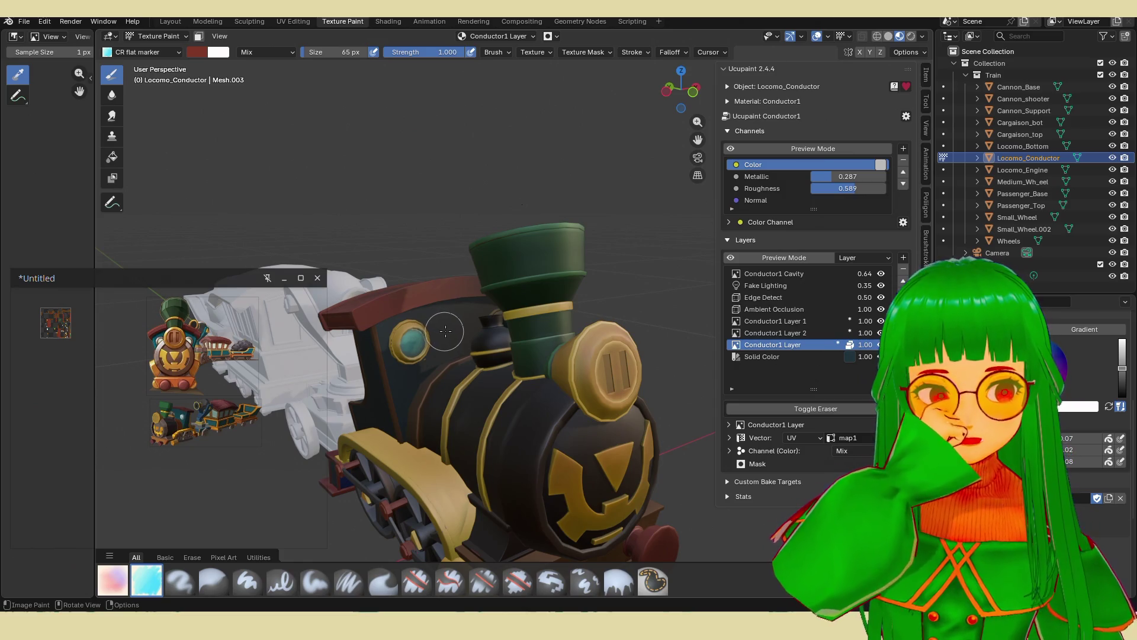
scroll(449, 333, "down", 2)
middle_click_drag(456, 334, 560, 358)
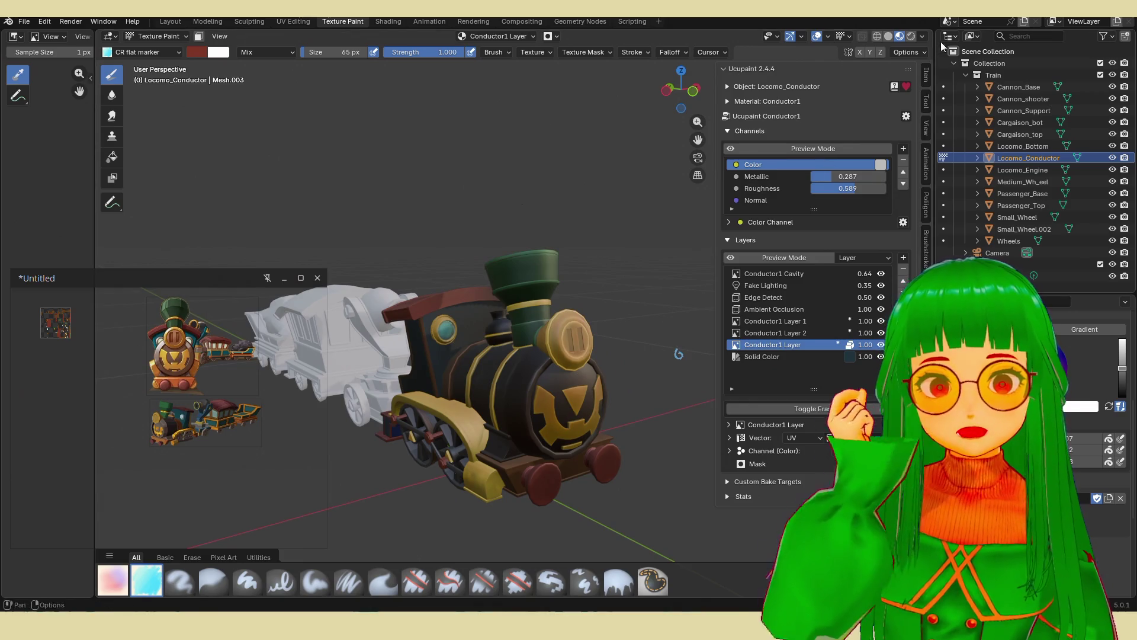
left_click(910, 37)
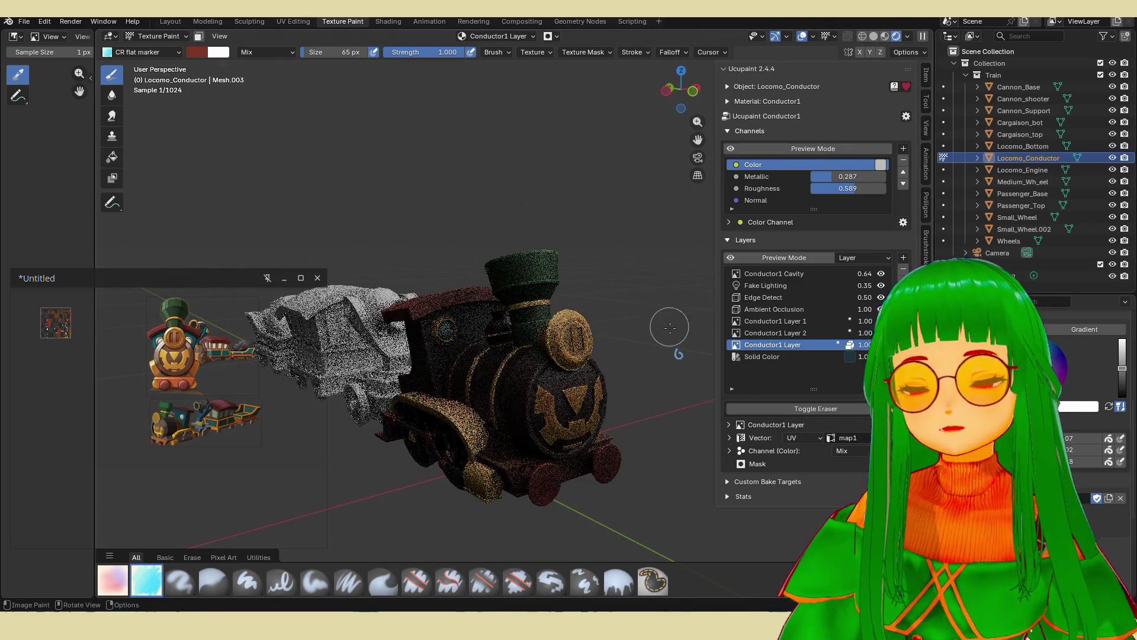
Hide the Ucupaint sidebar and cycle the shading modes back to Rendered.
scroll(665, 325, "up", 1)
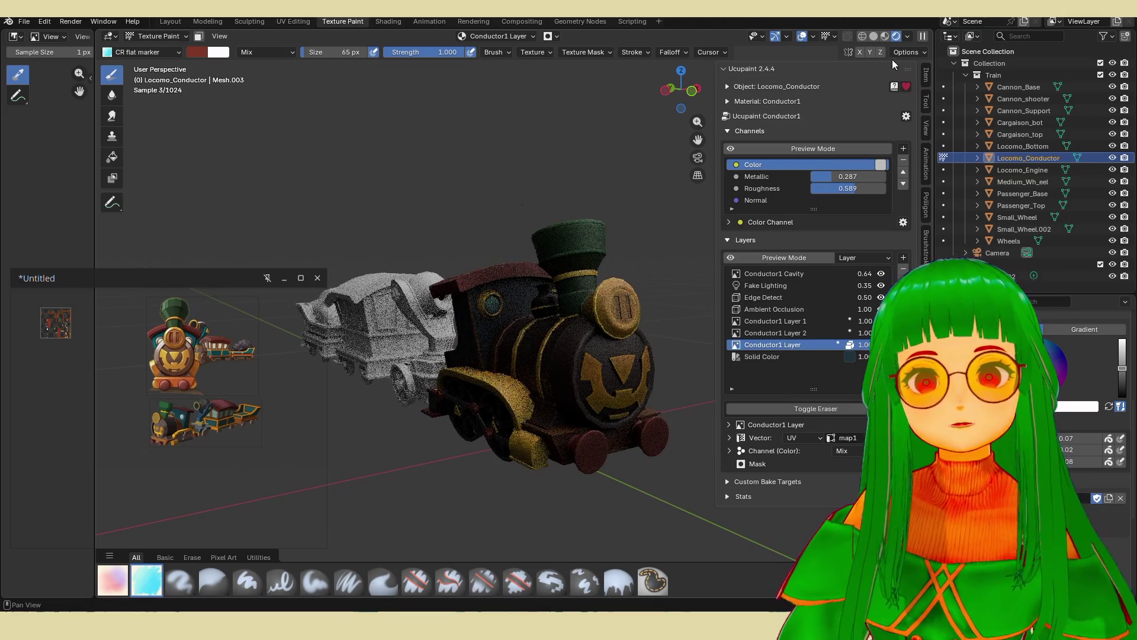
key("n")
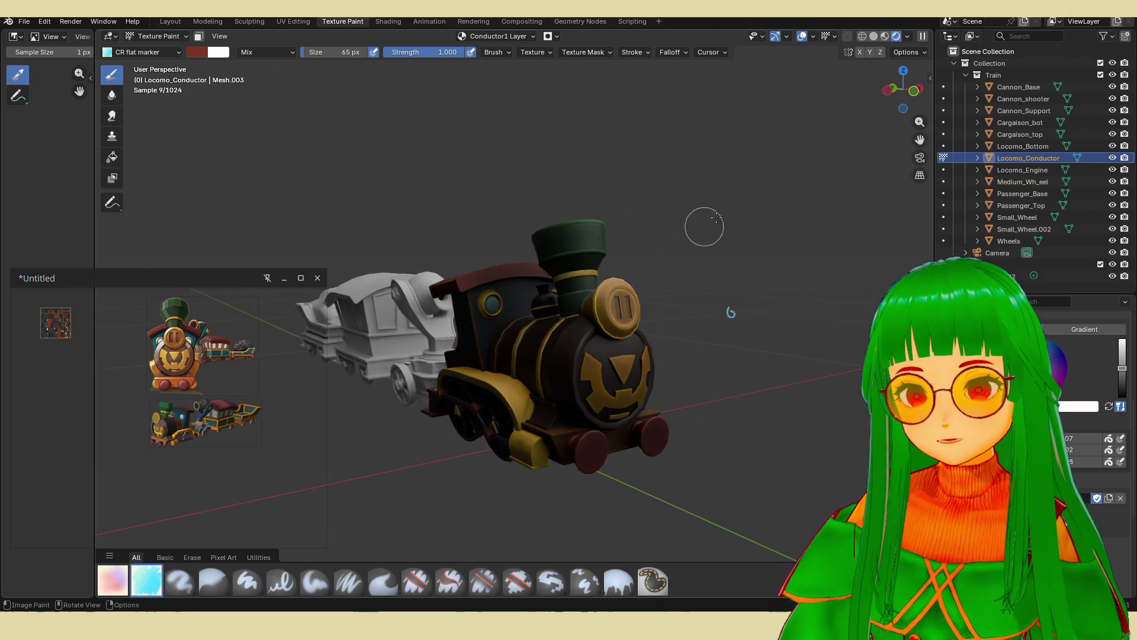
left_click(880, 38)
left_click(887, 34)
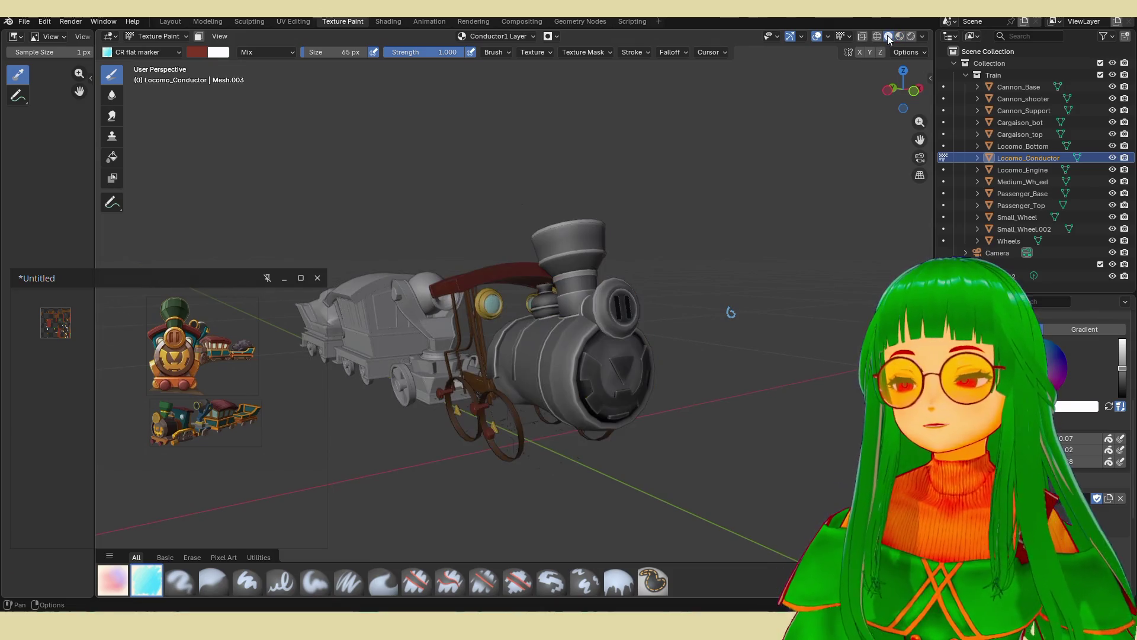
left_click(900, 36)
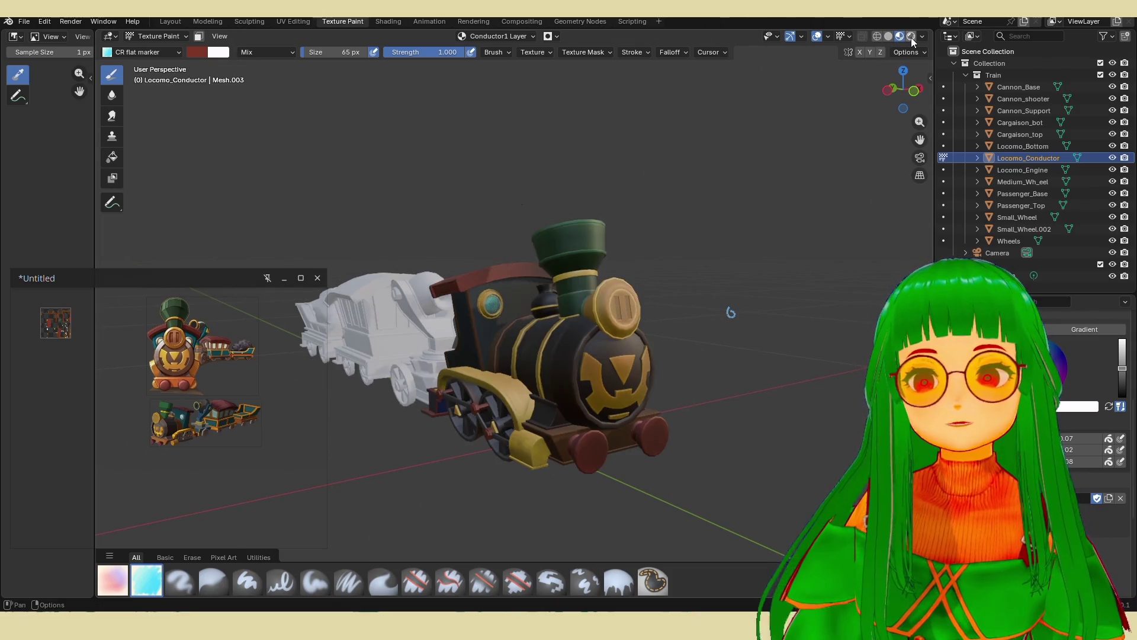
left_click(910, 37)
Minimize the reference image window and turn off the grid and viewport overlays.
left_click(283, 278)
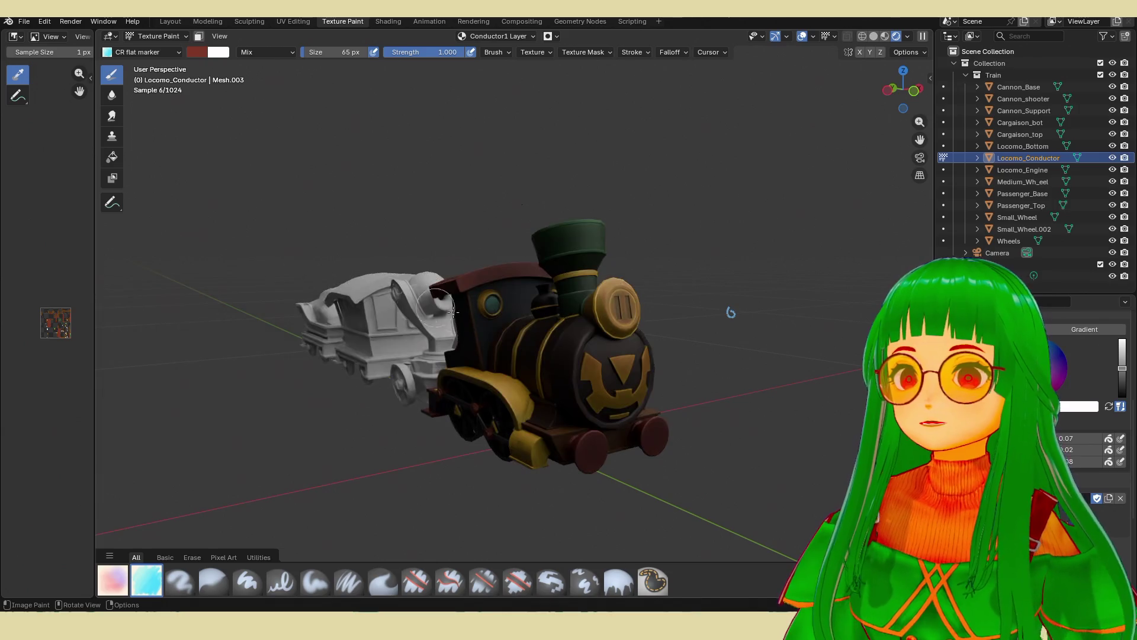
left_click(803, 36)
scroll(666, 254, "up", 2)
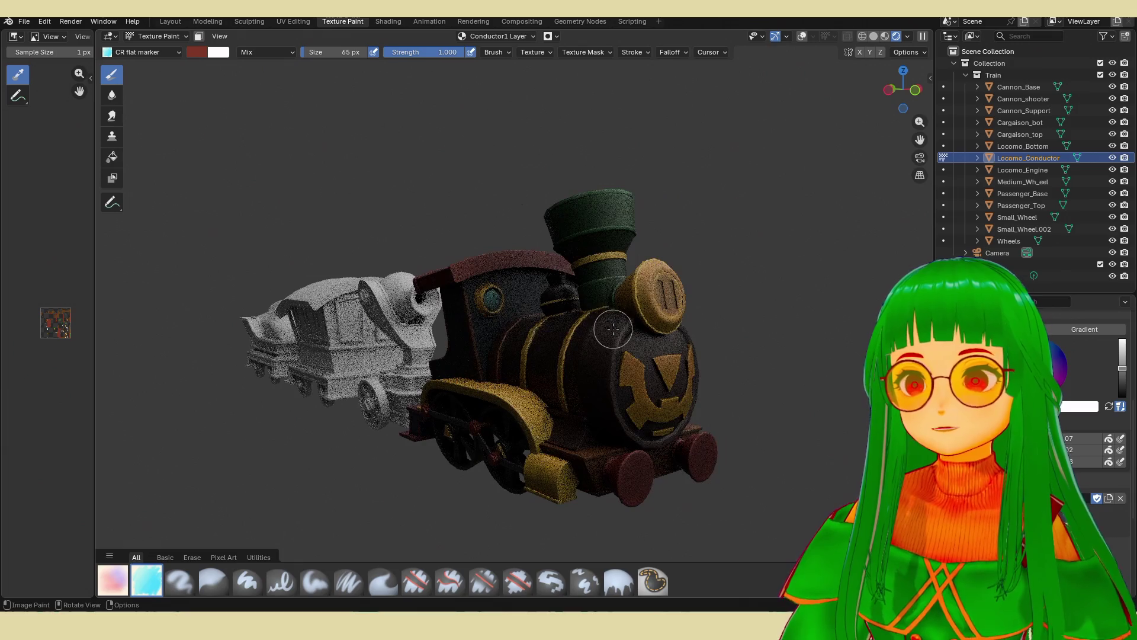
mouse_move(612, 333)
middle_mouse_down()
mouse_move(597, 347)
mouse_move(604, 314)
middle_mouse_up()
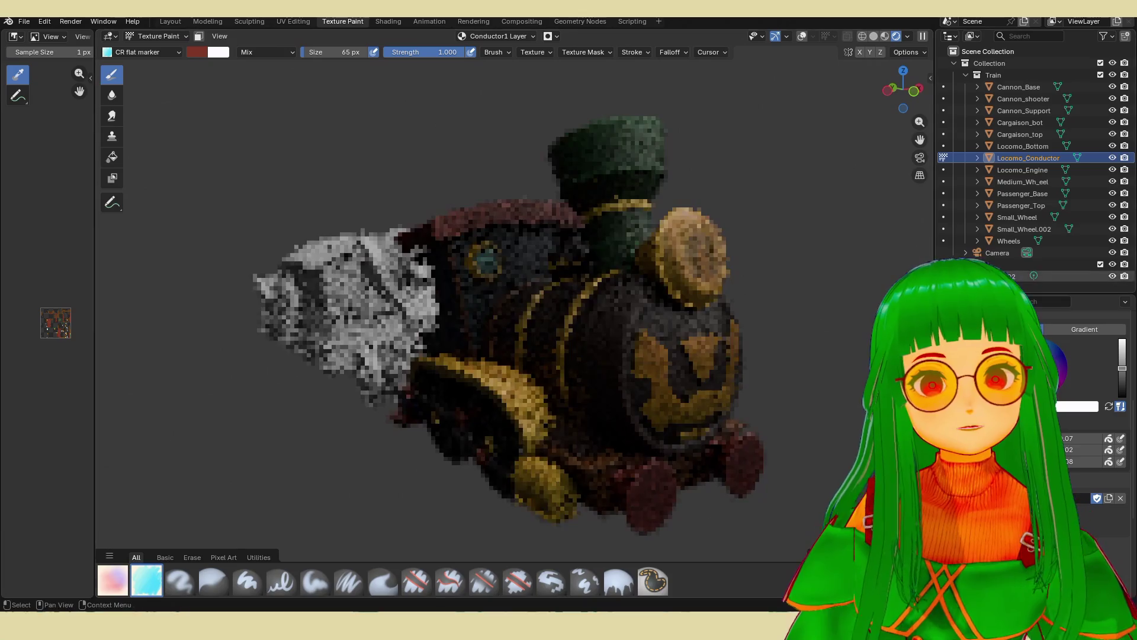
left_click(1006, 275)
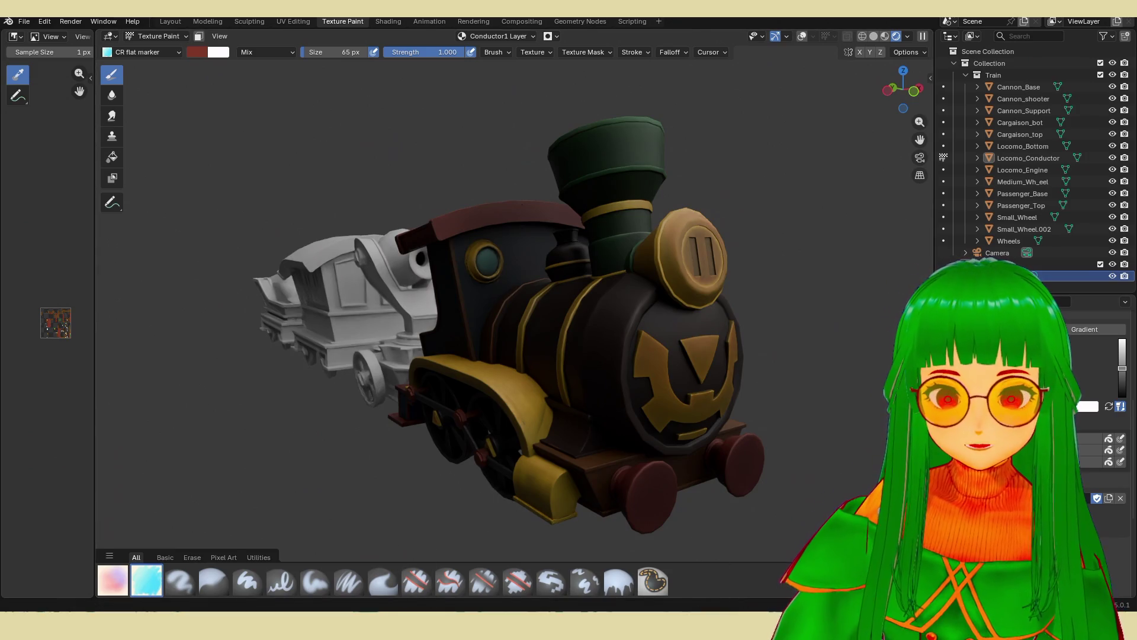
scroll(1102, 414, "down", 5)
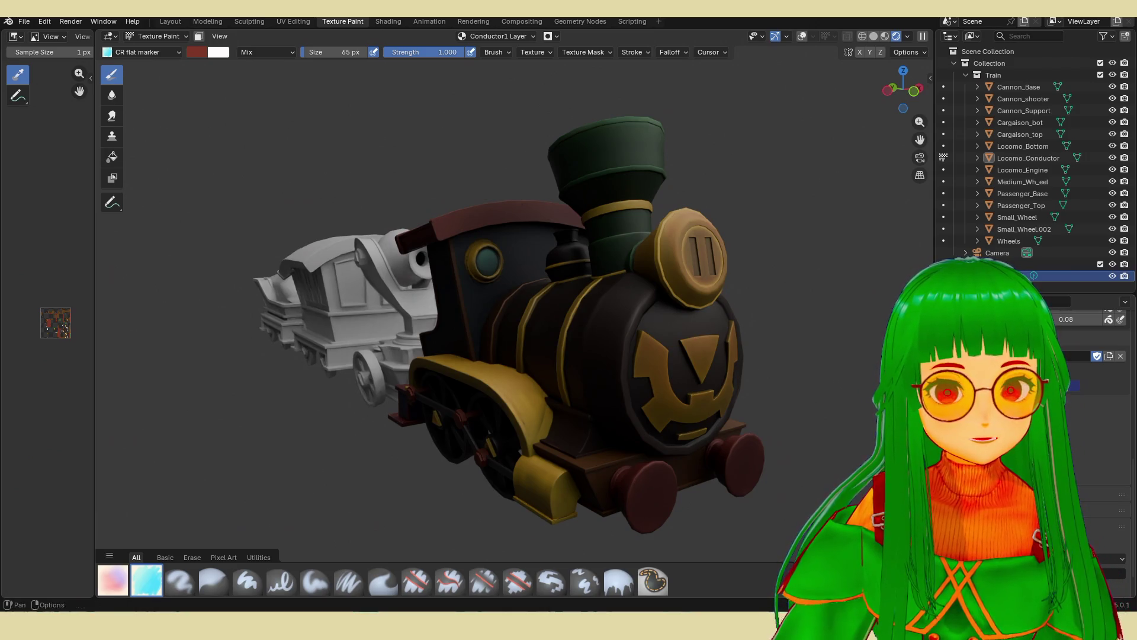
Enlarge the Outliner, scroll to the Light collection, and expand Light.002 to select its light data.
left_click_drag(1001, 294, 1001, 134)
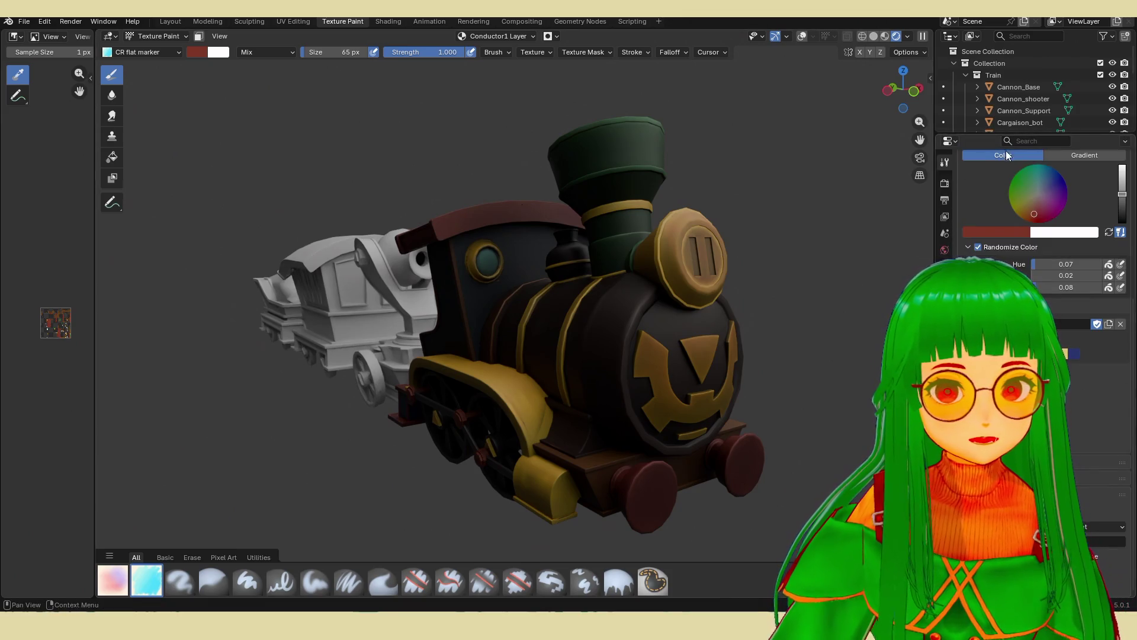
scroll(1015, 80, "down", 8)
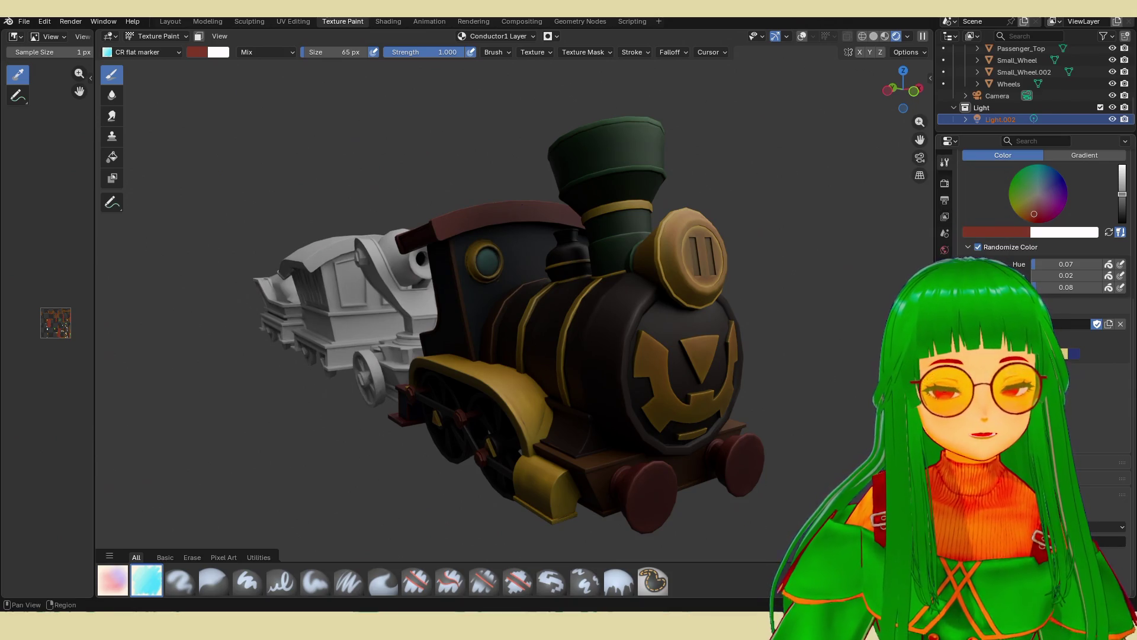
left_click(999, 107)
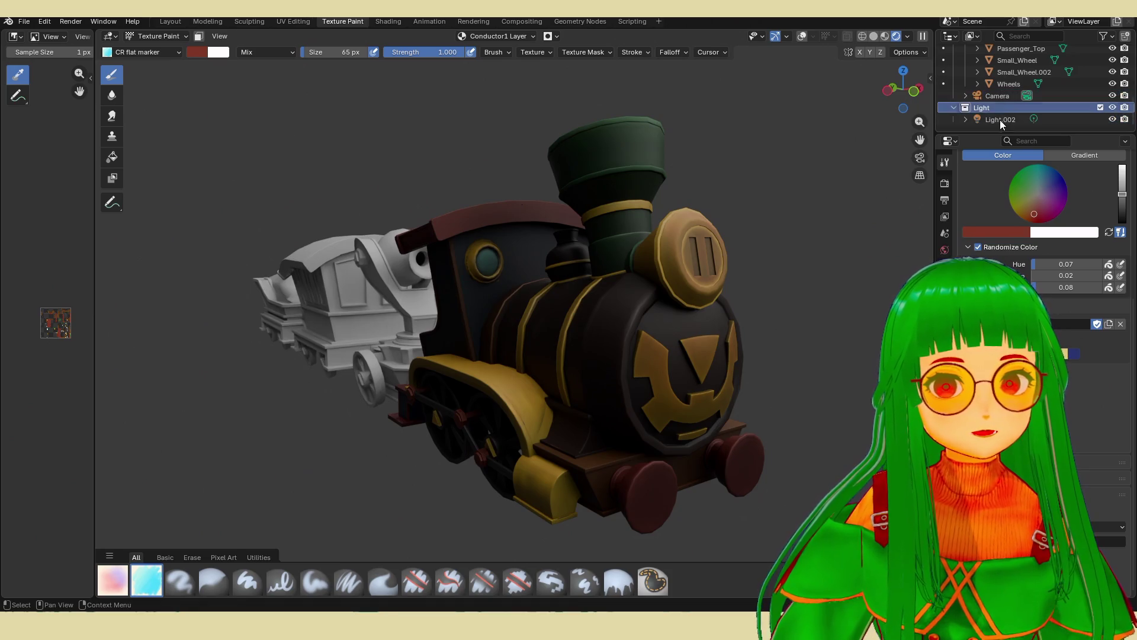
left_click(1000, 119)
left_click(966, 119)
left_click(1001, 120)
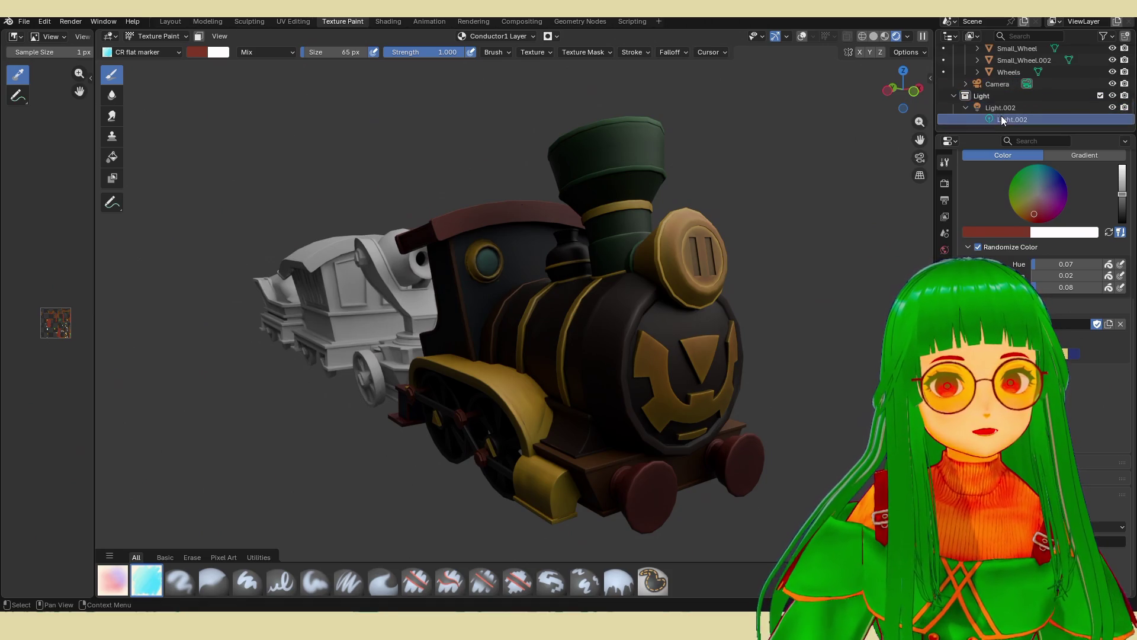